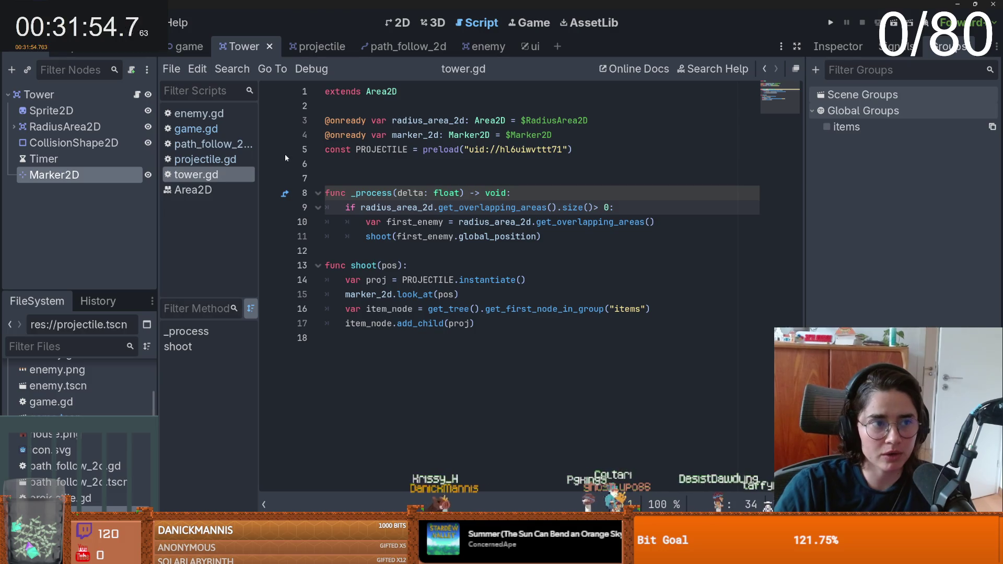
- Switch to the game scene with the path map and start a test run with F5
left_click(398, 23)
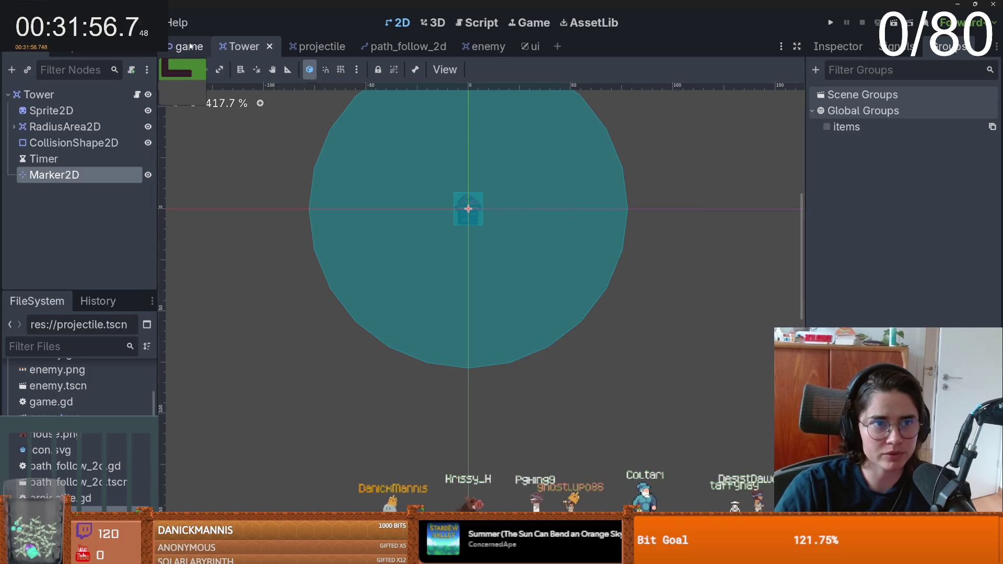
left_click(188, 46)
left_click(407, 191)
key("F5")
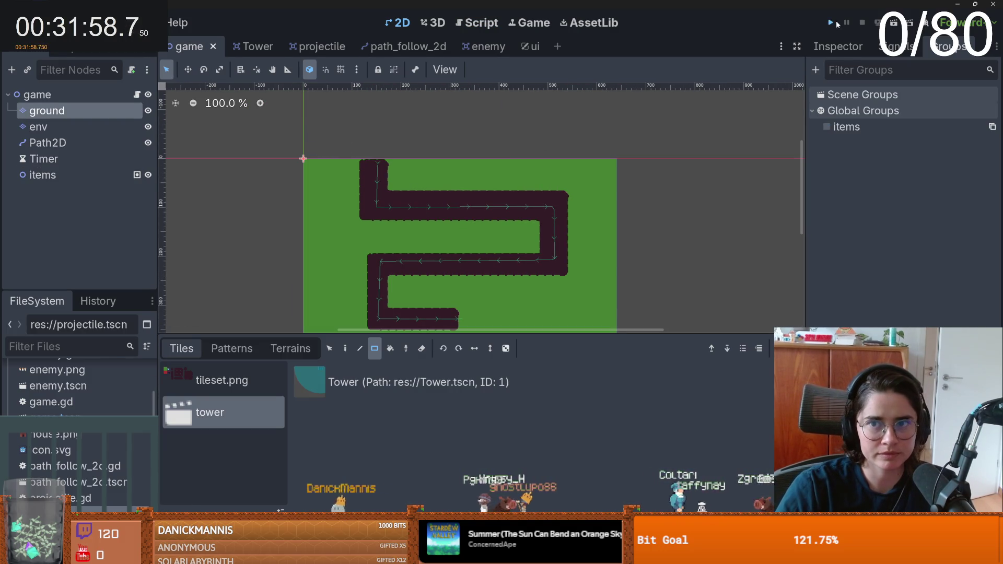
- Watch enemies walk the path in the maximized game window, then close it and return to the Tower scene
left_click(602, 149)
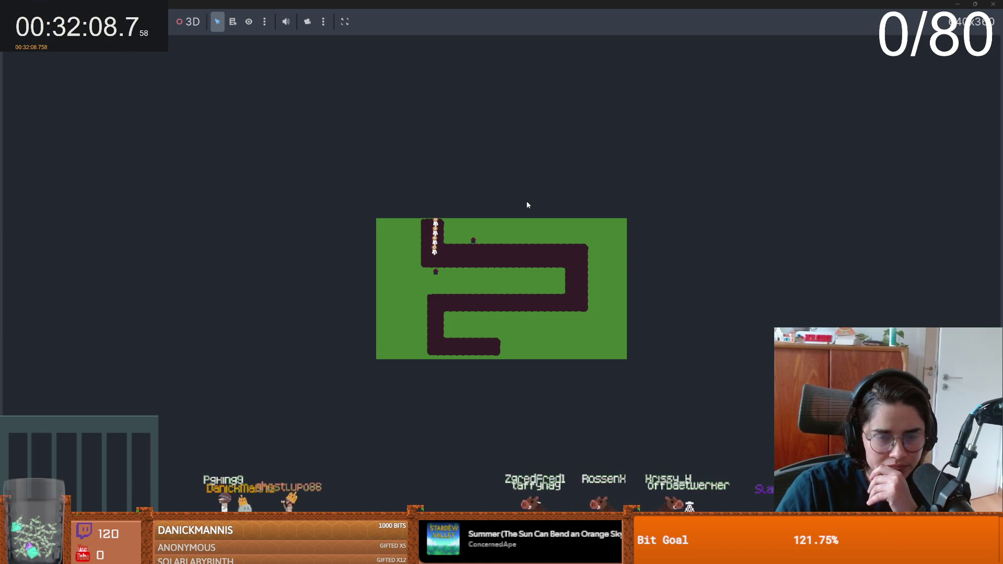
double_click(552, 6)
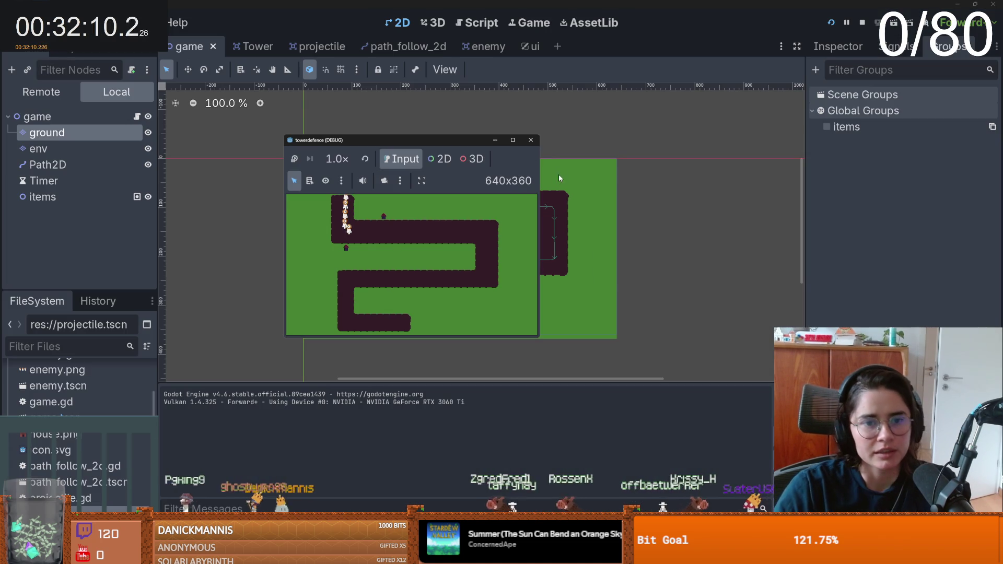
left_click(531, 141)
key("ctrl+Tab")
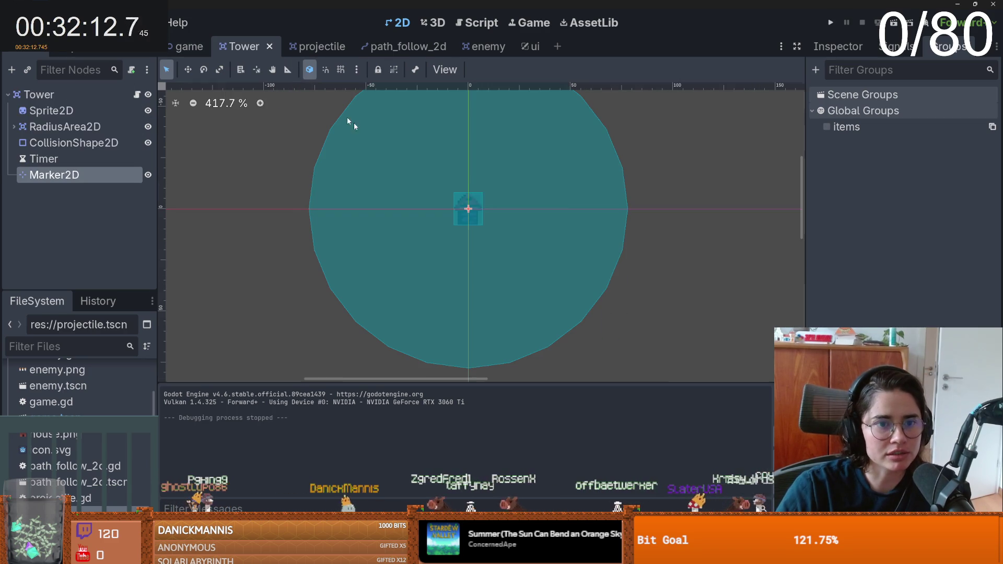
- In tower.gd, add new empty lines in shoot() after the instantiate and add_child lines
left_click(137, 95)
left_click(570, 283)
key("Return")
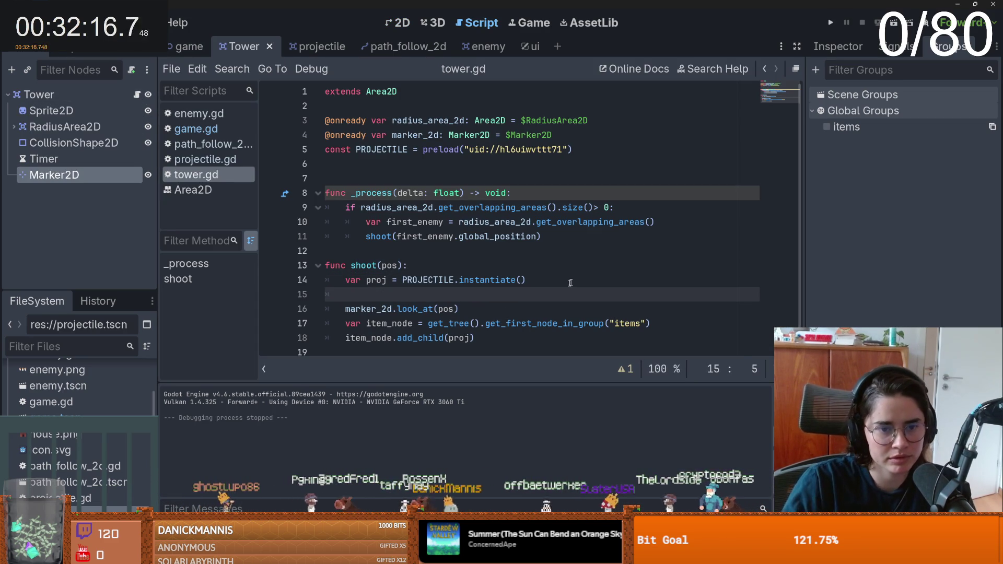
left_click(522, 334)
key("Return")
- Add 'proj.global_position = marker_2d.global_position' at the end of shoot() and save tower.gd
type("proj.po")
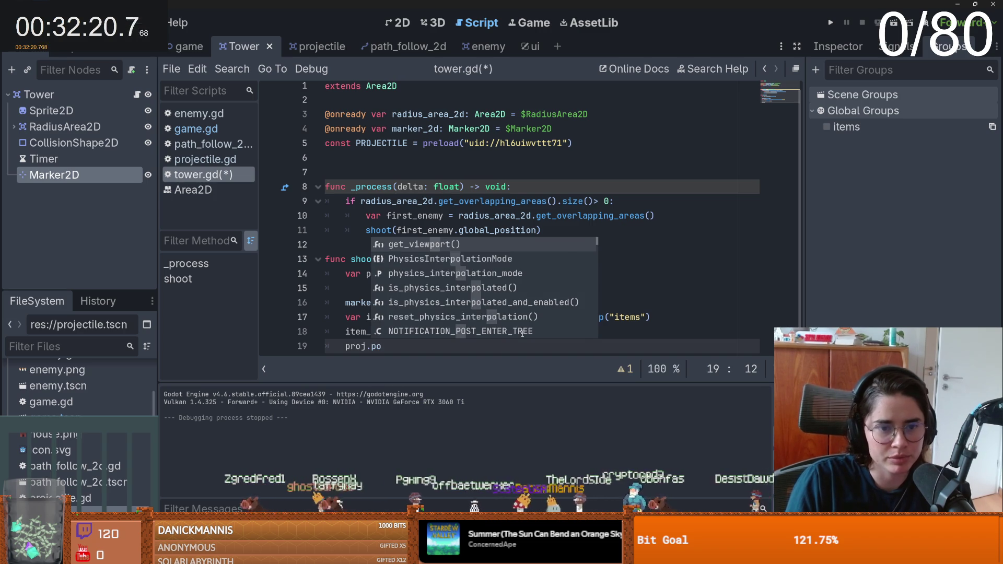
key("BackSpace")
type("g")
key("BackSpace")
key("BackSpace")
type("global_posii")
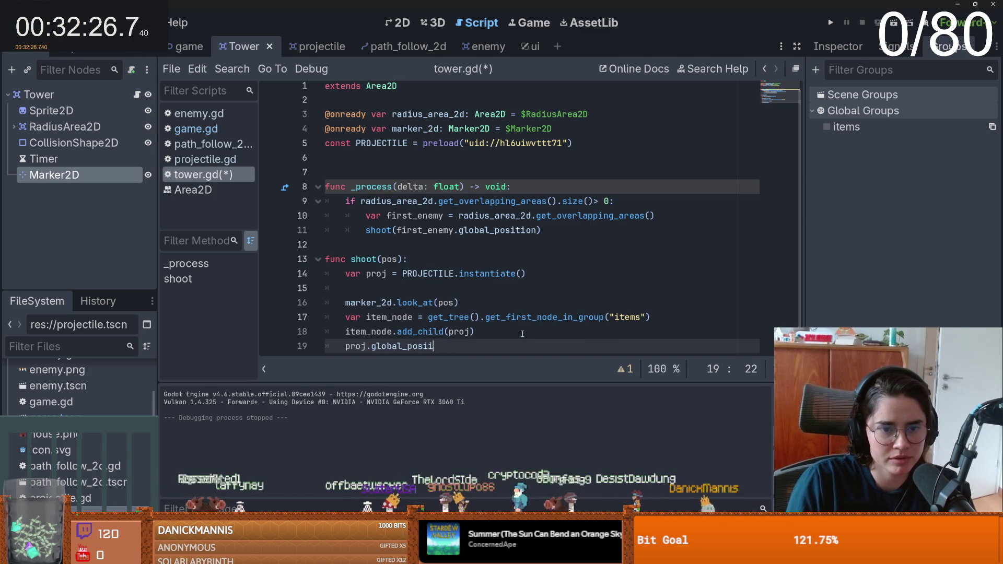
key("BackSpace")
type("tion = ")
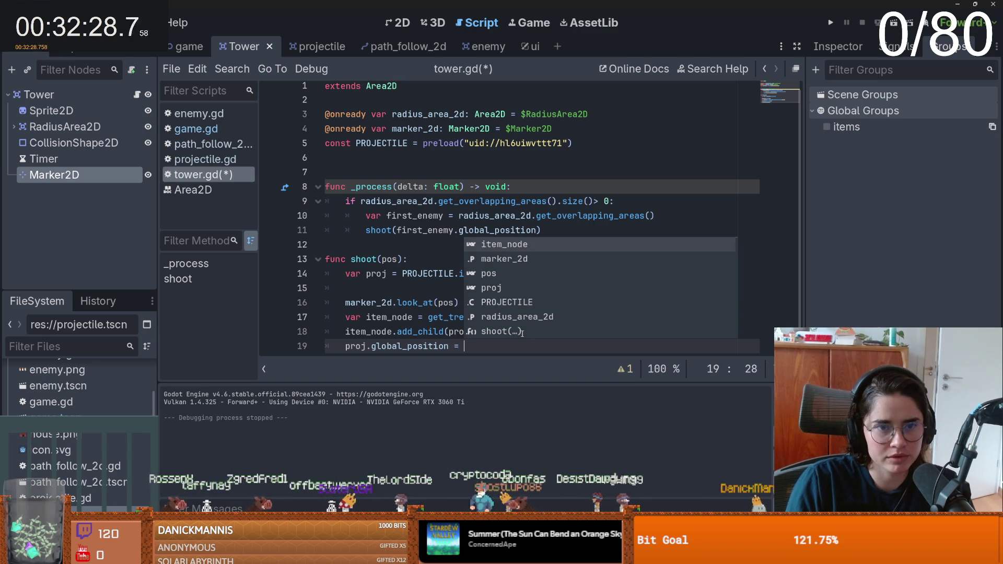
type("marker_2d.glo")
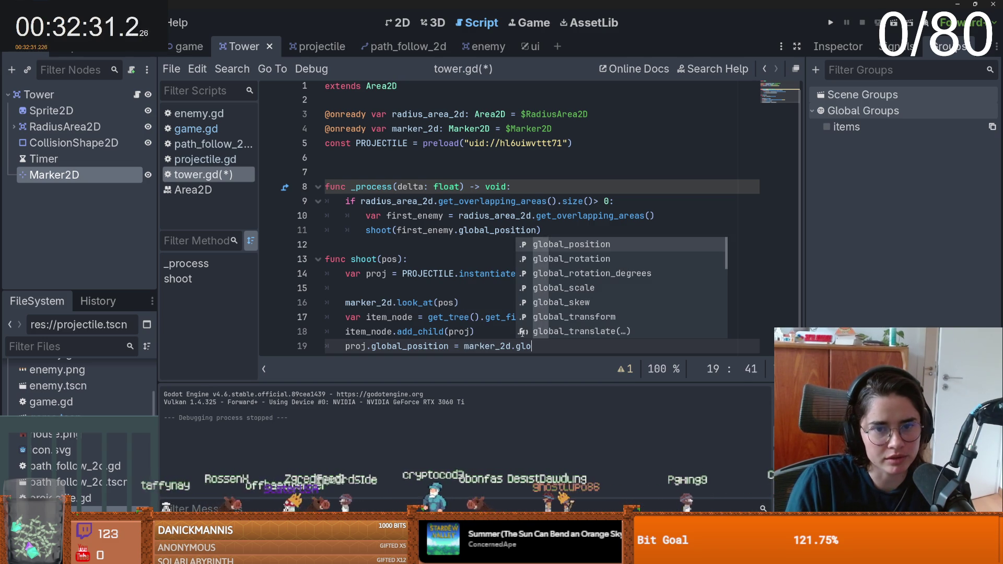
key("Return")
key("ctrl+s")
left_click(383, 331)
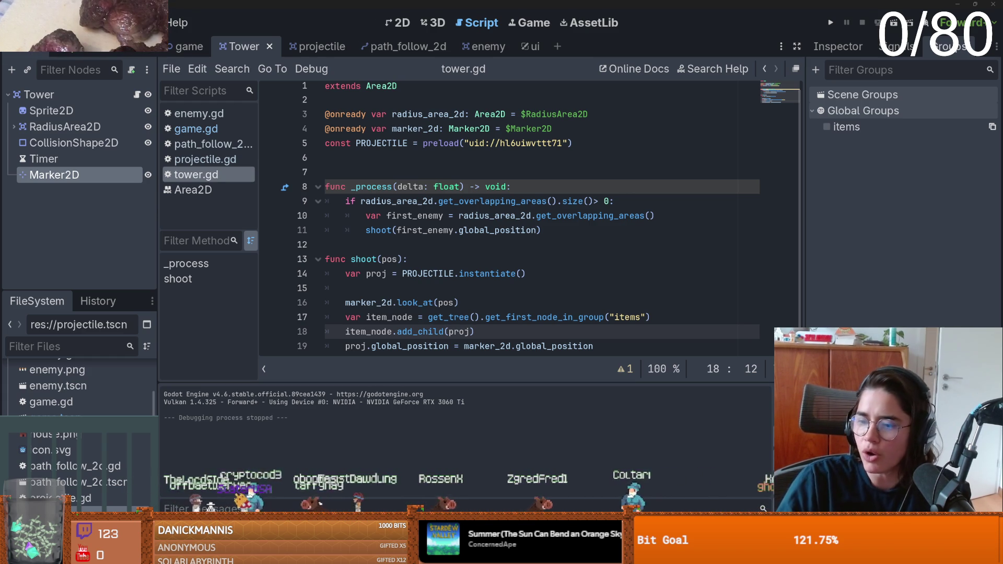
left_click(482, 230)
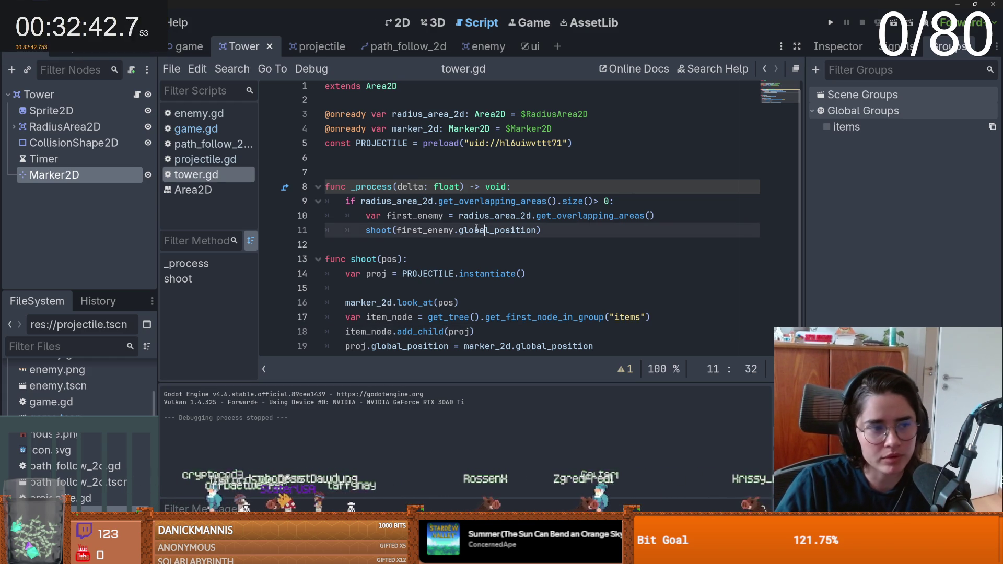
- Save tower.gd with the updated shoot function
left_click(423, 259)
key("ctrl+s")
scroll(419, 258, "down", 1)
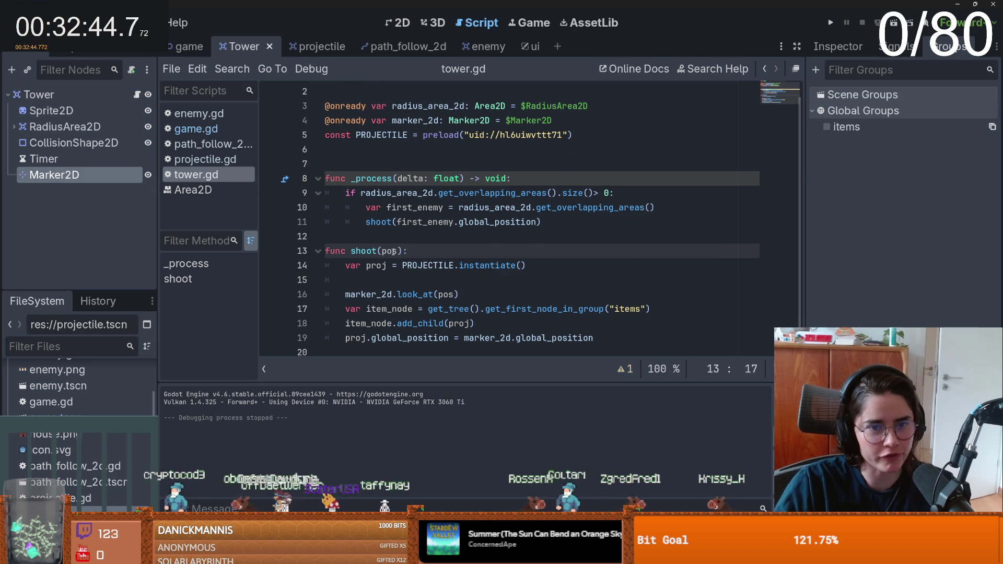
- In Project Settings > Display > Window, set Stretch Mode to canvas_items and Aspect to expand
left_click(63, 23)
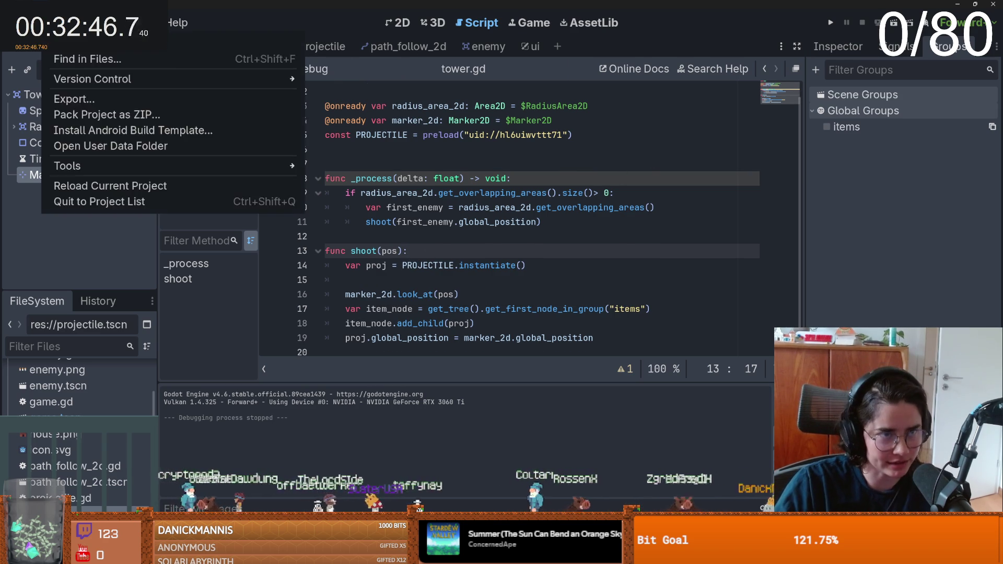
left_click(105, 42)
scroll(275, 265, "down", 1)
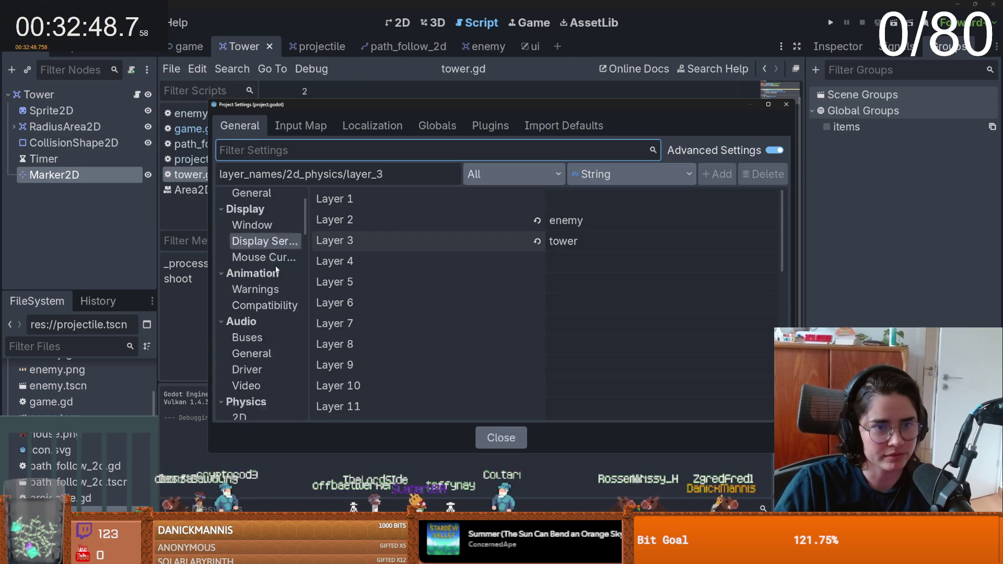
scroll(276, 269, "up", 1)
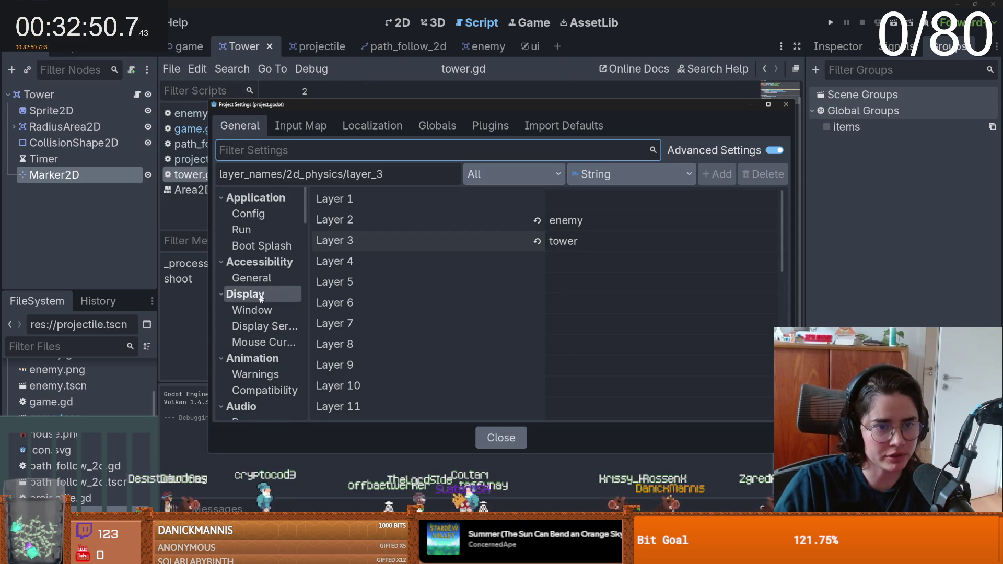
left_click(252, 310)
scroll(610, 303, "down", 10)
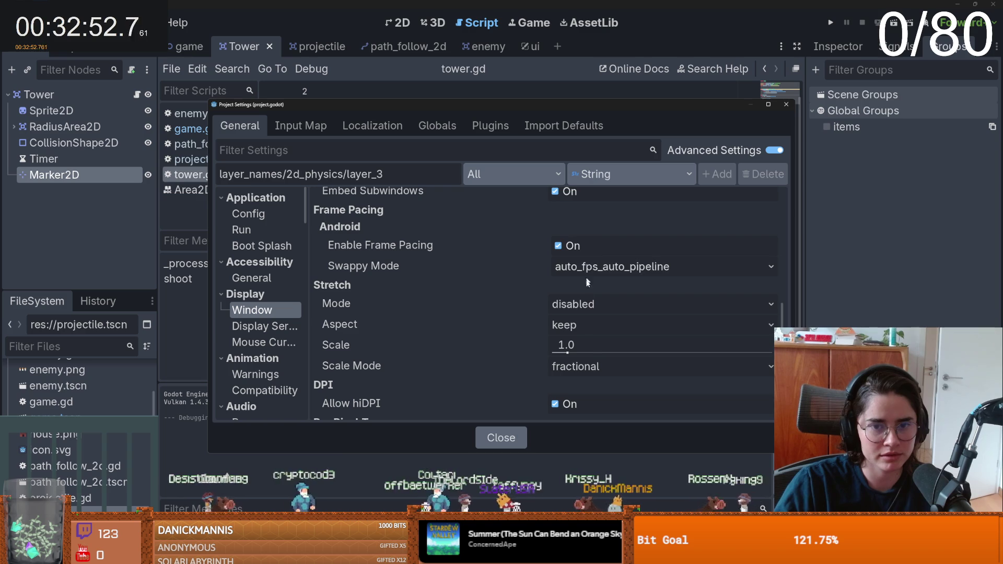
left_click(593, 306)
left_click(601, 342)
left_click(587, 325)
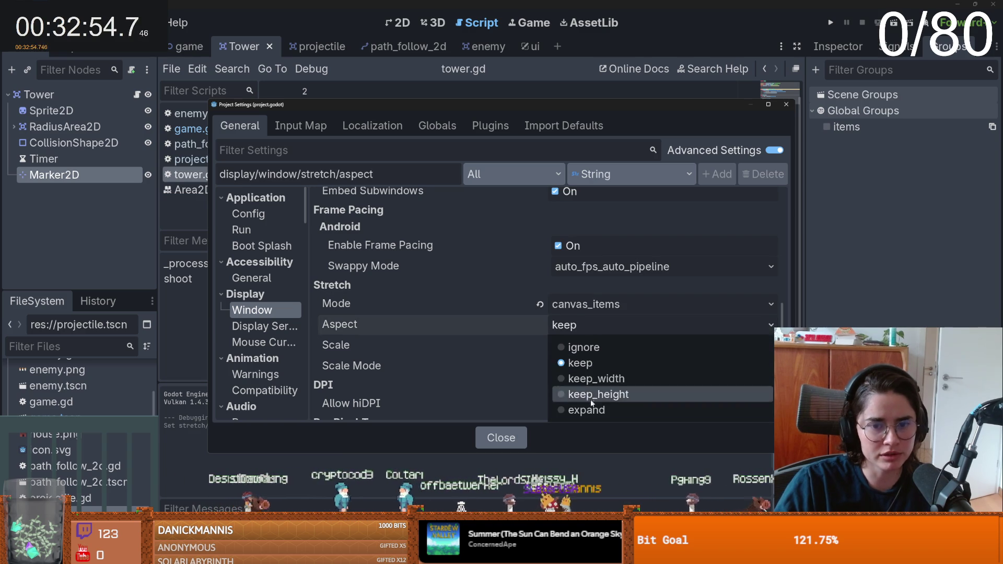
left_click(575, 409)
- Close Project Settings and bring up the embedded Game view's embedding options
scroll(536, 346, "up", 3)
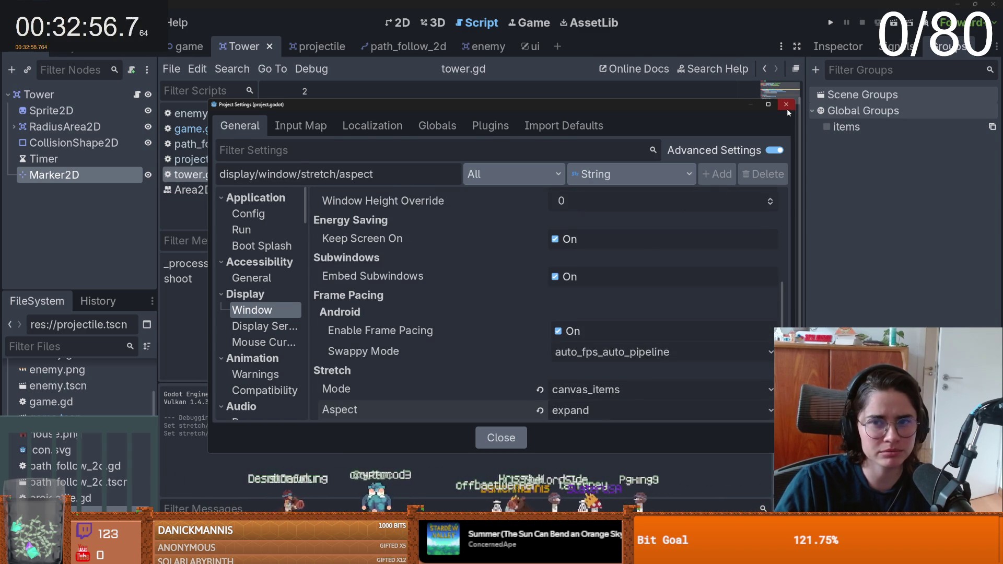
left_click(786, 104)
left_click(538, 25)
left_click(501, 70)
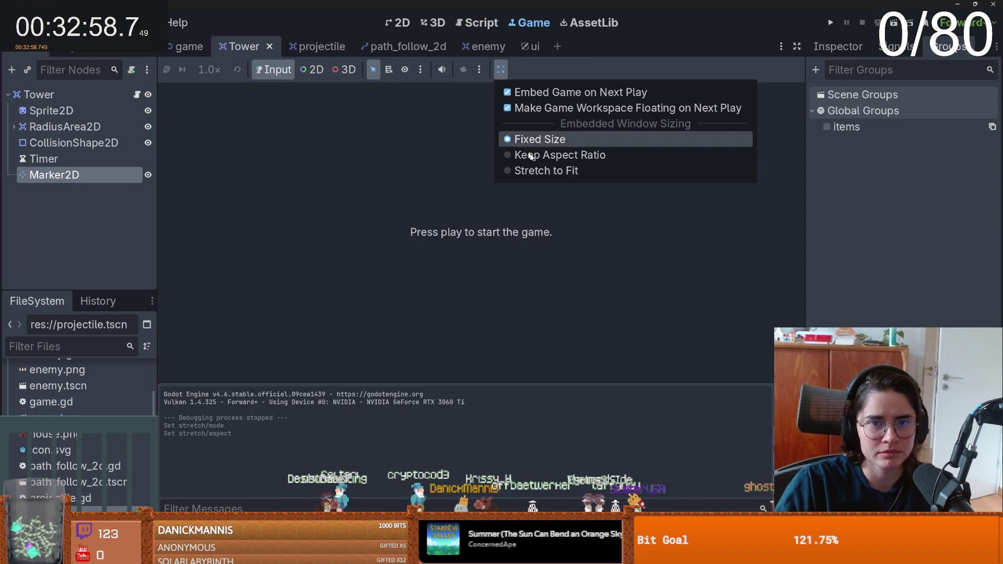
- Set the project's window mode to Fullscreen and rerun the game in the editor
left_click(575, 105)
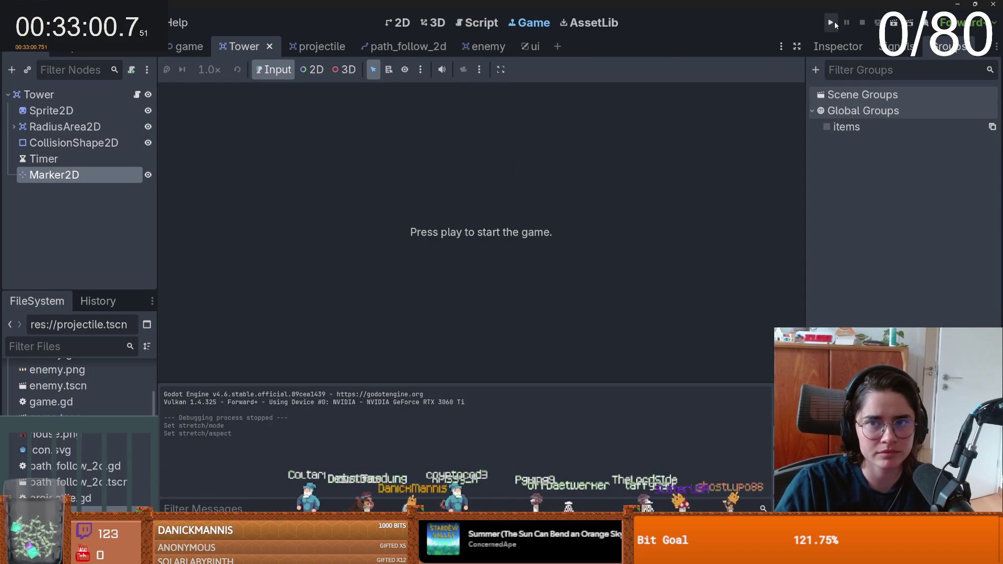
left_click(830, 23)
left_click(59, 22)
left_click(79, 44)
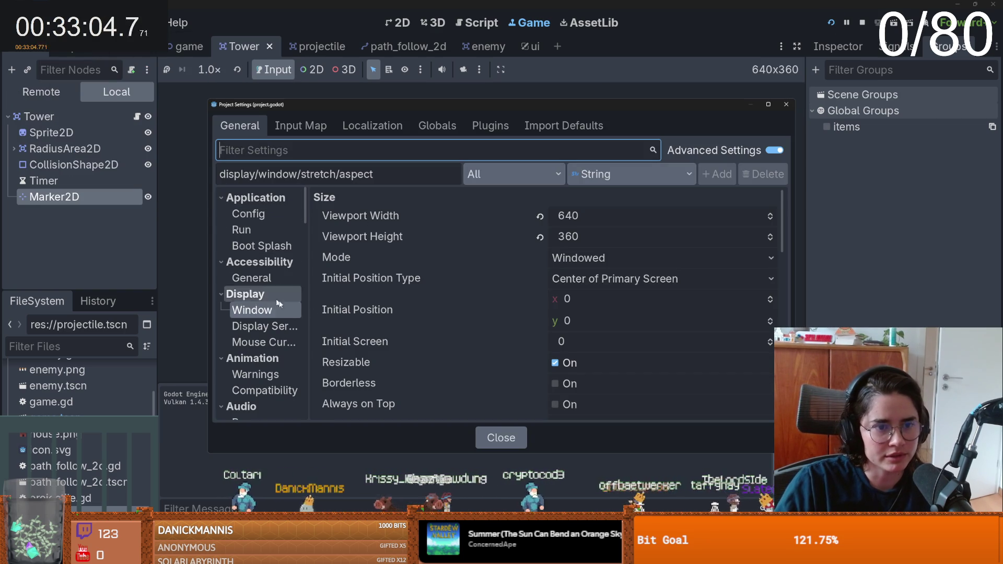
left_click(653, 258)
left_click(601, 325)
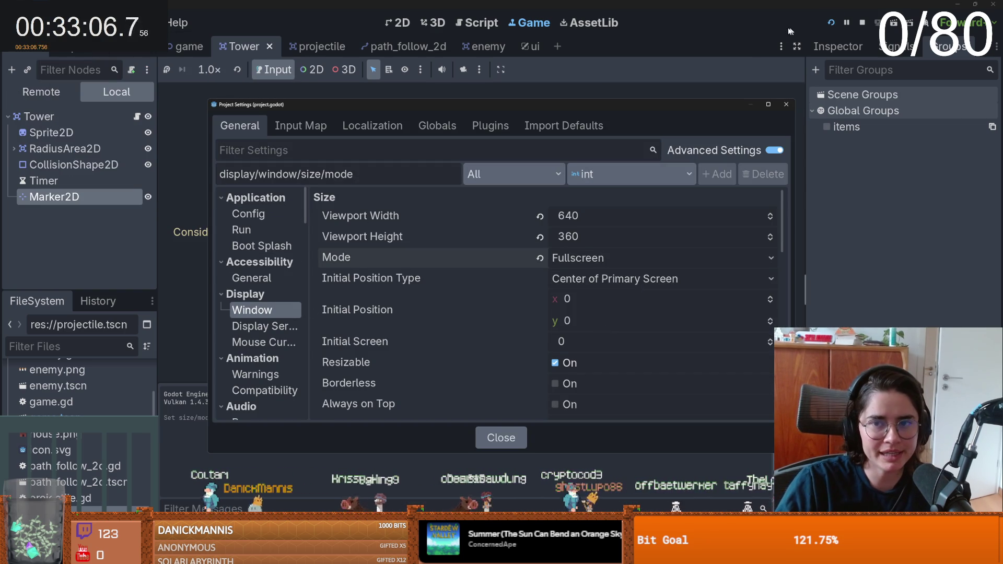
left_click(786, 104)
left_click(831, 23)
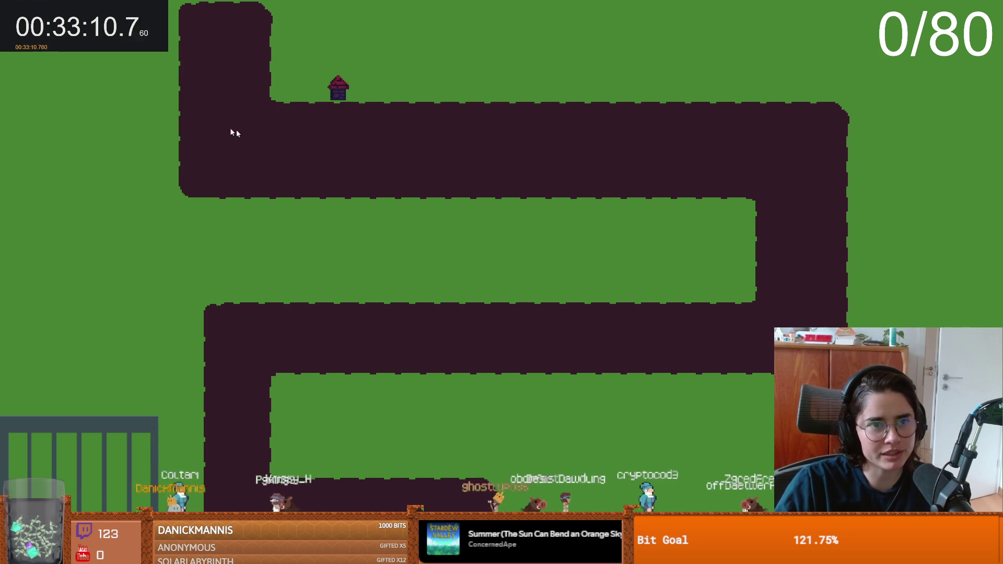
- Place three towers near the path and top edge, then close the running game
left_click(160, 90)
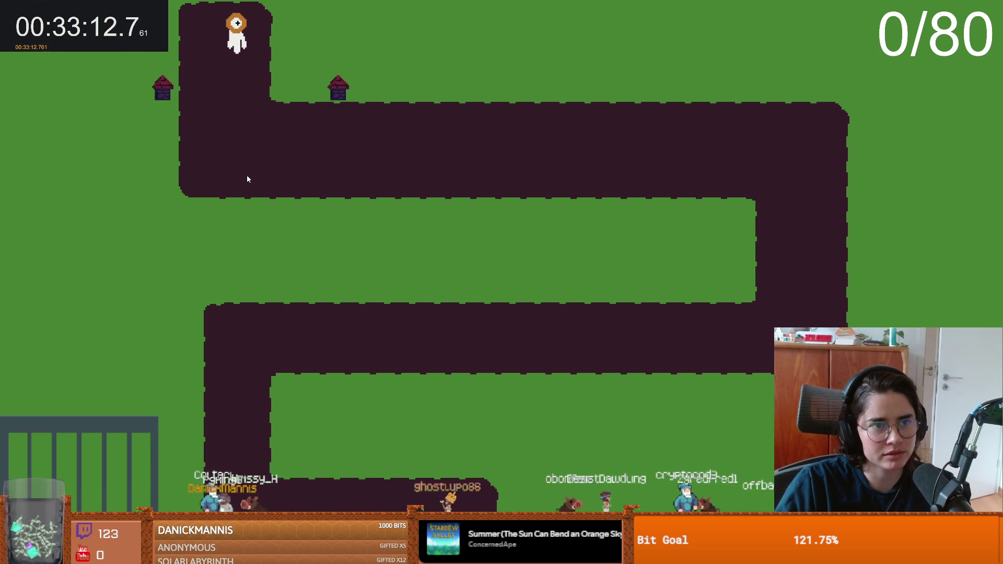
left_click(339, 13)
left_click(539, 13)
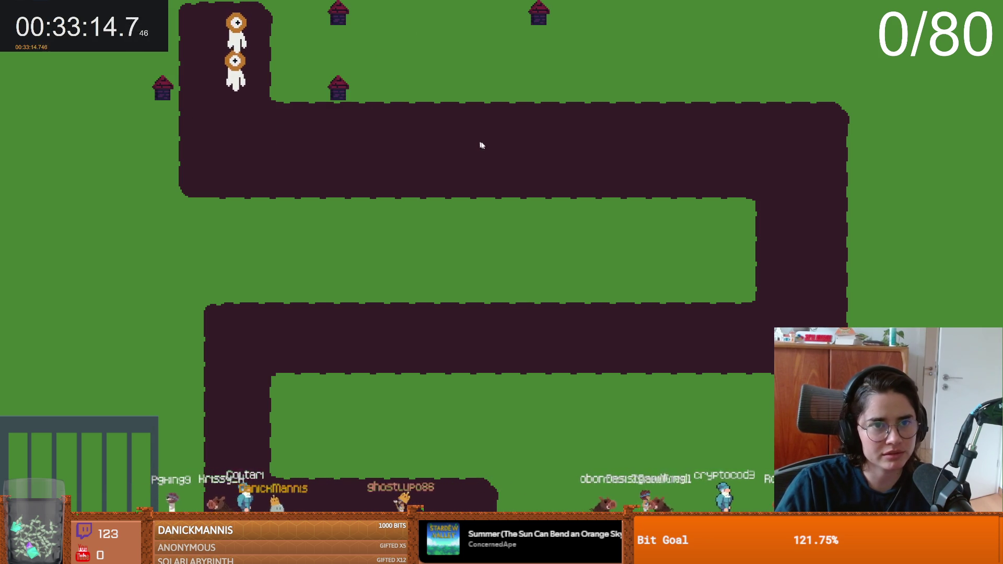
key("super+Tab")
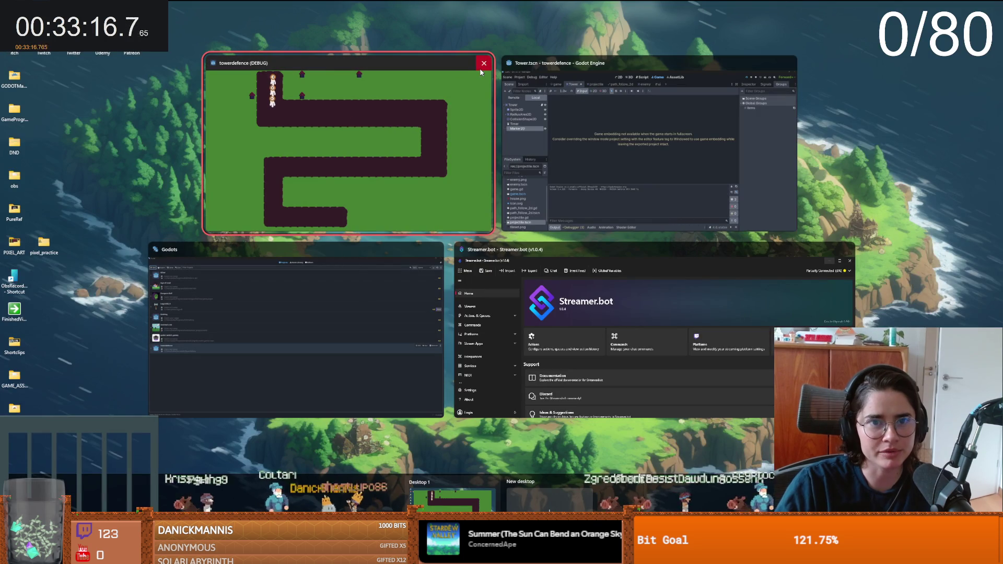
left_click(484, 63)
left_click(439, 128)
- Change the project's window mode from Fullscreen to Maximized
left_click(57, 22)
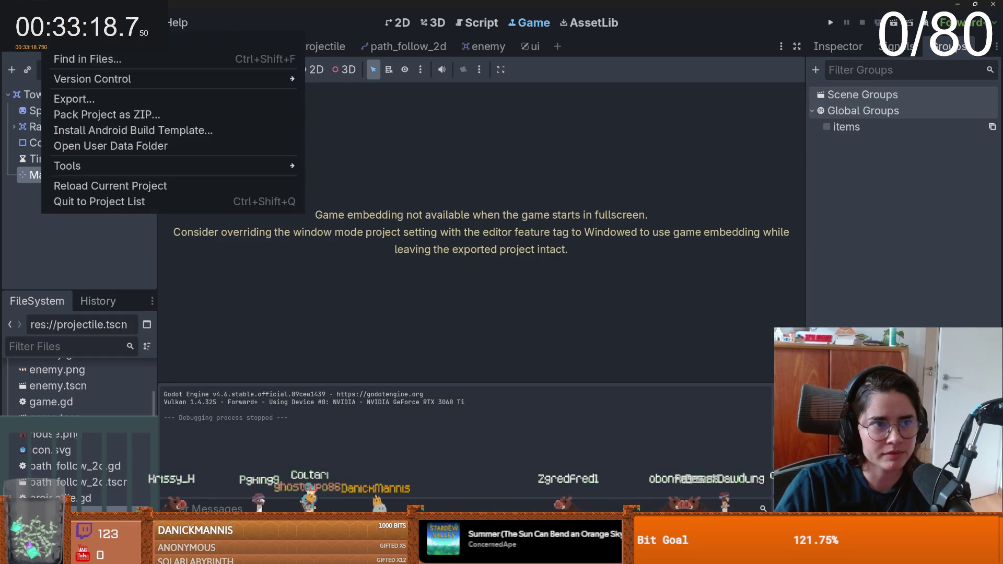
left_click(111, 47)
left_click(556, 259)
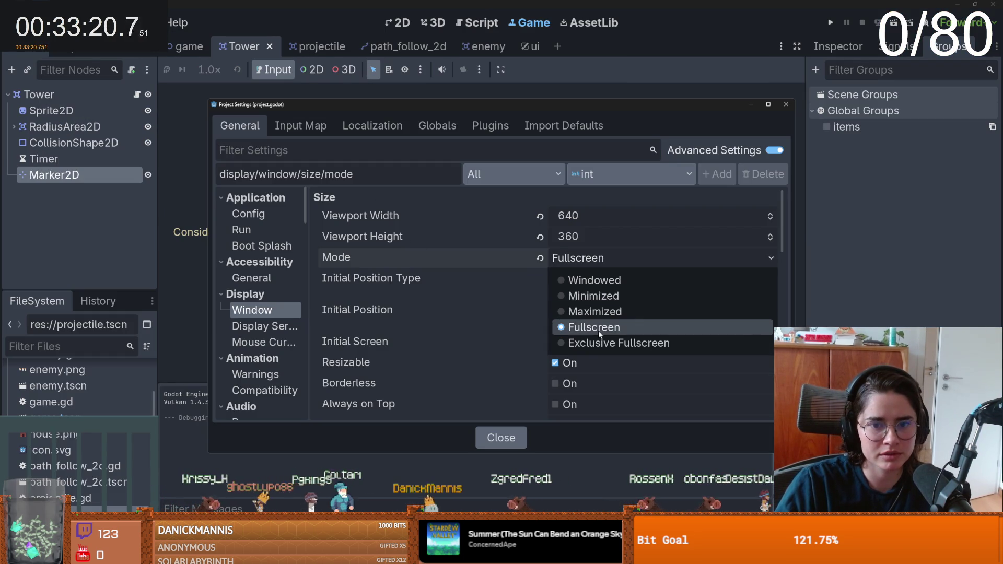
left_click(600, 310)
left_click(785, 105)
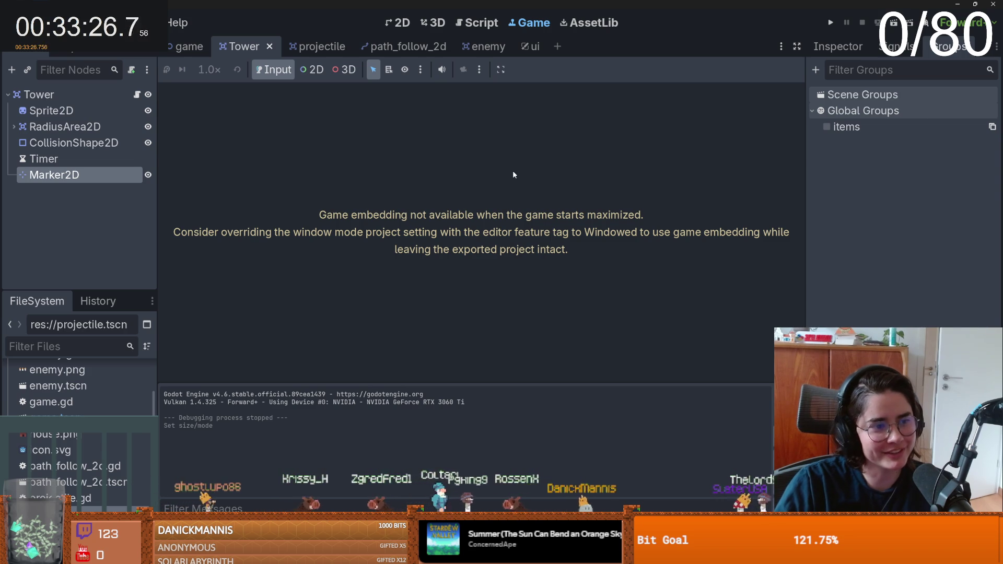
- Bring up the Tower scene's tower.gd in the Script workspace
left_click(307, 46)
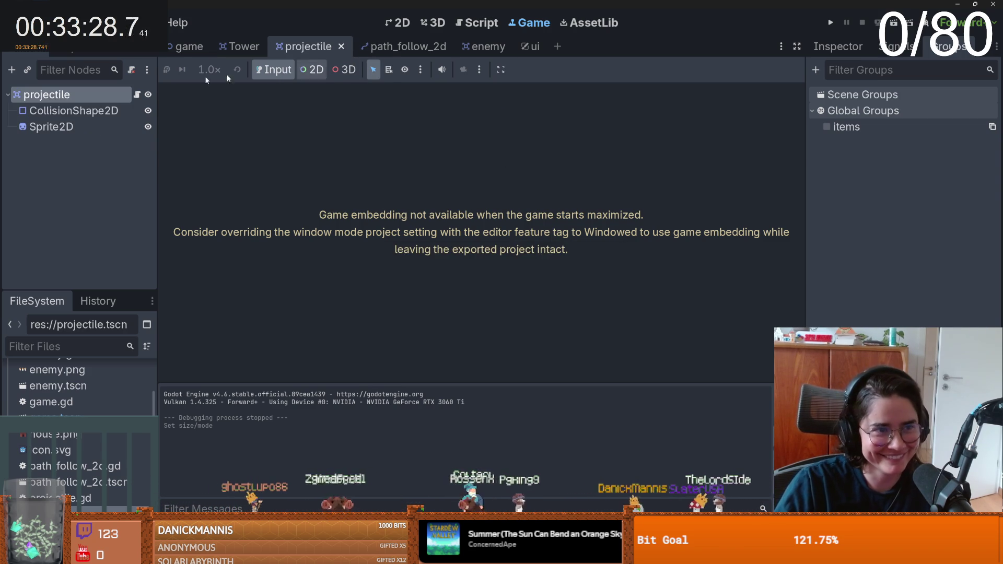
key("ctrl+F3")
left_click(234, 46)
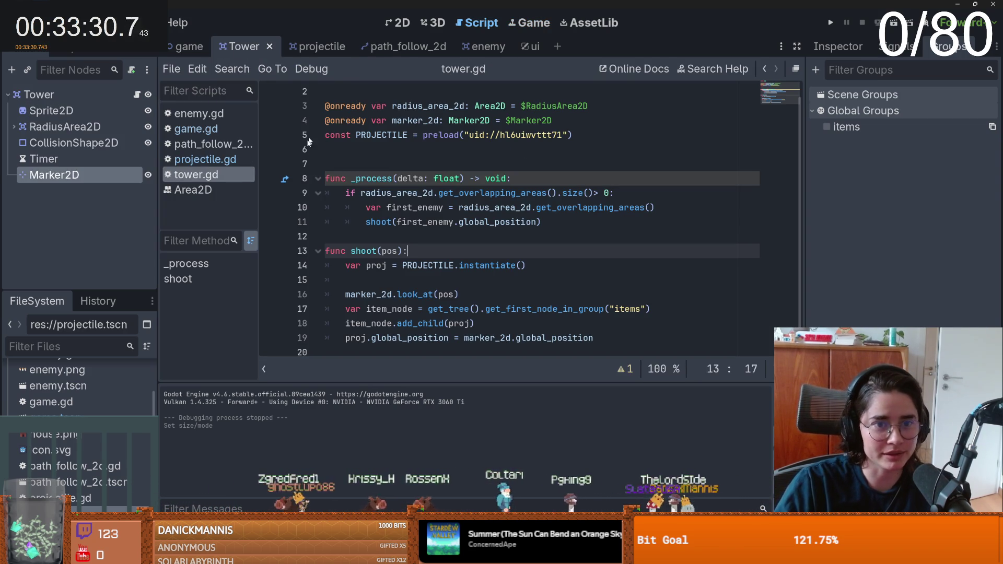
- Review the shoot function, then view the RadiusArea2D detection circle in the 2D view
left_click(372, 271)
left_click(374, 289)
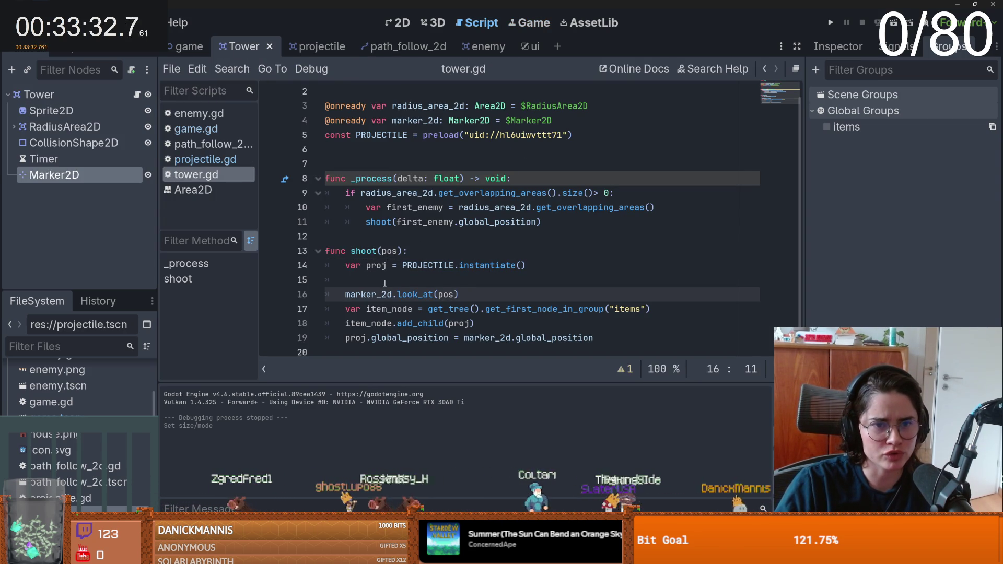
left_click(415, 234)
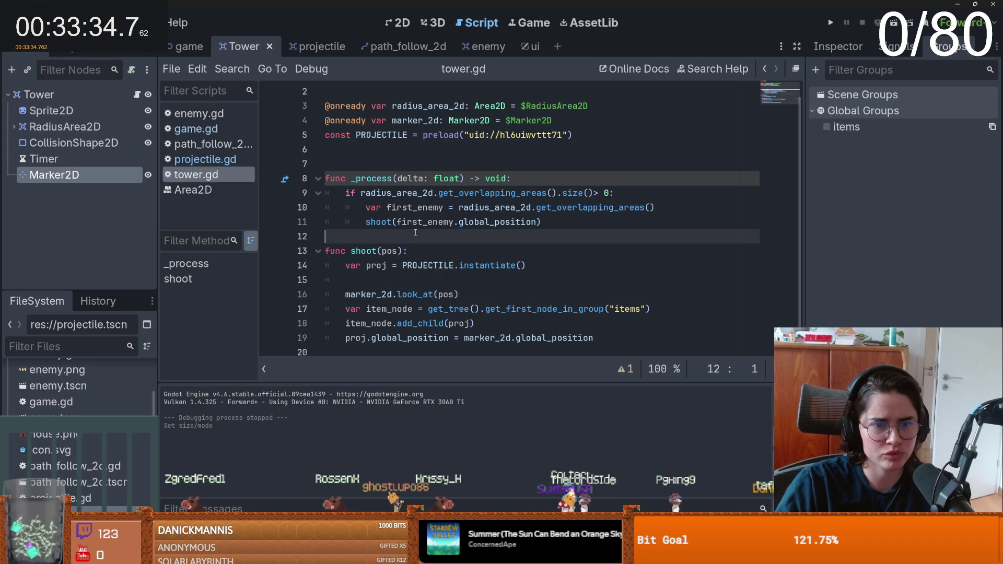
left_click(43, 159)
left_click(58, 128)
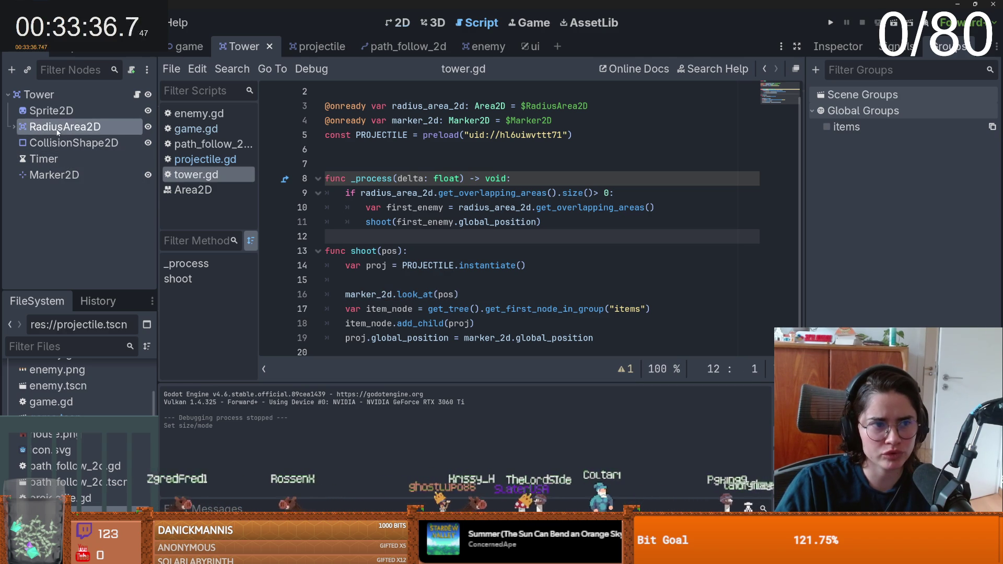
double_click(57, 129)
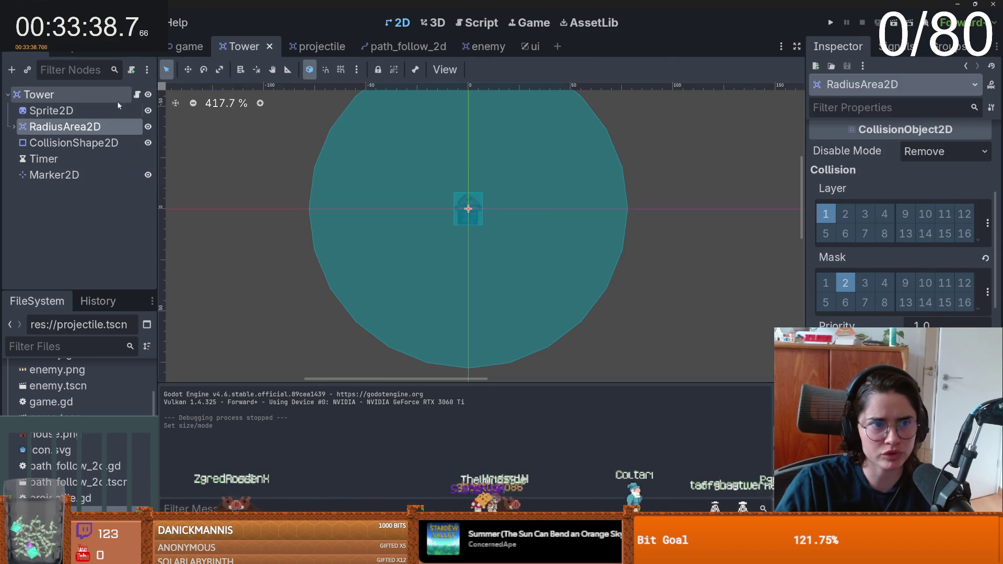
- Reopen the Tower's tower.gd and put a breakpoint on the first_enemy line 10
left_click(39, 95)
left_click(137, 95)
left_click(435, 212)
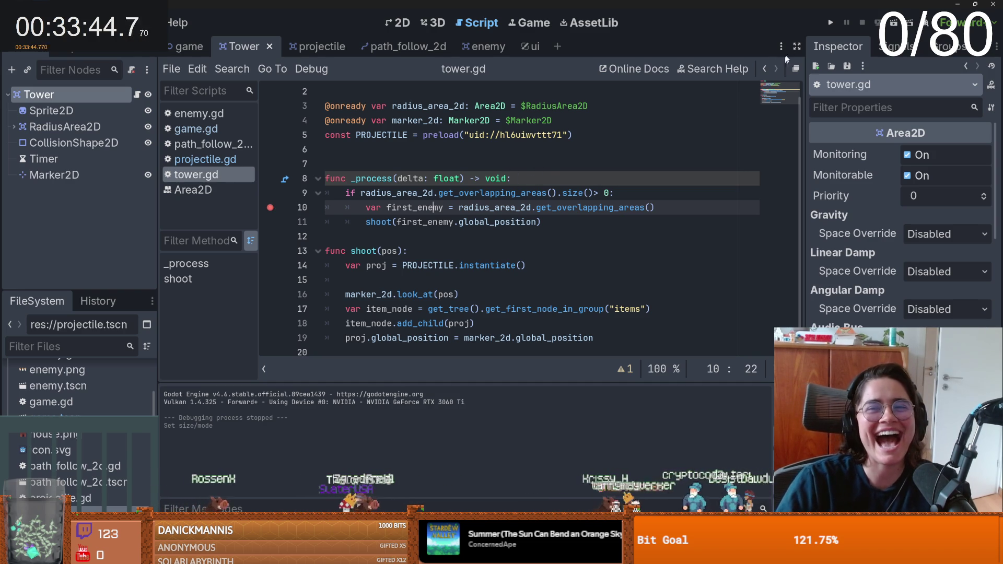
- Run the game, place a tower on the grass beside the path, and shrink the game window
left_click(831, 22)
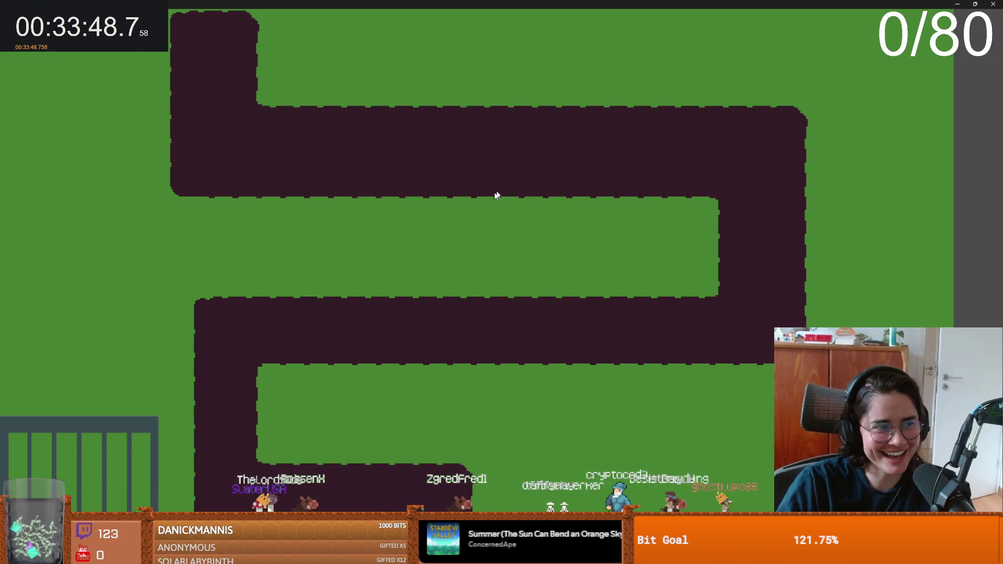
left_click(151, 94)
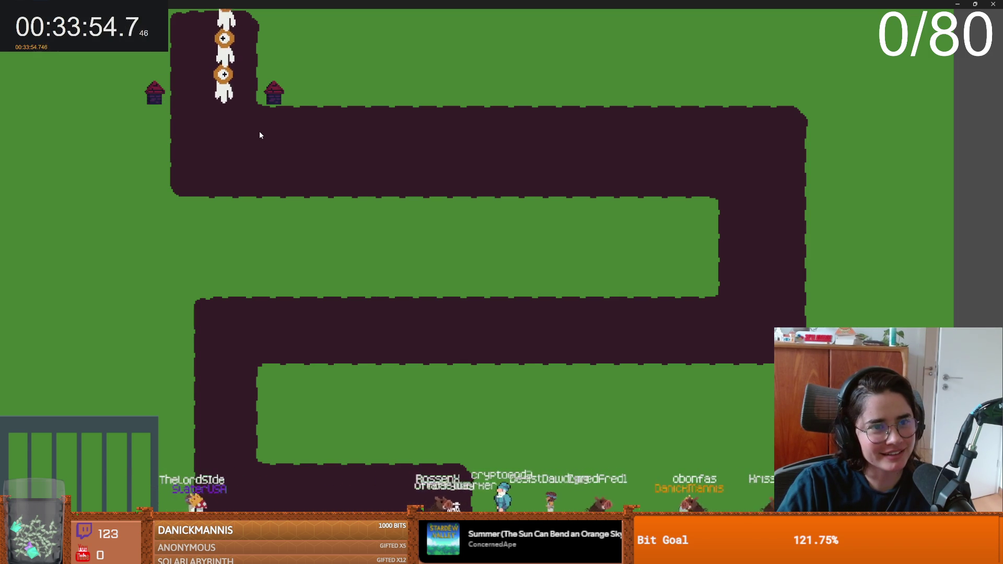
left_click_drag(322, 3, 333, 100)
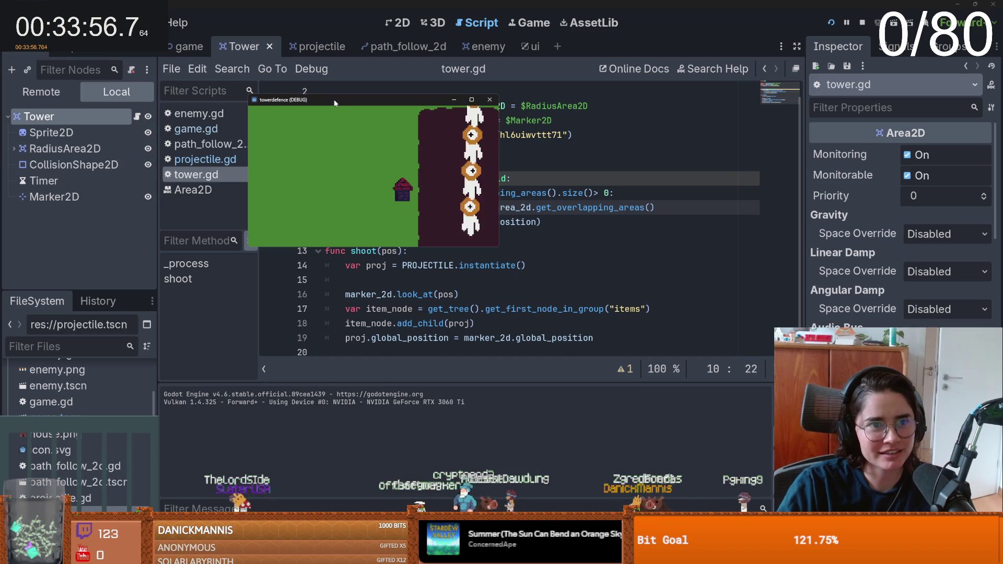
- Close the game and add an empty line in _process above the get_overlapping_areas call
left_click(490, 99)
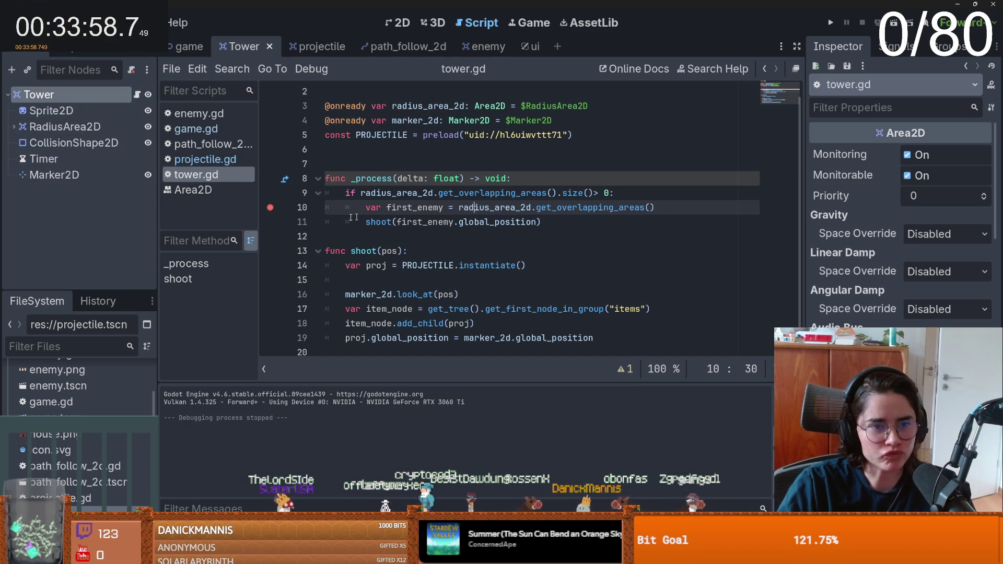
left_click(543, 178)
key("Return")
left_click_drag(557, 208, 361, 207)
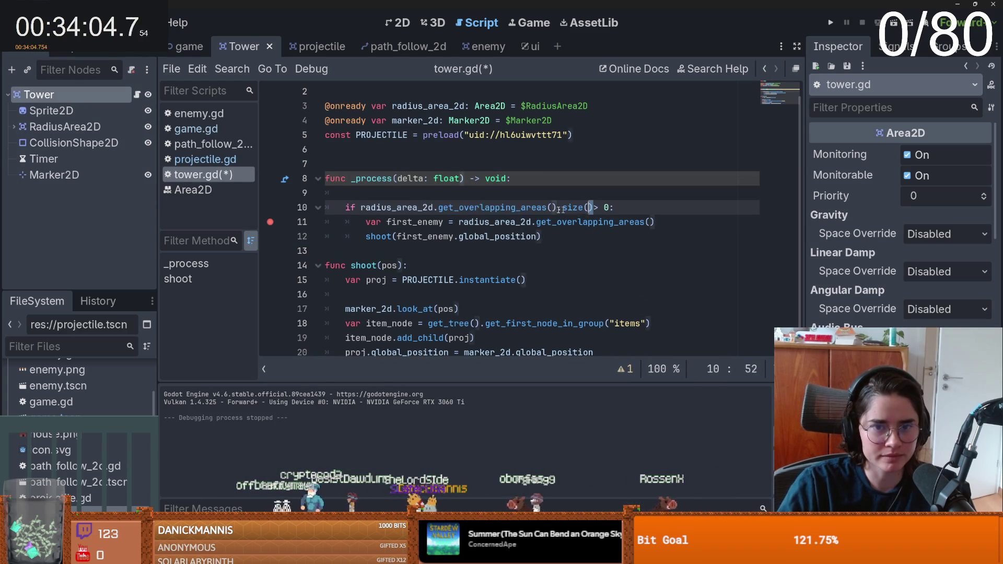
left_click(378, 196)
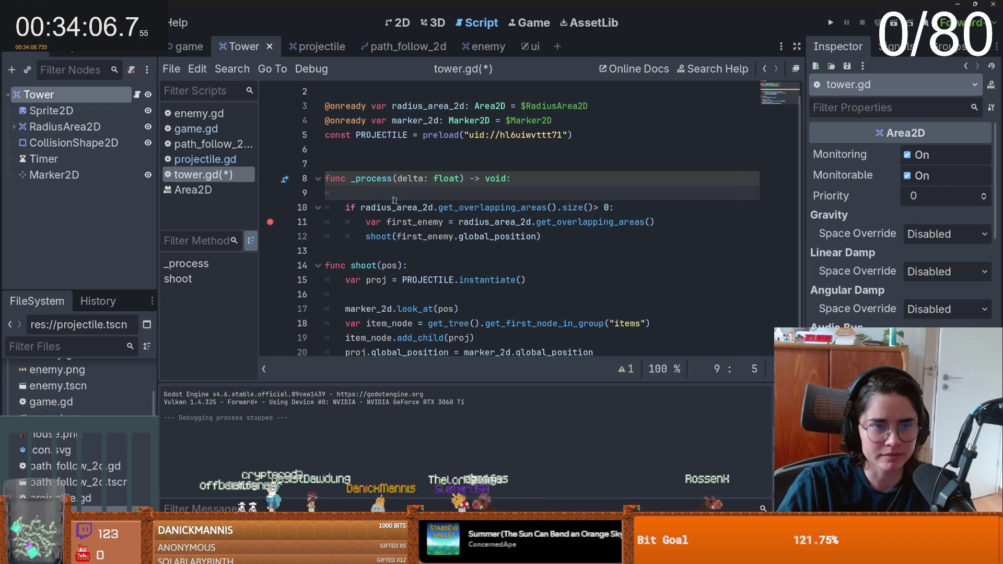
- Put the enemy on collision layer 2 only, removing it from layer 1
left_click(483, 46)
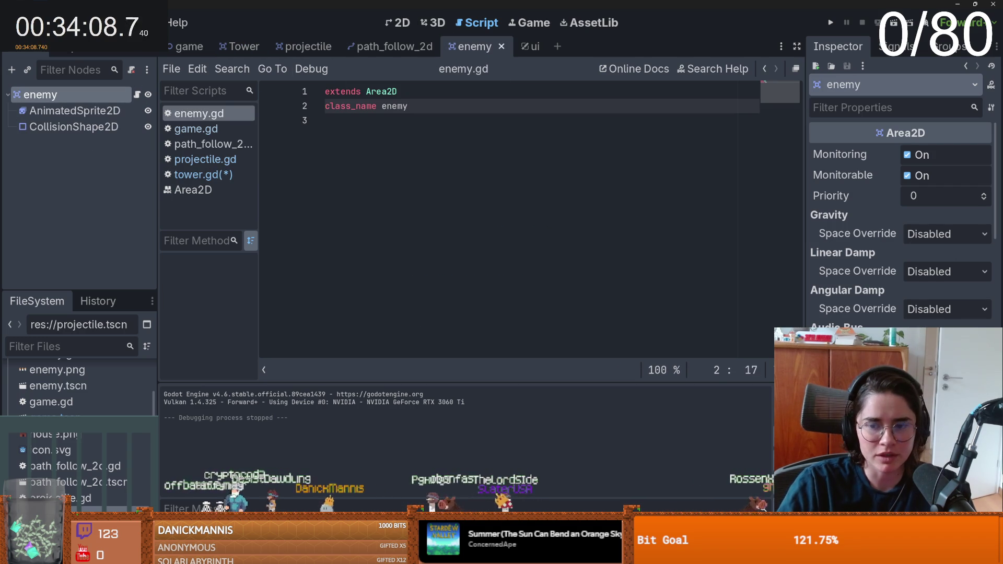
scroll(888, 311, "down", 3)
left_click(845, 318)
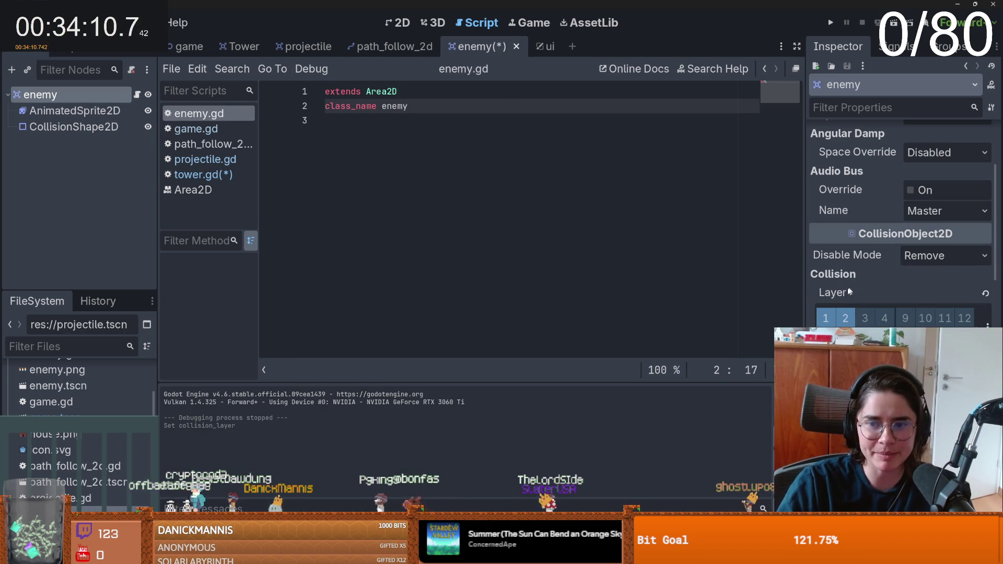
left_click(826, 318)
- Run the game, step past the breakpoint, and enlarge the debugger to inspect local variables
left_click(831, 22)
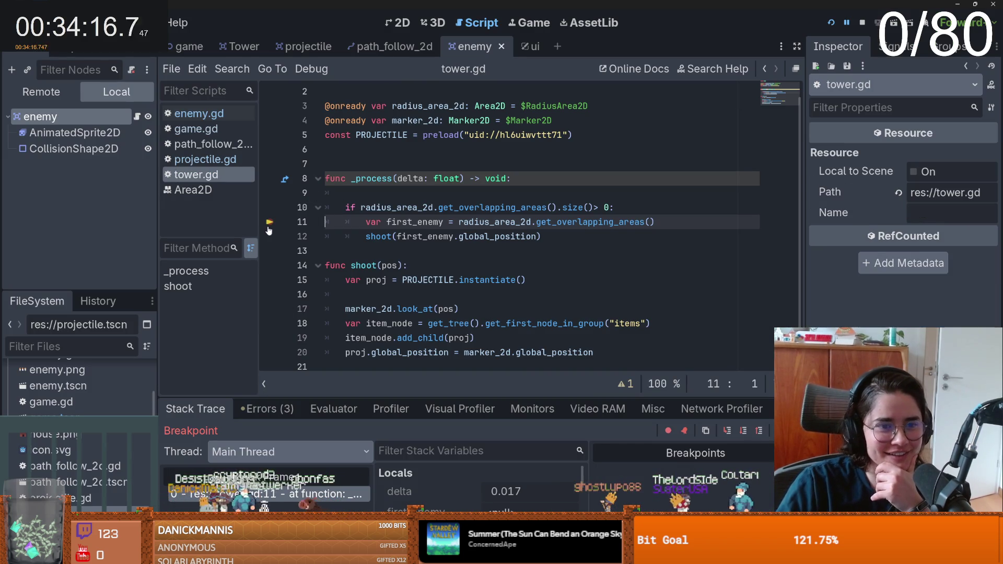
key("F12")
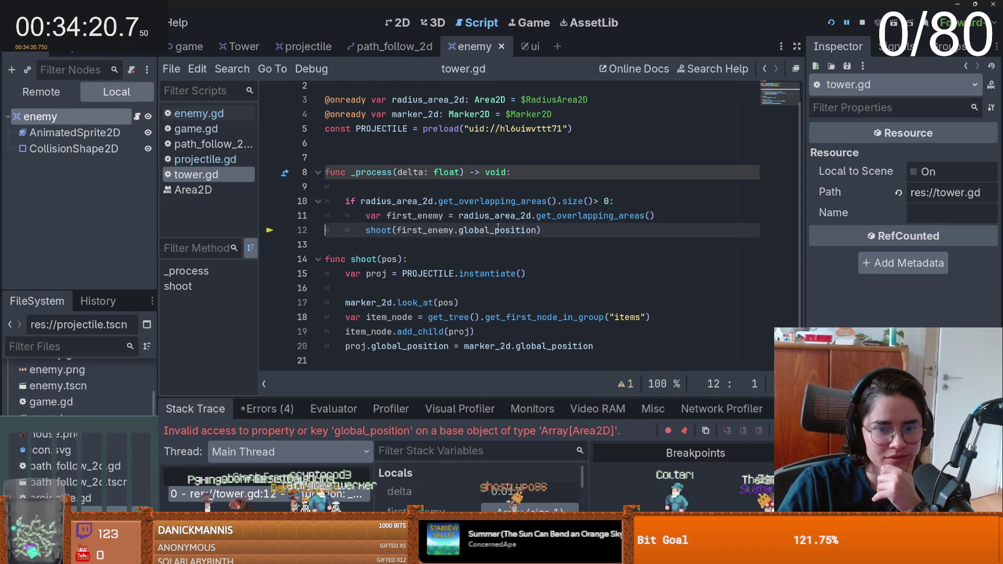
scroll(480, 386, "up", 1)
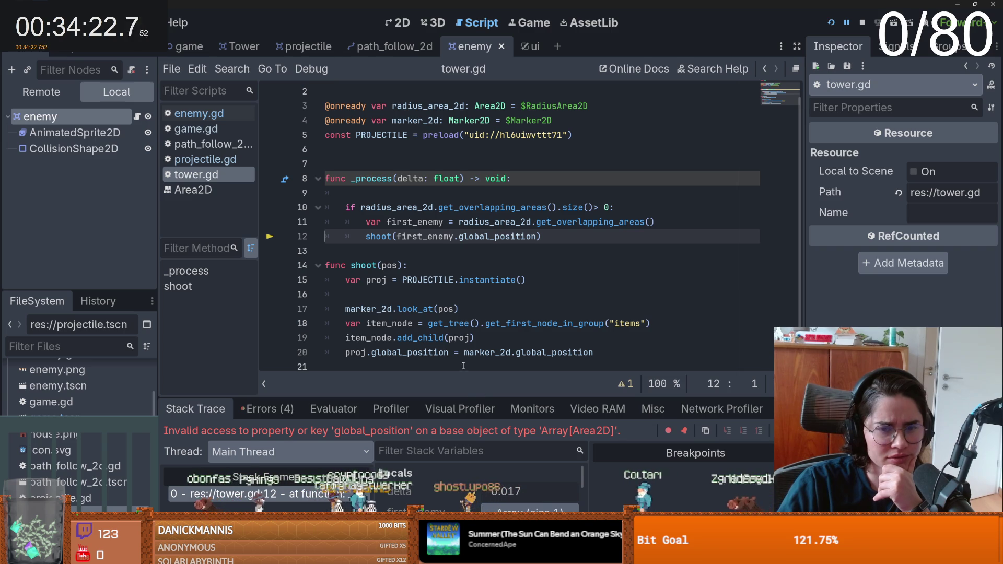
left_click_drag(489, 396, 491, 341)
- Append [0] to get_overlapping_areas() on line 11 to target the first overlapping area
double_click(427, 237)
left_click(425, 224)
left_click(677, 222)
type("[")
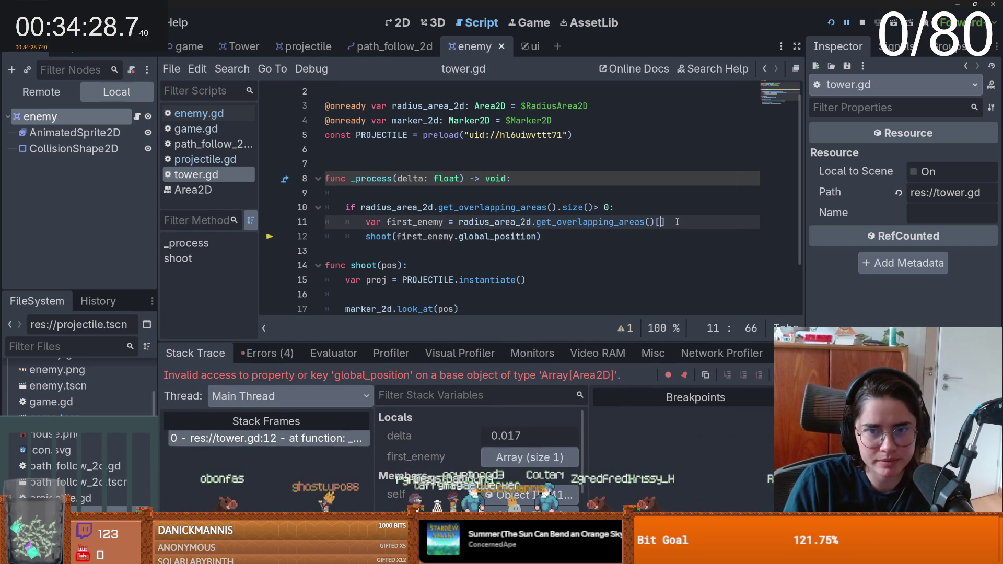
type("0")
- Relaunch the game, place two towers along the top lane, then close it
key("F5")
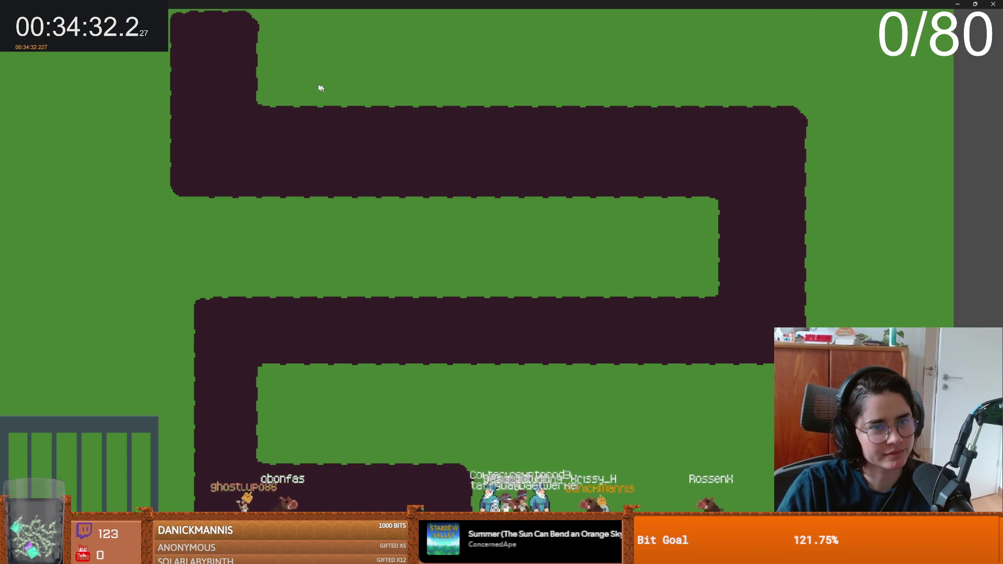
left_click(275, 70)
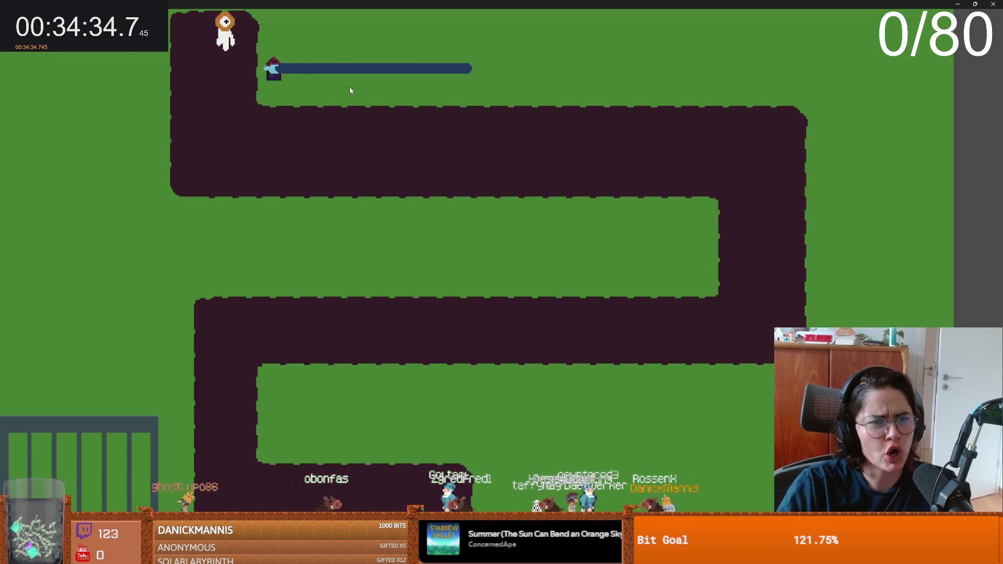
left_click(153, 70)
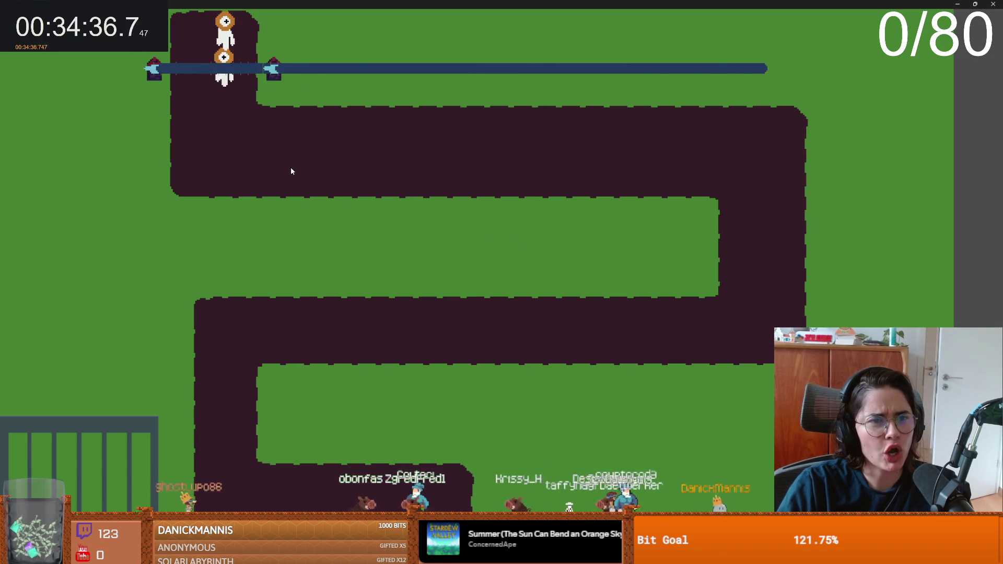
key("F8")
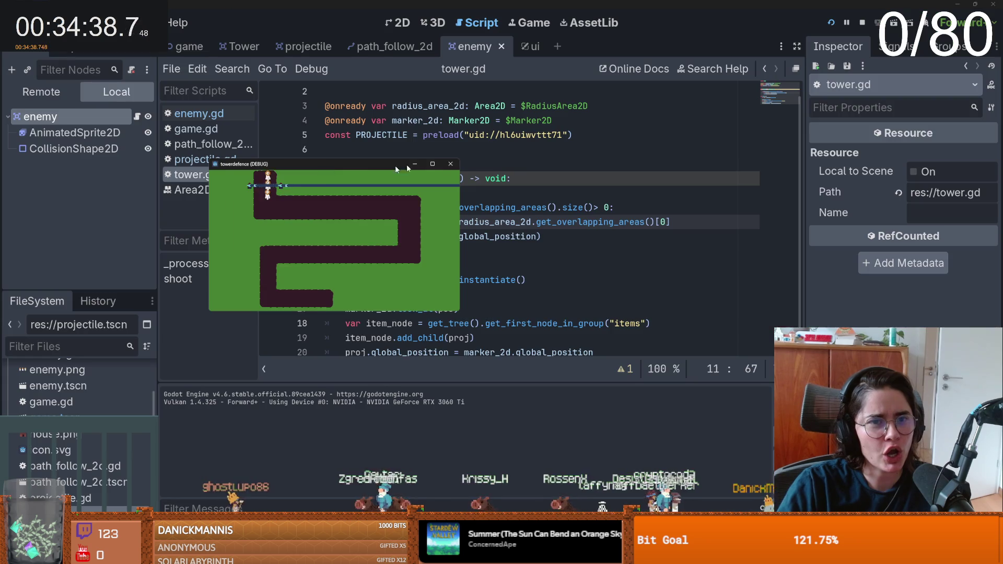
- Look over tower.gd's lines, then quit to the Project Manager with Ctrl+Shift+Q
left_click(446, 153)
scroll(441, 225, "down", 1)
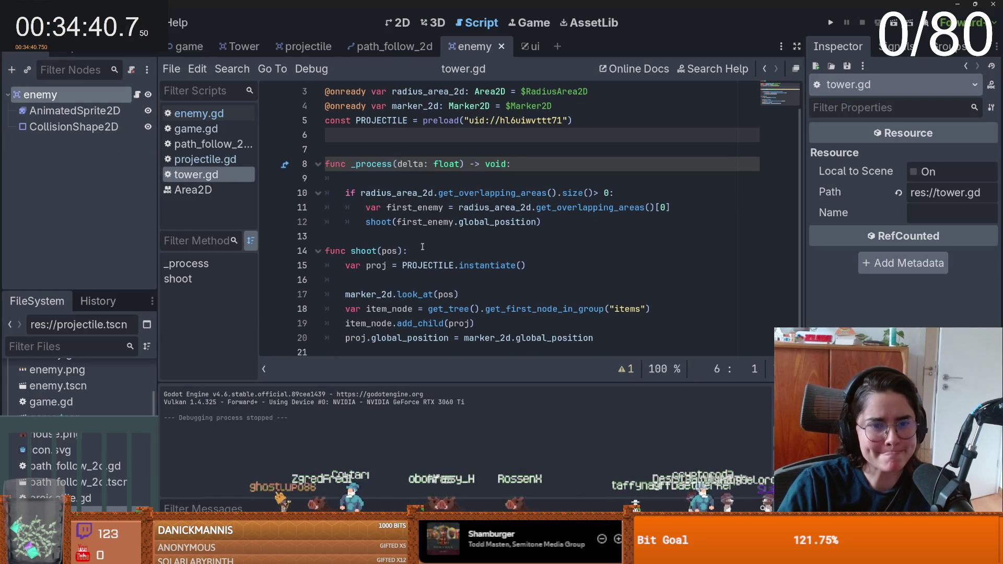
left_click(441, 320)
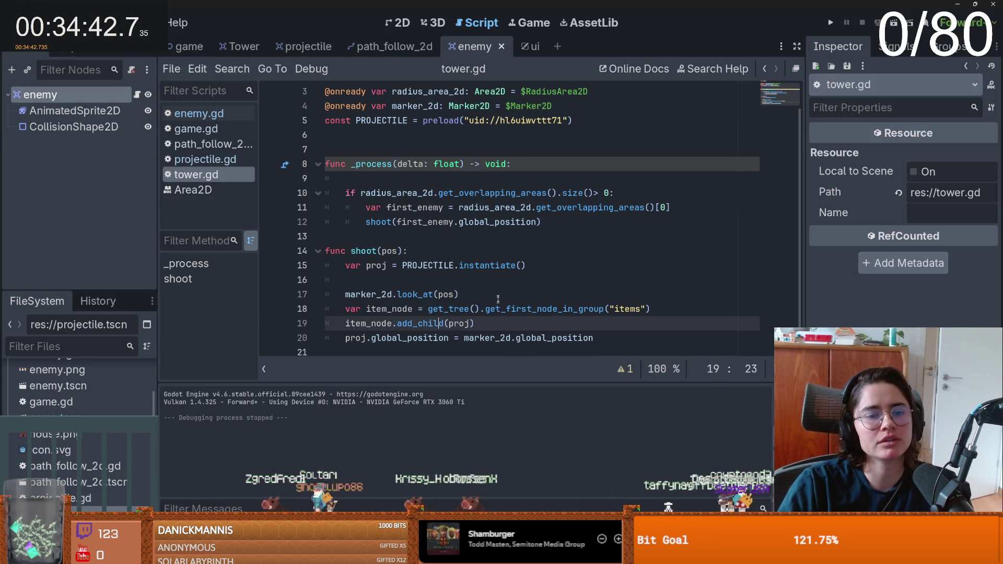
left_click(475, 297)
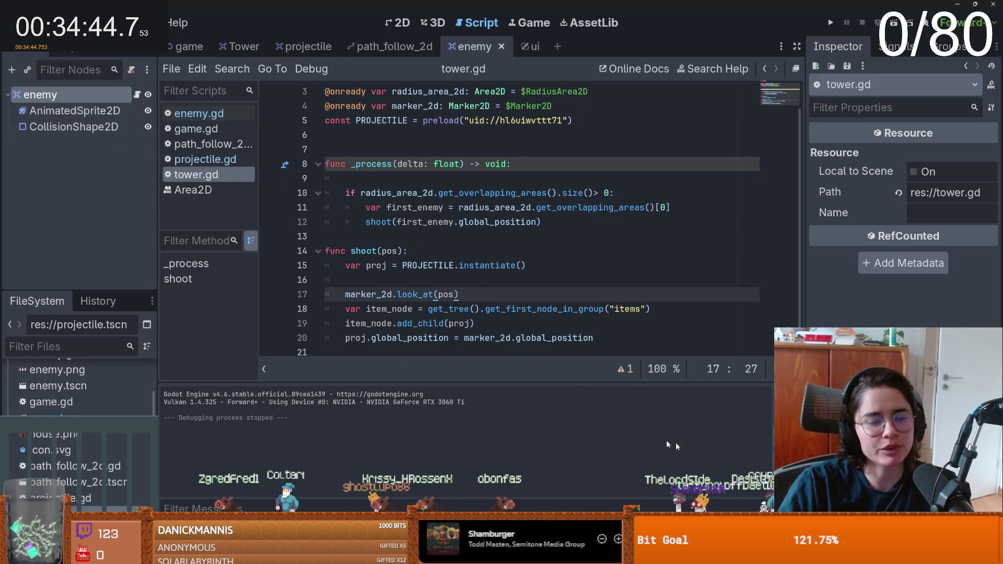
key("ctrl+shift+q")
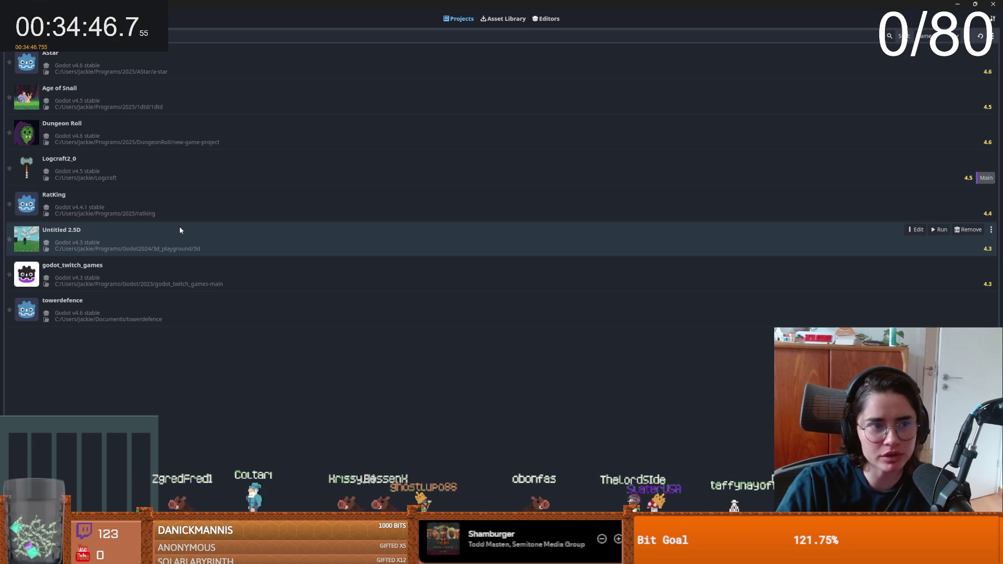
- Select Dungeon Roll in the Project Manager and confirm opening it for editing
left_click(127, 126)
left_click(916, 123)
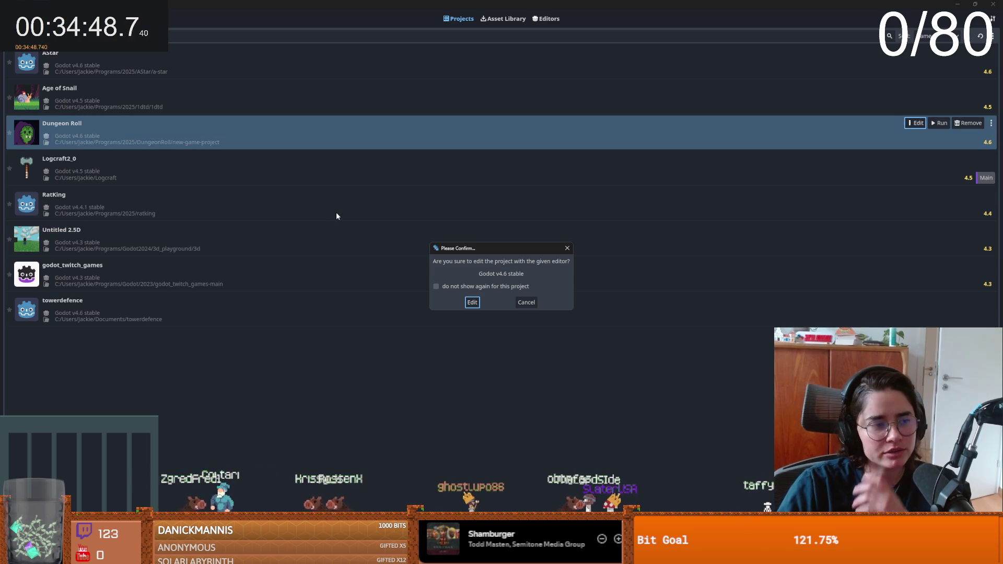
left_click(472, 302)
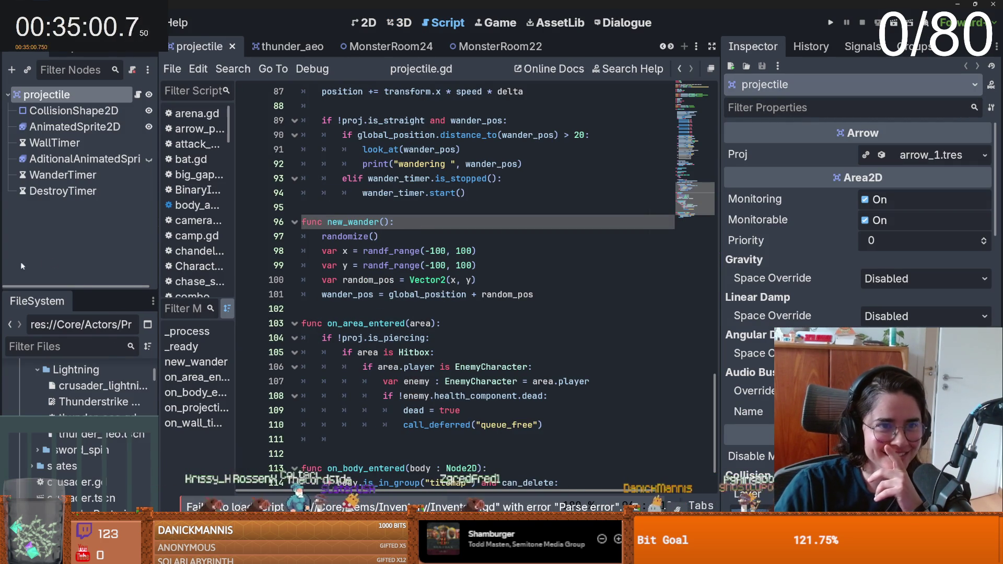
- Filter the FileSystem for 'archer' and open archerplayer.tscn
type("en")
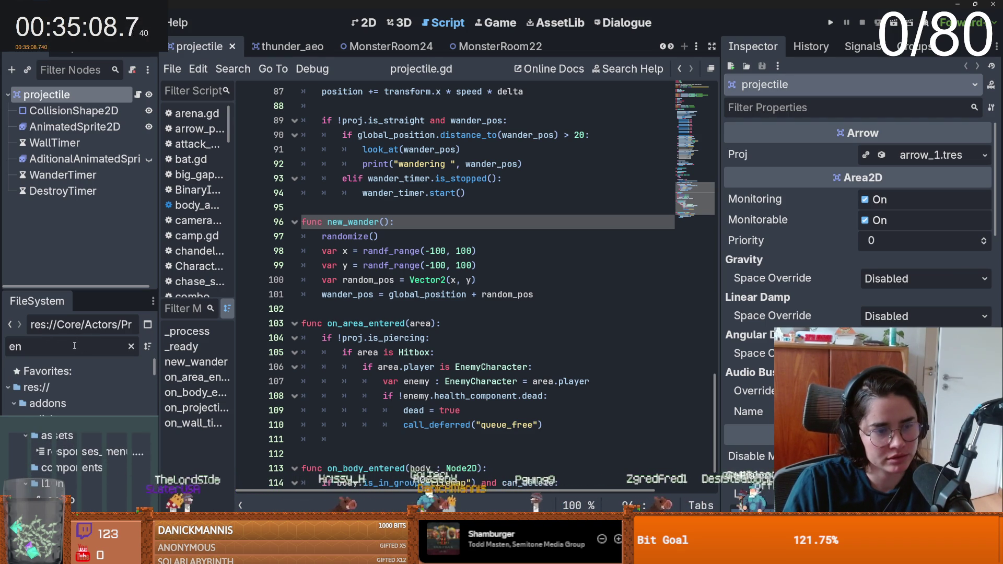
key("BackSpace")
key("BackSpace")
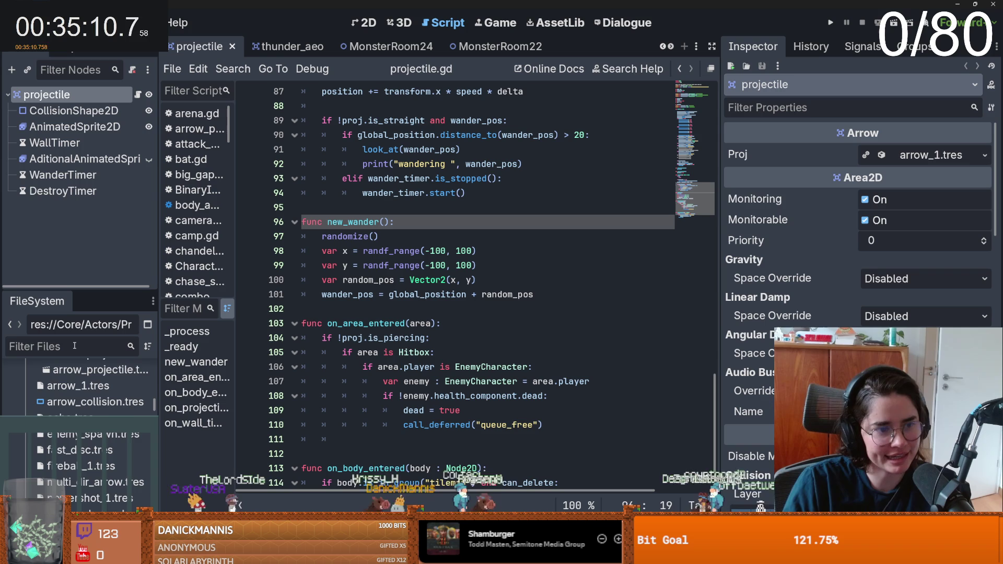
type("archer")
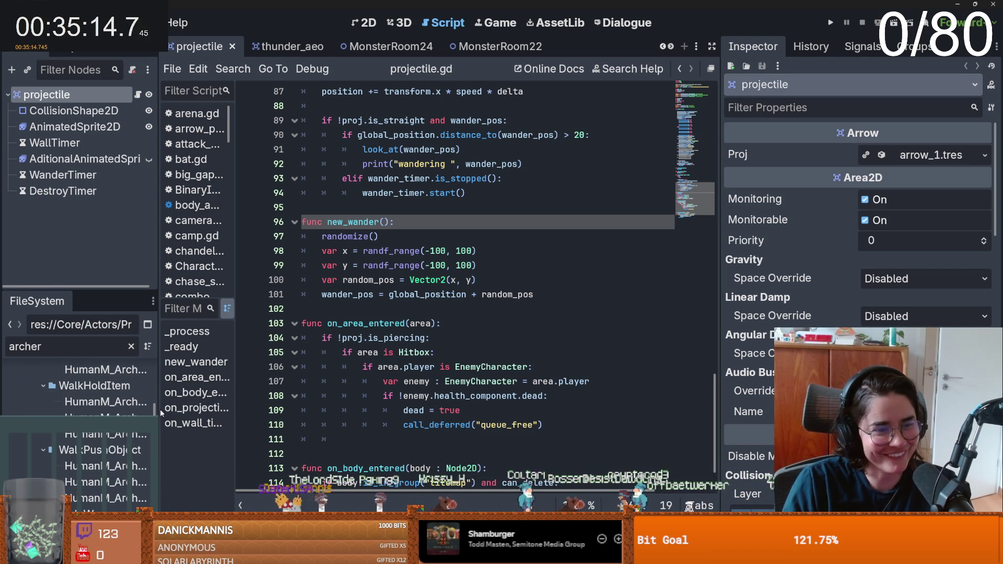
left_click_drag(160, 409, 319, 409)
scroll(235, 418, "down", 5)
scroll(162, 460, "down", 10)
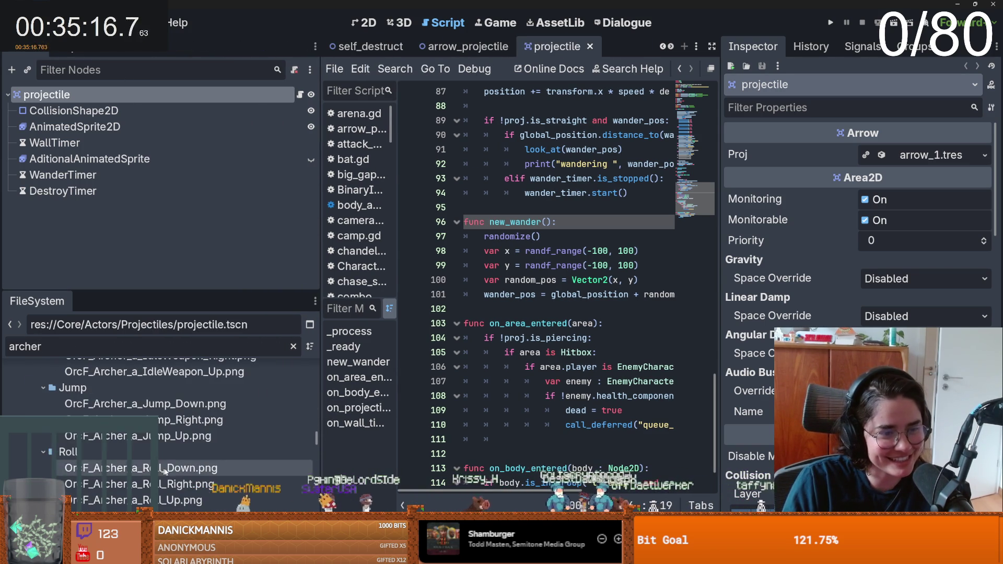
scroll(312, 474, "down", 10)
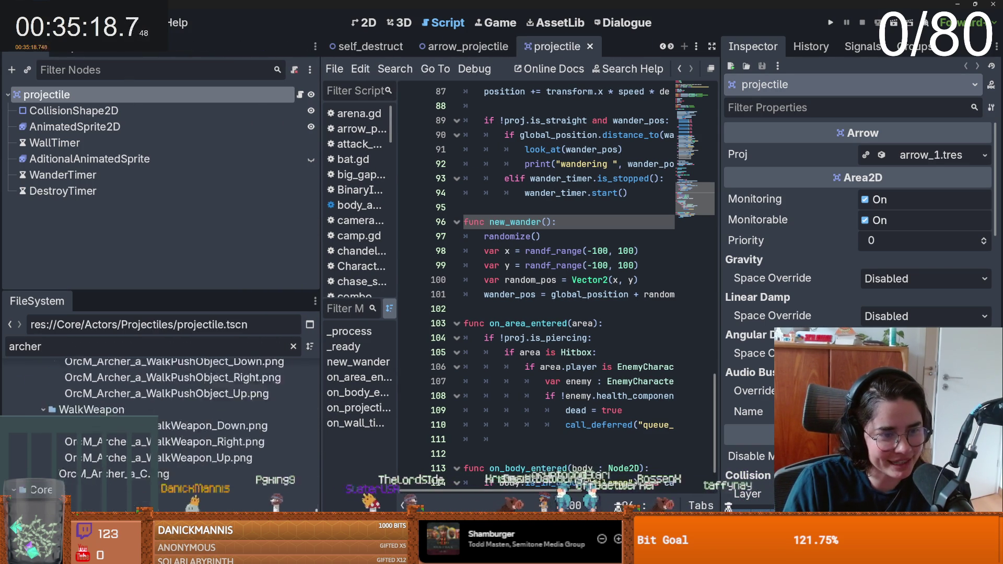
scroll(106, 449, "down", 10)
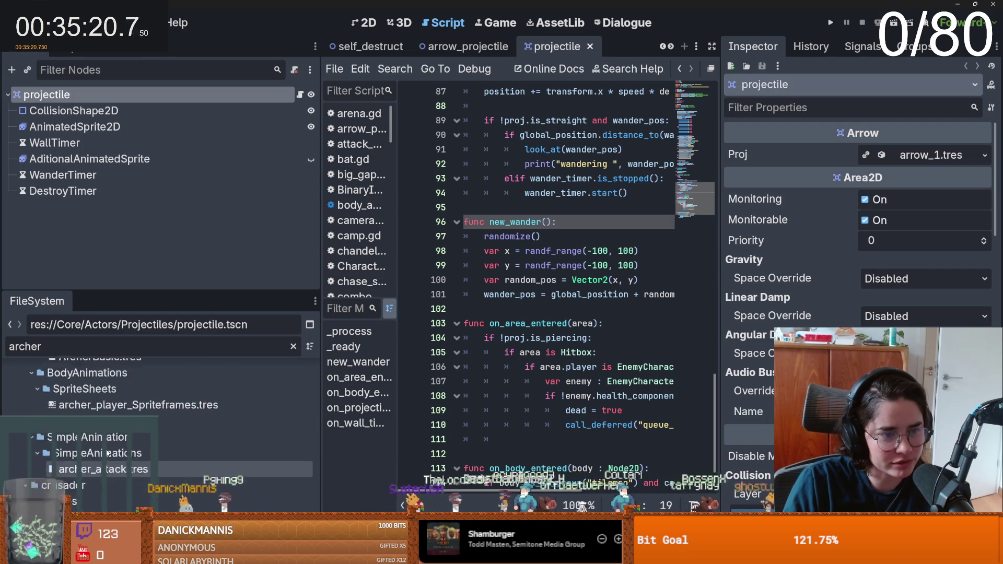
scroll(88, 408, "up", 1)
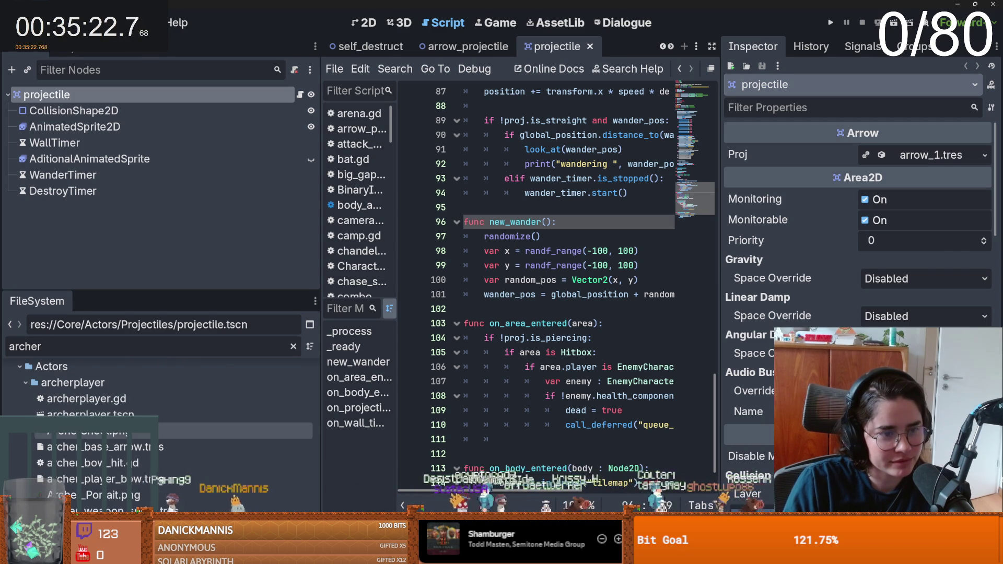
double_click(86, 414)
- Expand StateMachine and collapse the walk_state, roll_state and sword_lightning_strike children
scroll(130, 236, "down", 2)
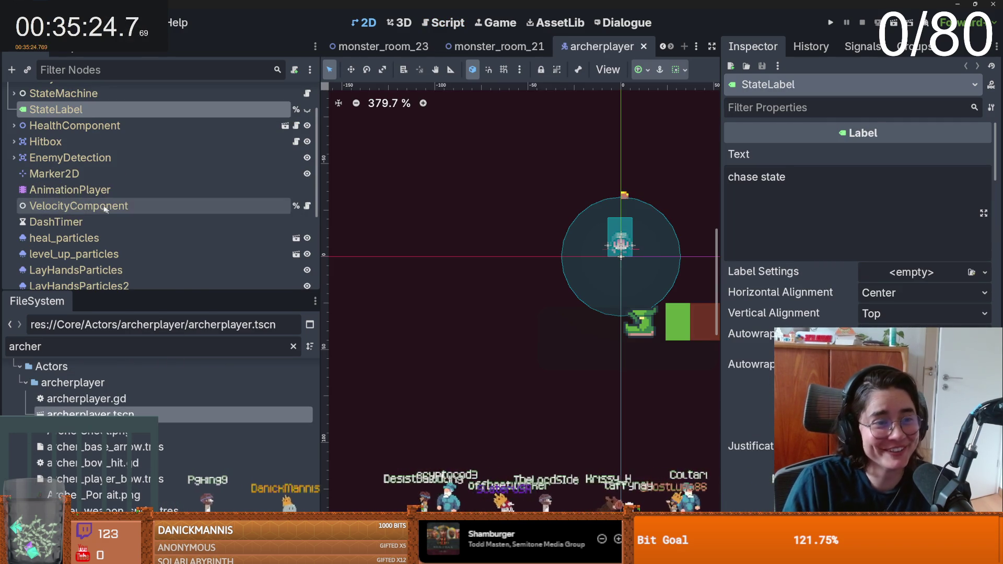
scroll(32, 125, "up", 2)
left_click(10, 143)
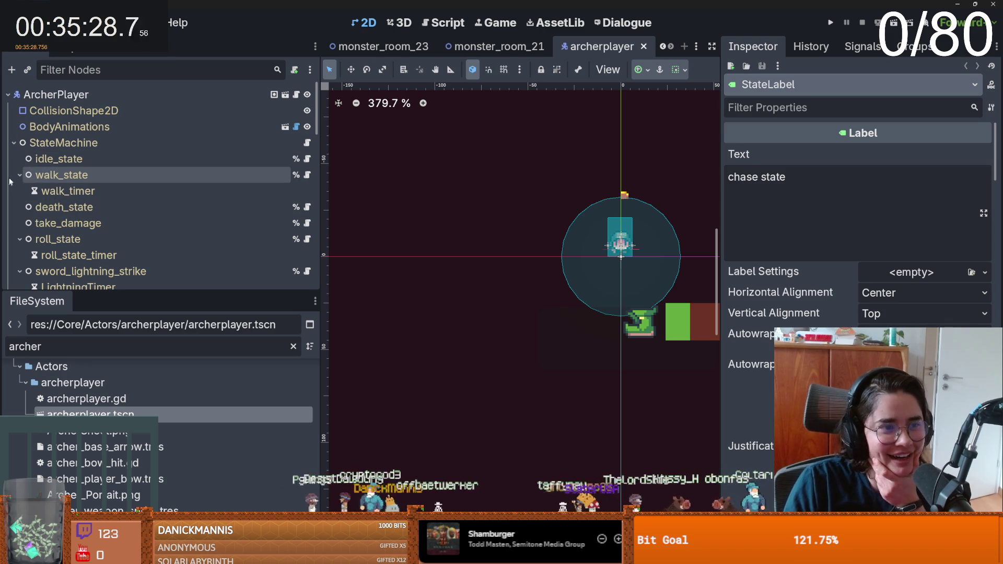
left_click(20, 175)
left_click(20, 223)
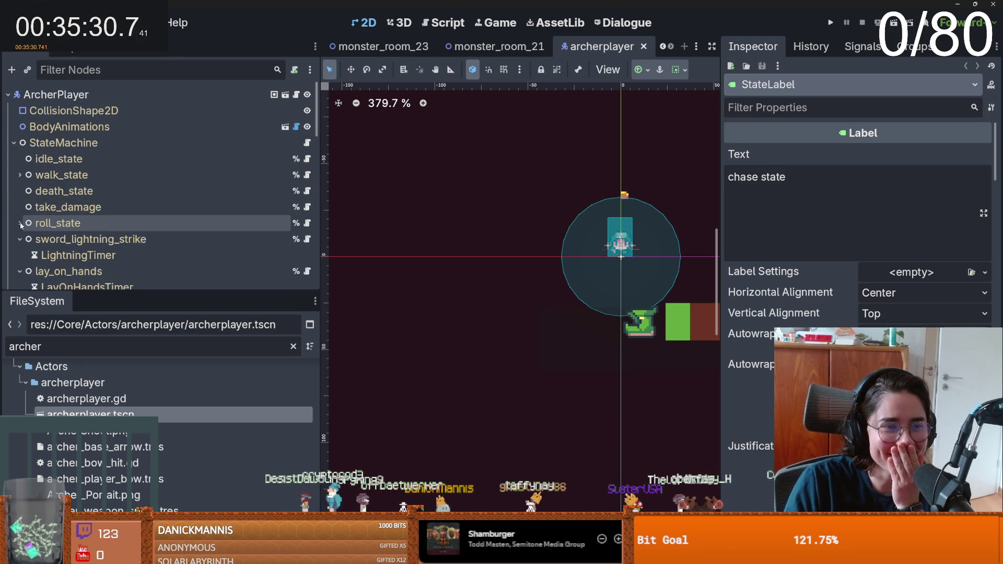
left_click(20, 239)
- Open projectile_attack_state's script, cancelling the revoke-unique-name prompt
scroll(96, 232, "down", 1)
scroll(96, 232, "down", 2)
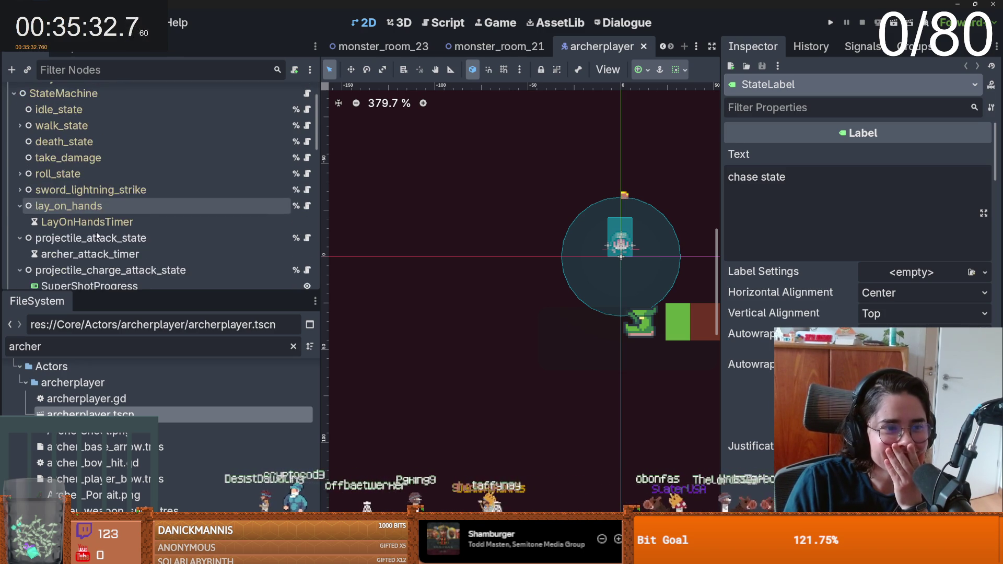
left_click(296, 213)
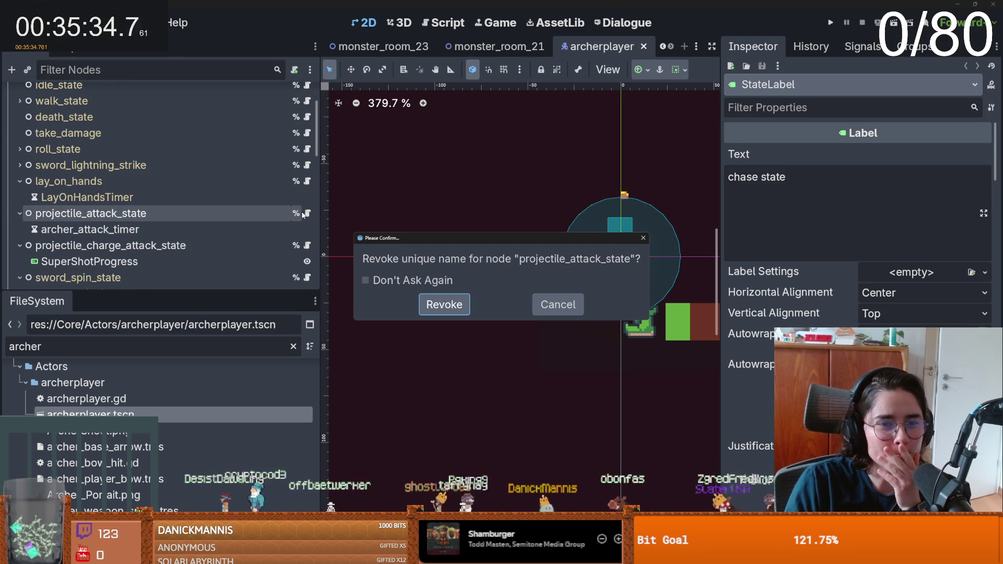
key("Escape")
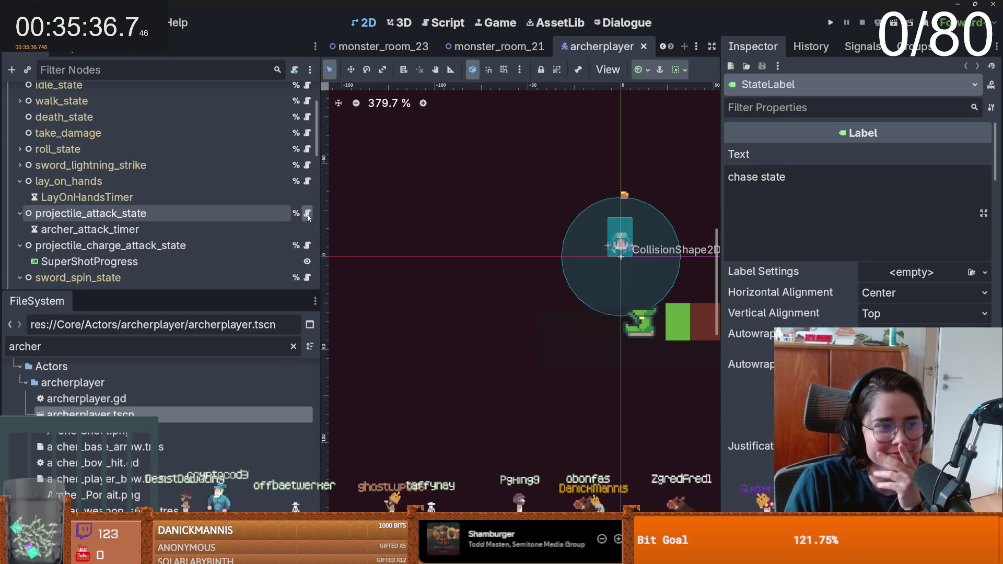
left_click(307, 213)
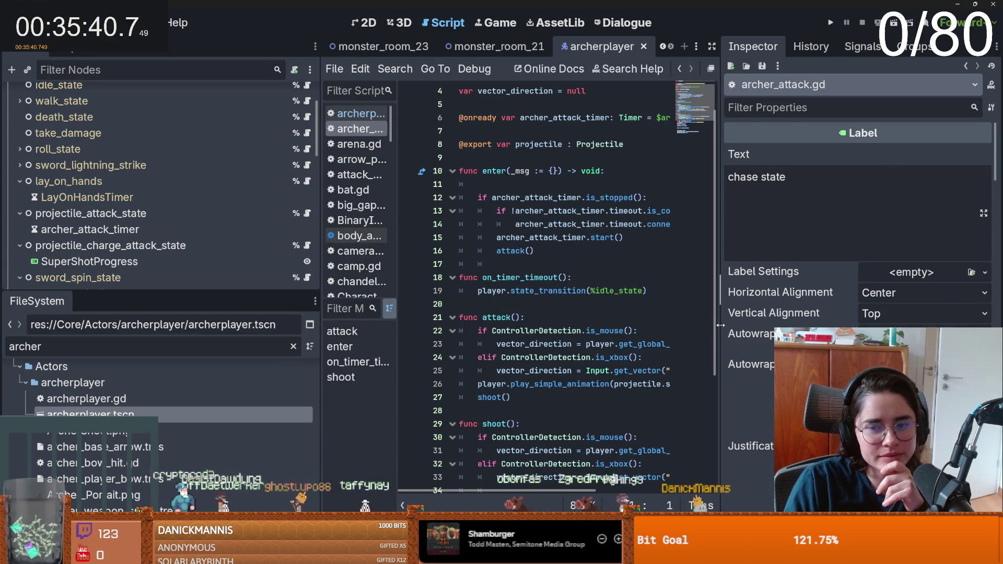
- Widen the code area and highlight the item_node and proj uses in archer_attack.gd's shoot()
left_click_drag(723, 328, 893, 328)
left_click_drag(320, 290, 203, 290)
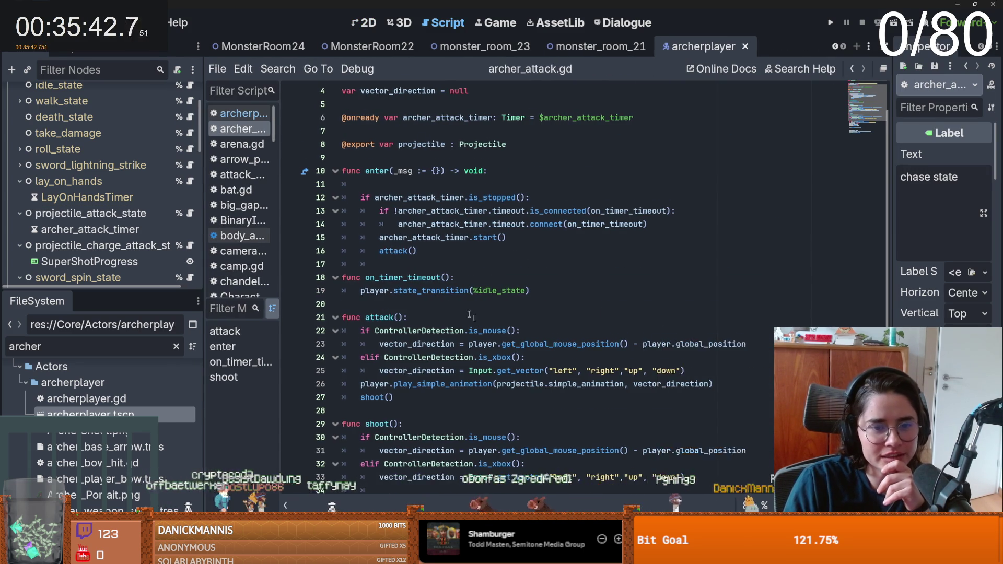
scroll(446, 305, "down", 4)
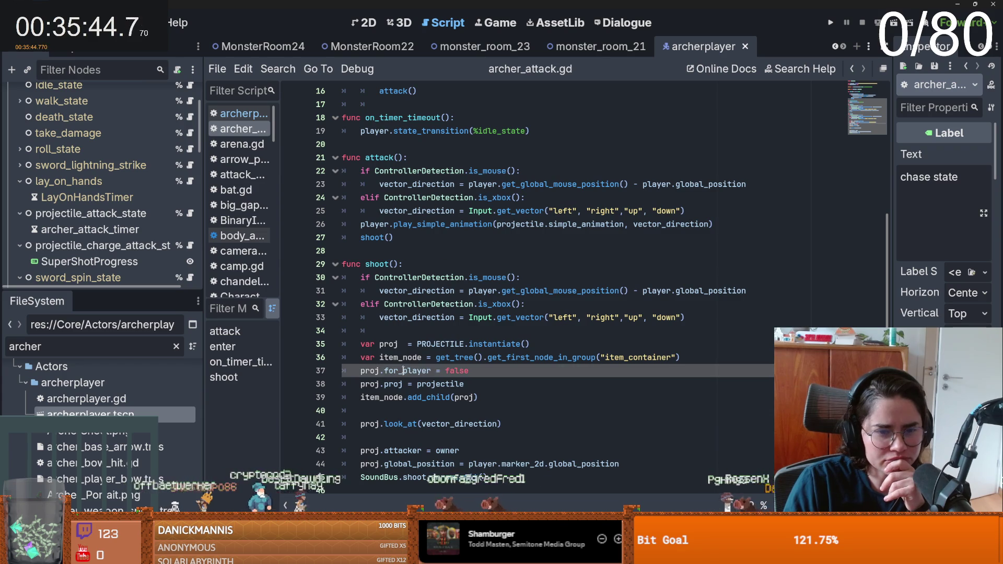
double_click(401, 357)
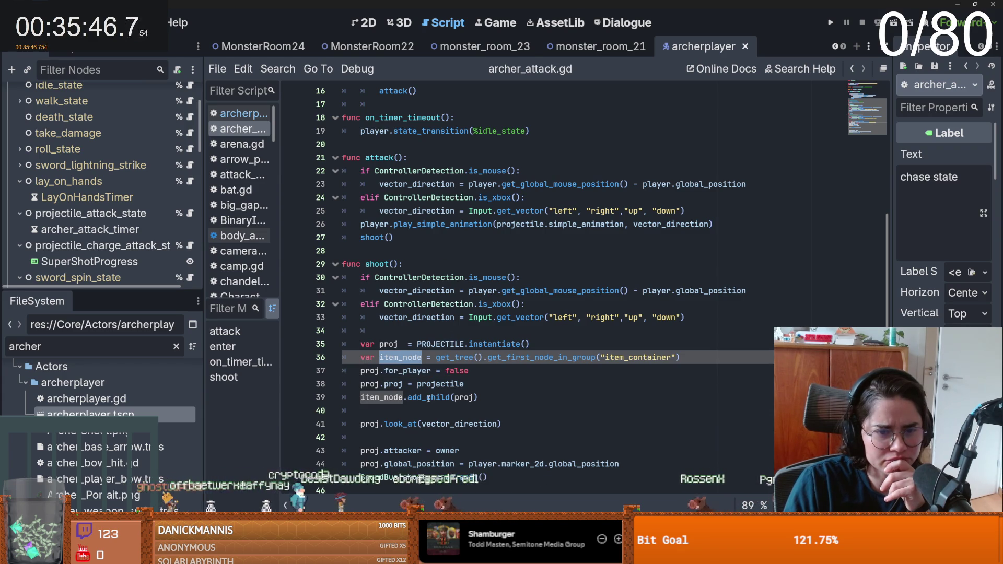
double_click(403, 424)
double_click(370, 423)
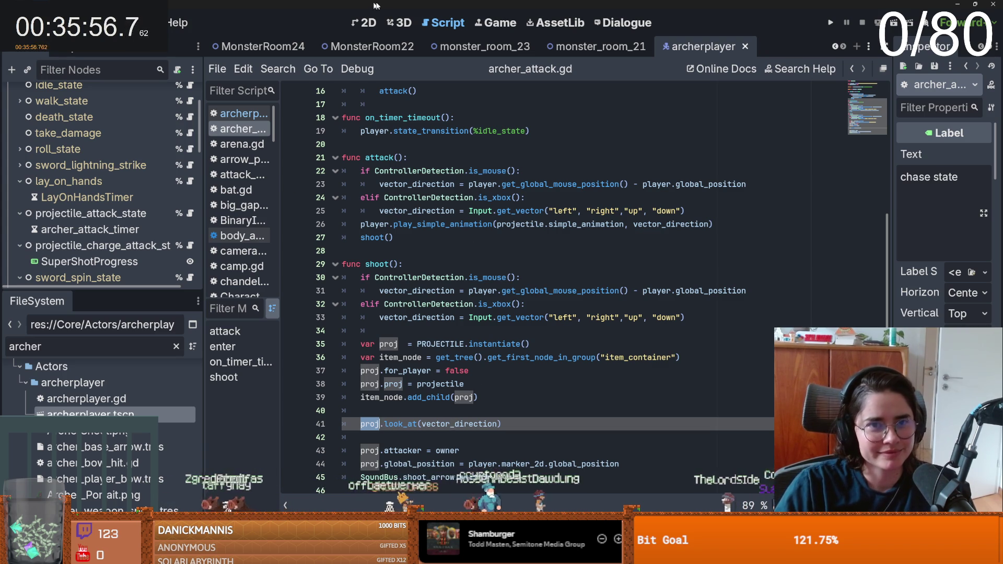
- Open projectile.gd via the 'project' filter, then reopen the tower-defence project
double_click(80, 345)
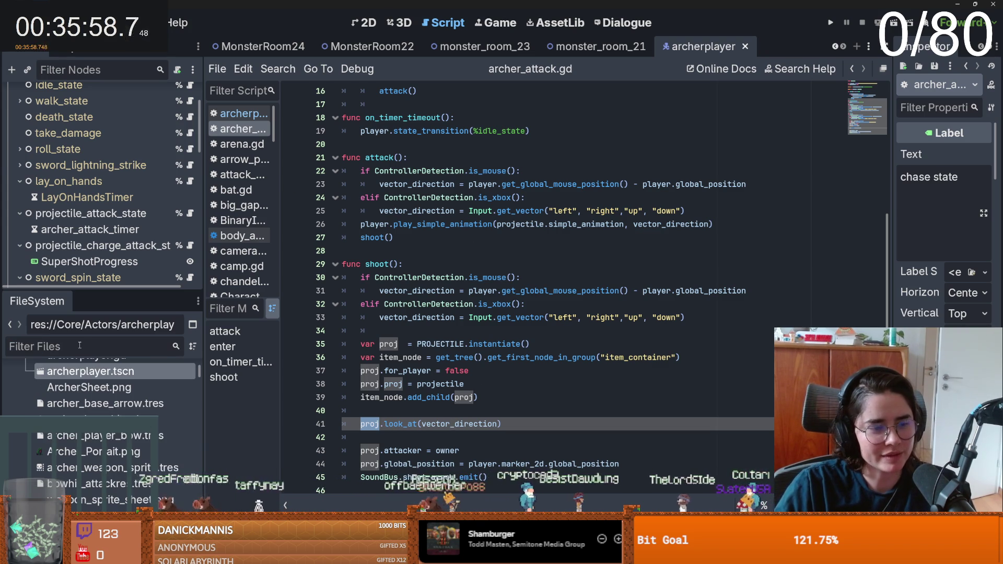
type("project")
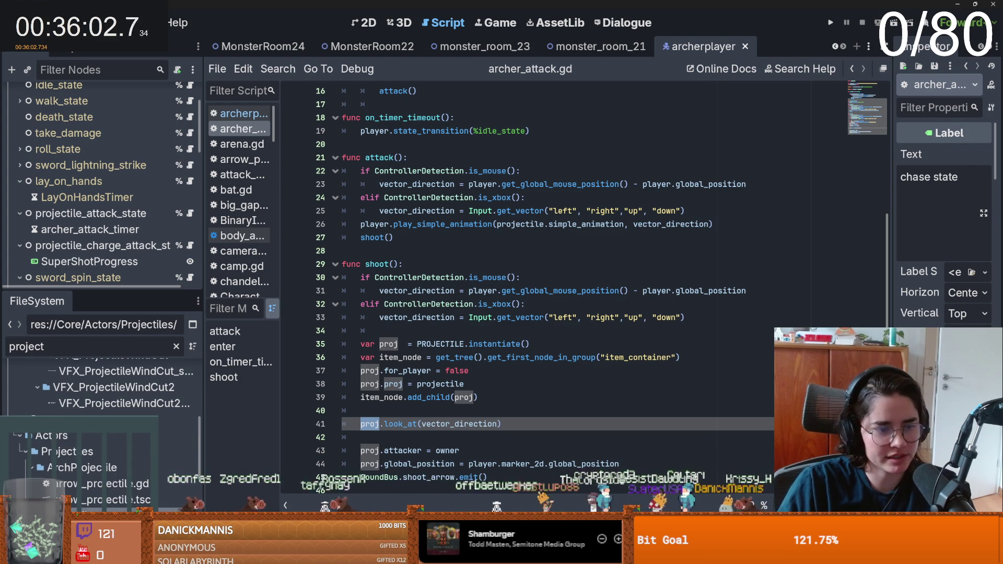
key("Return")
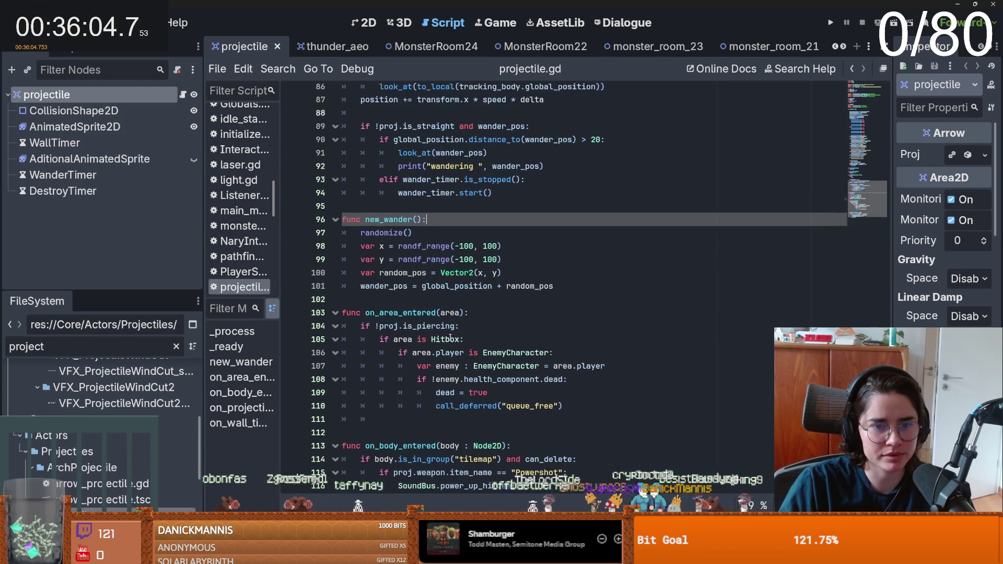
scroll(438, 316, "up", 5)
left_click(431, 282)
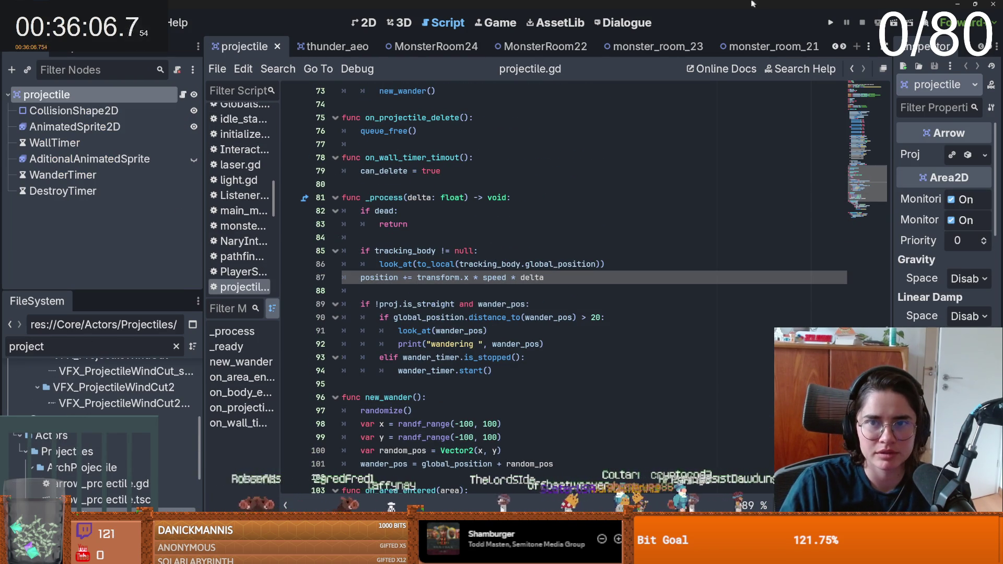
key("ctrl+shift+q")
key("Return")
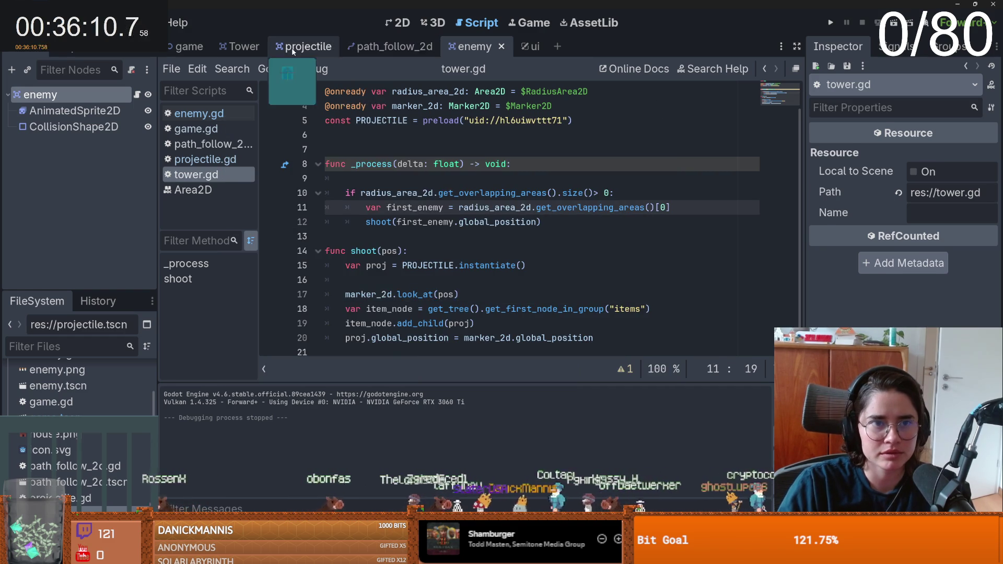
left_click(303, 46)
left_click(370, 166)
double_click(370, 166)
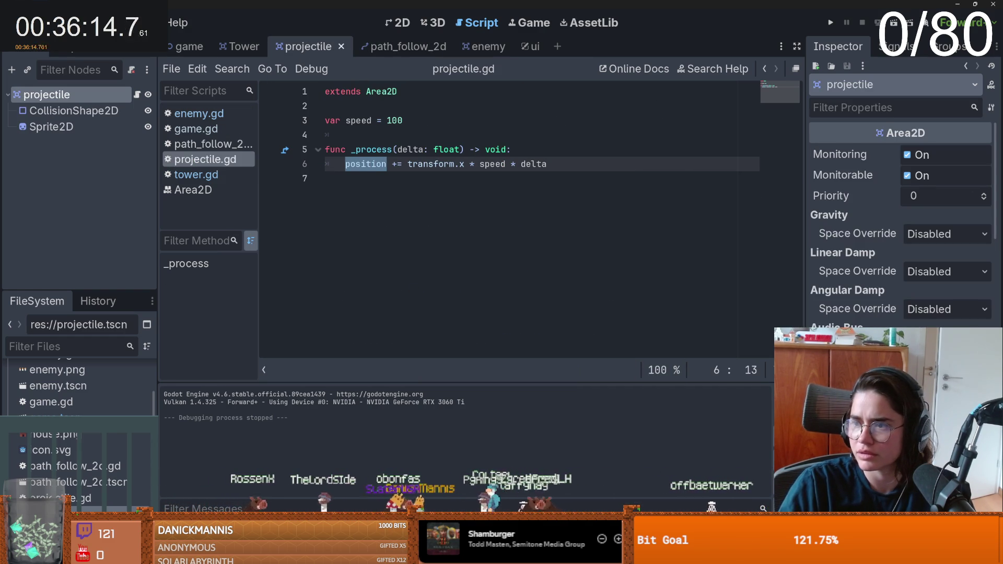
left_click(440, 178)
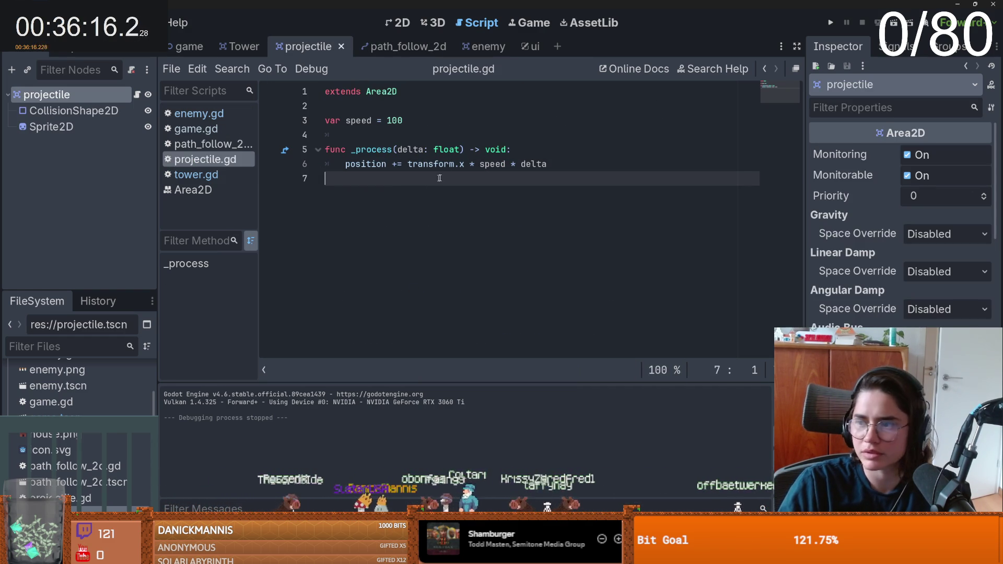
left_click(470, 166)
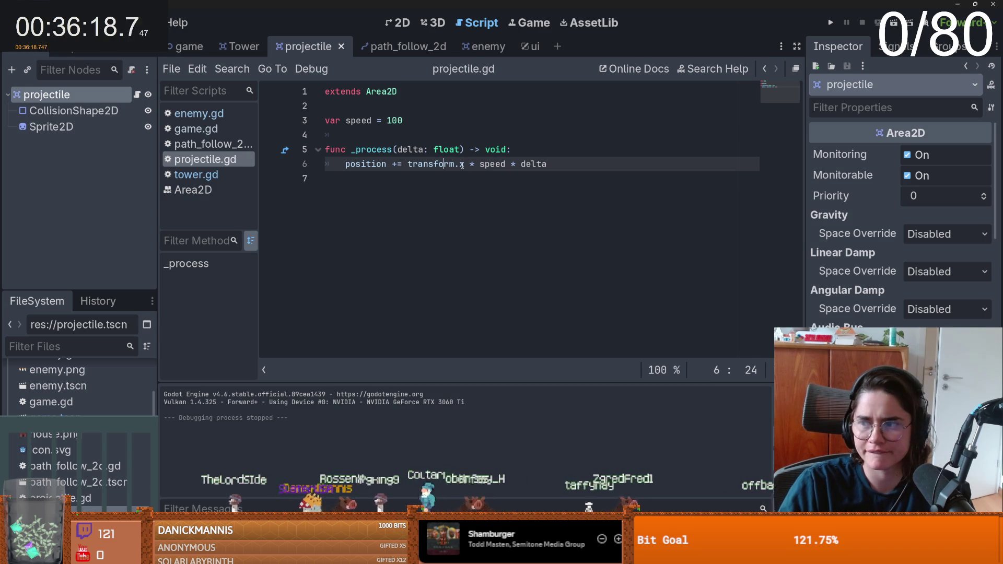
mouse_move(463, 165)
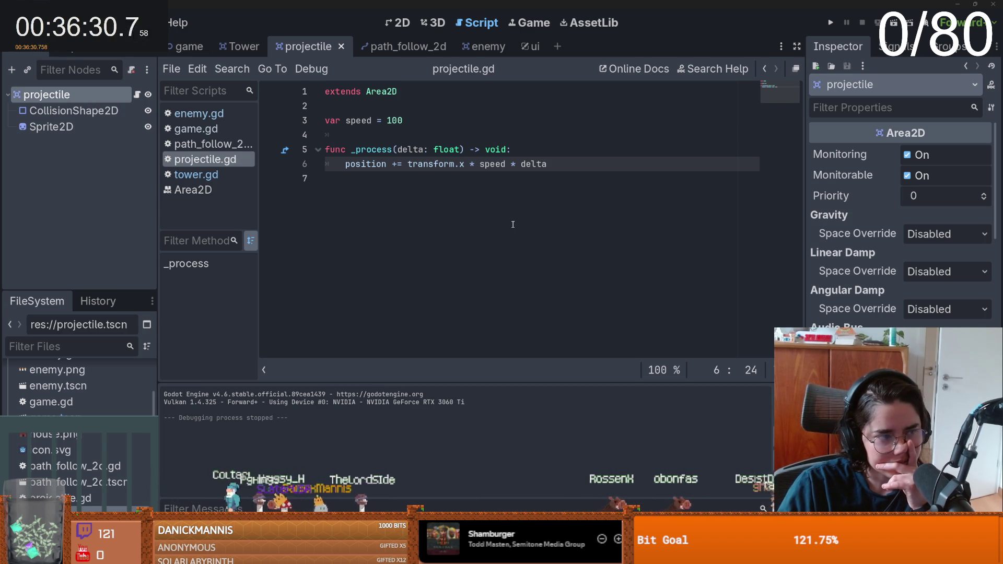
left_click(240, 46)
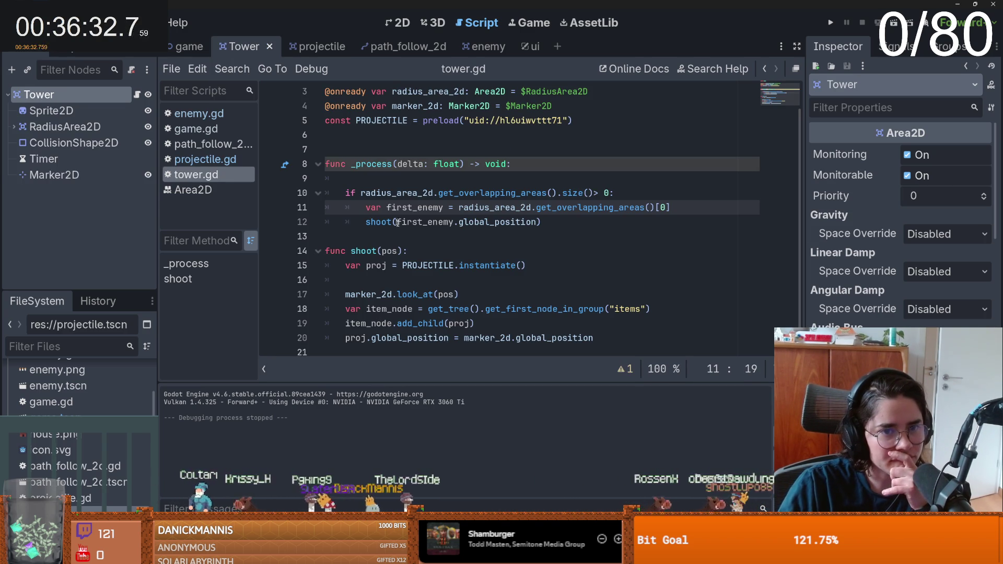
double_click(389, 222)
double_click(389, 296)
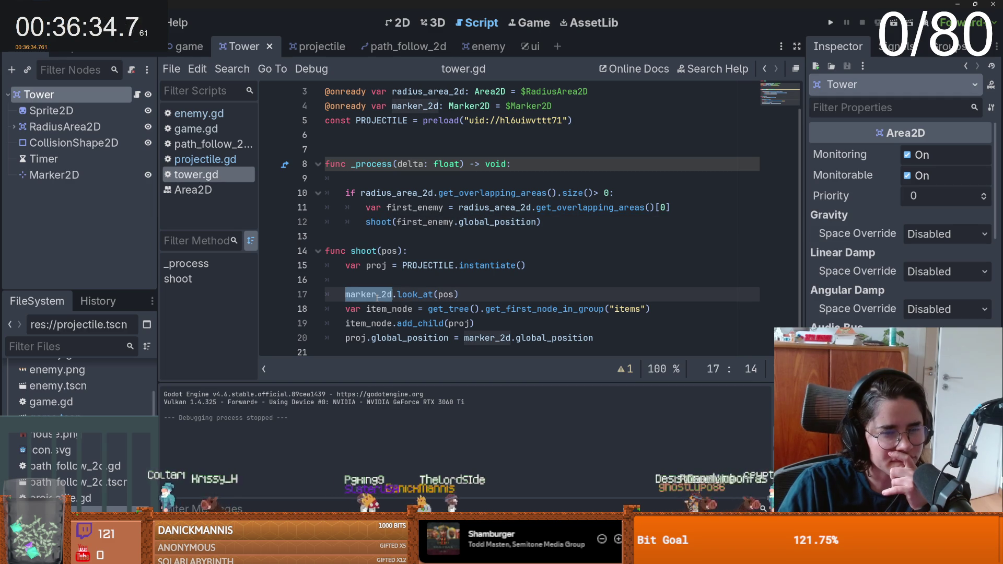
double_click(448, 295)
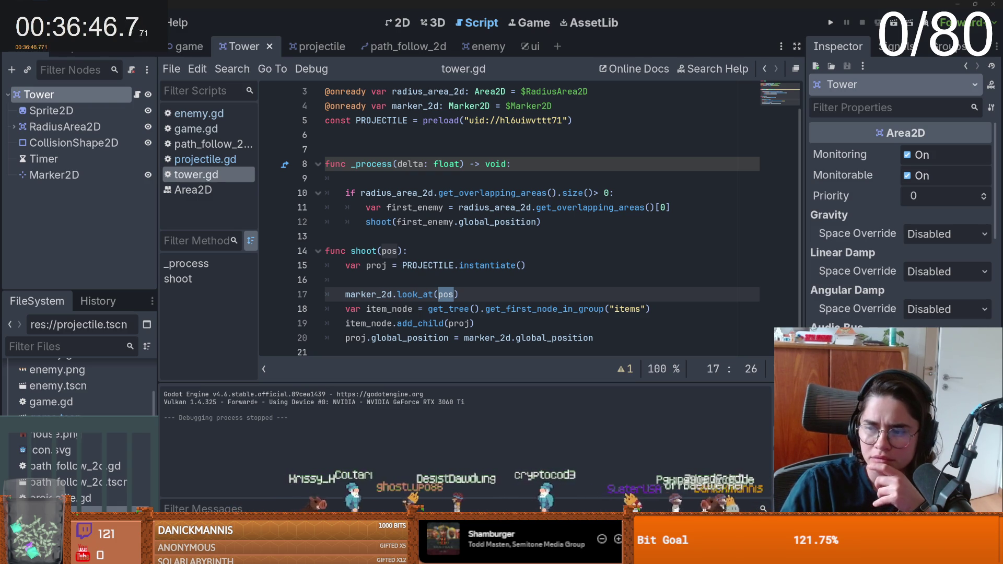
double_click(425, 295)
left_click_drag(458, 295, 345, 294)
- Move the look_at line in the tower script to just after add_child(proj)
key("ctrl+x")
left_click(520, 322)
key("Return")
key("ctrl+v")
- Test-run the game with two towers beside the path, then stop it and open projectile.gd
key("F5")
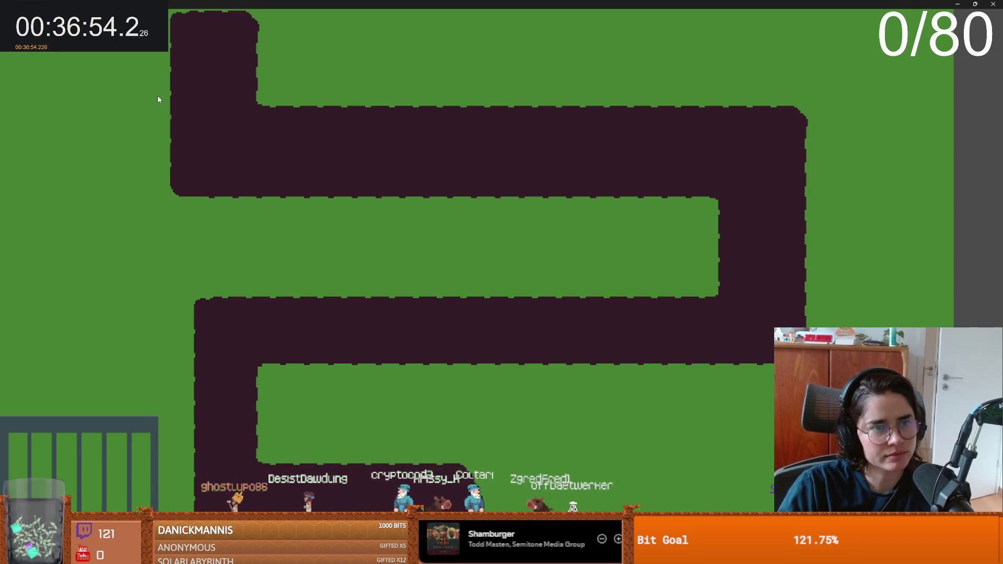
left_click(154, 69)
left_click(273, 69)
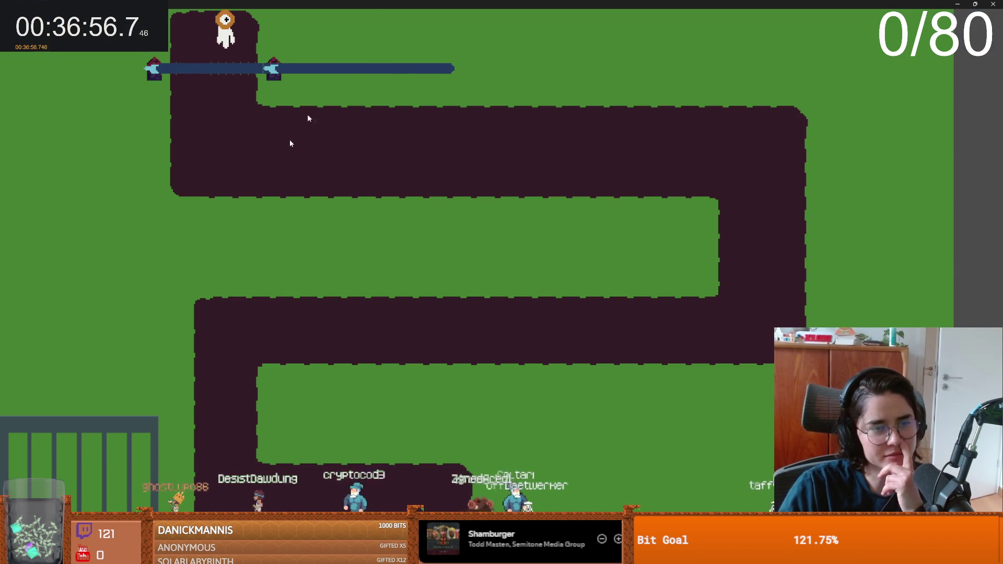
left_click_drag(303, 5, 309, 205)
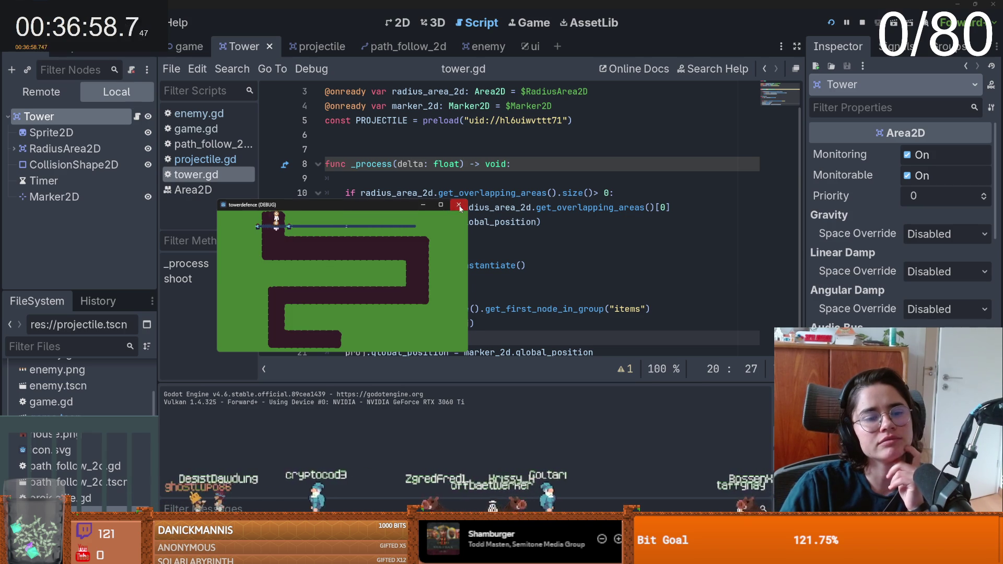
left_click(459, 204)
left_click(314, 46)
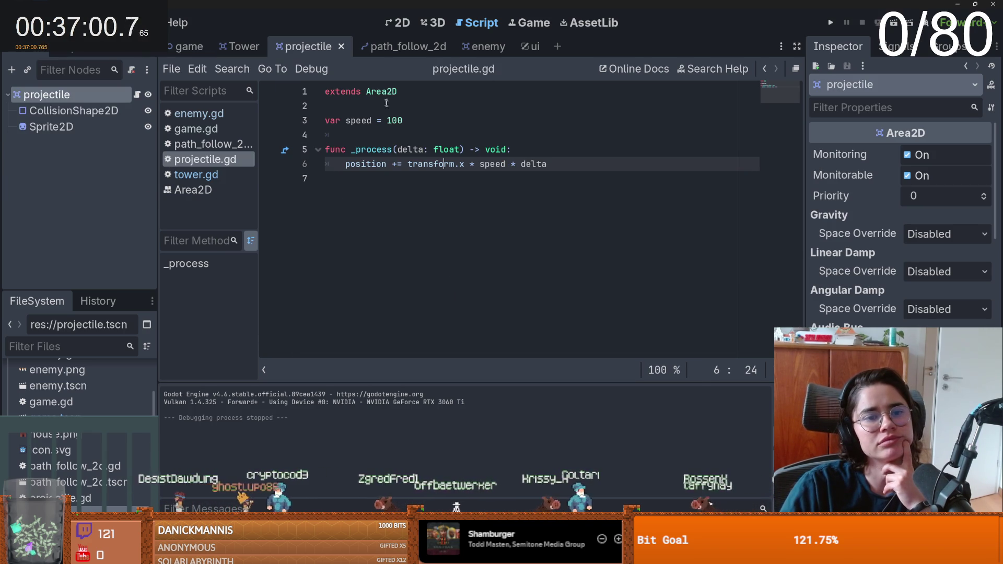
left_click(464, 174)
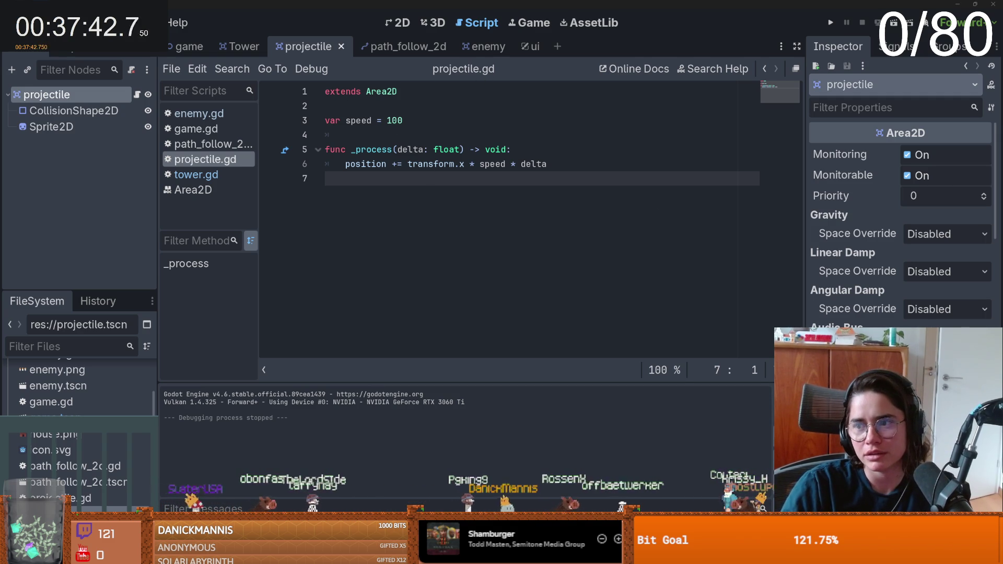
- Leave projectile.gd's movement code and switch to the 2D workspace showing the projectile scene
left_click(587, 161)
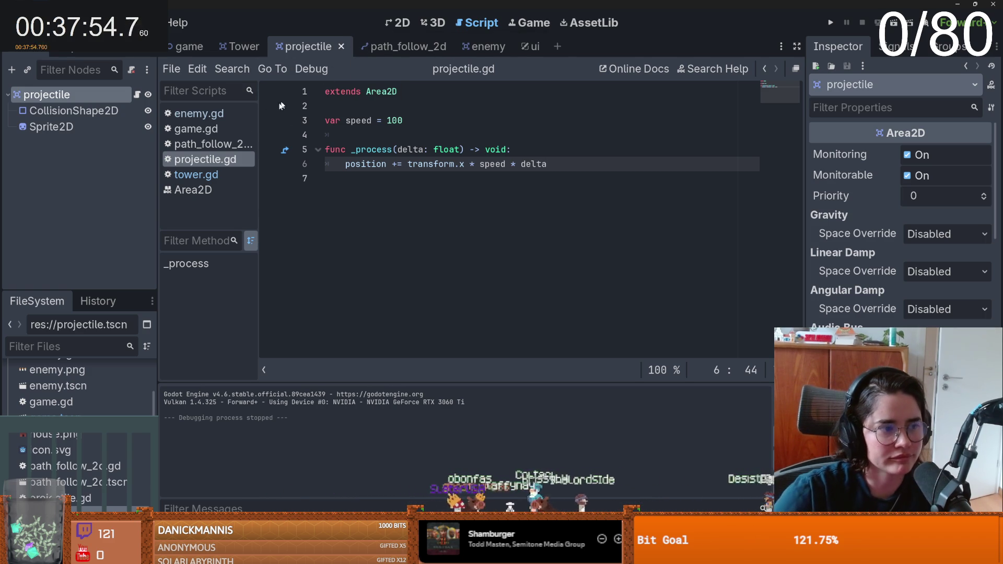
left_click(391, 21)
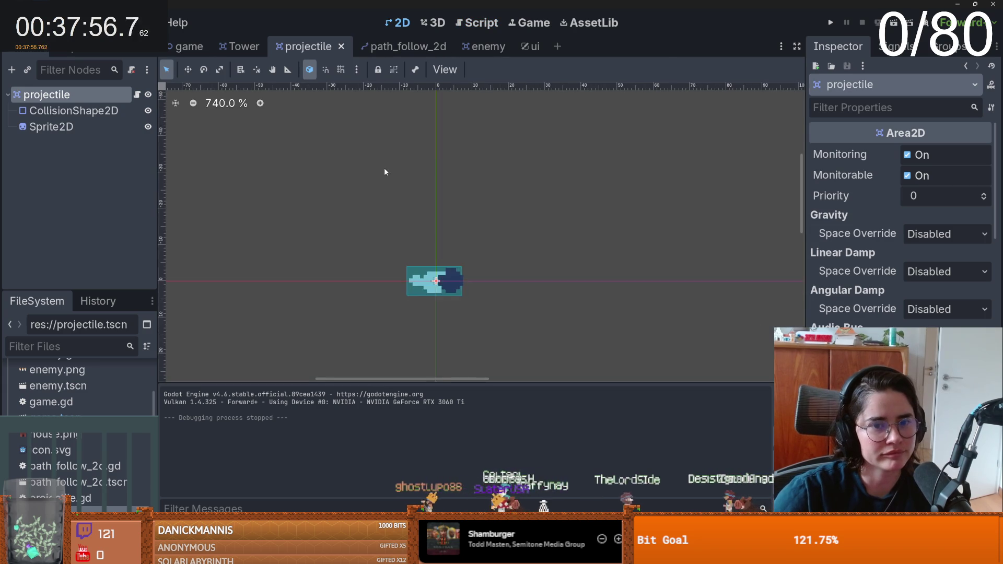
- Open the Tower scene's script and inspect the look_at(pos) call on line 20
left_click(237, 48)
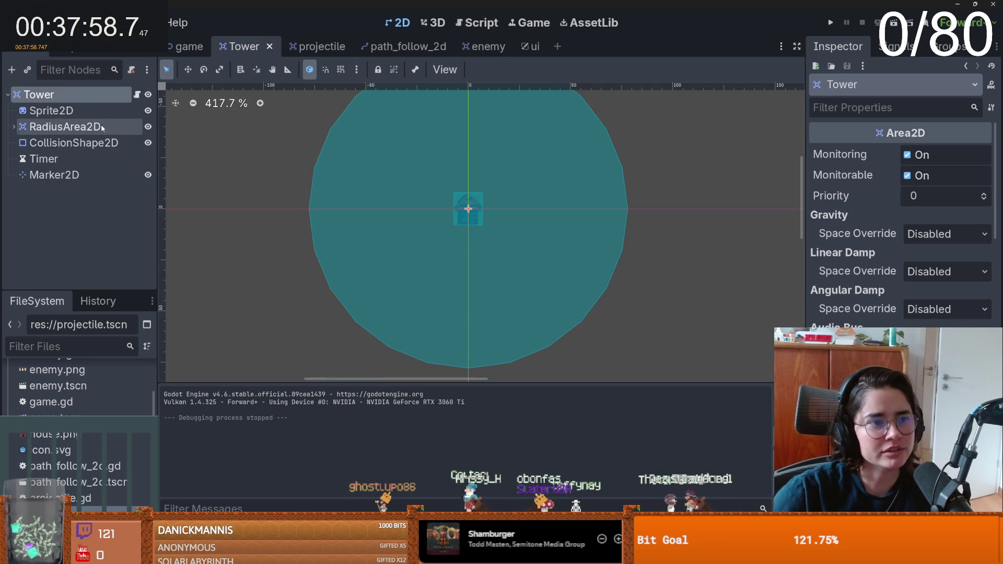
left_click(98, 174)
scroll(449, 195, "up", 1)
scroll(451, 199, "up", 1)
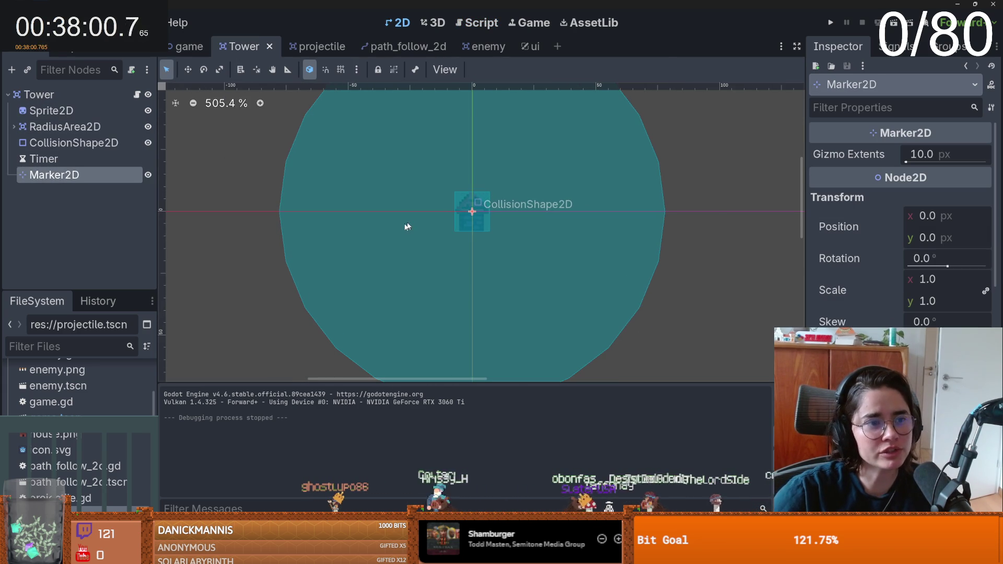
left_click(138, 94)
scroll(444, 313, "down", 1)
left_click(448, 323)
double_click(448, 323)
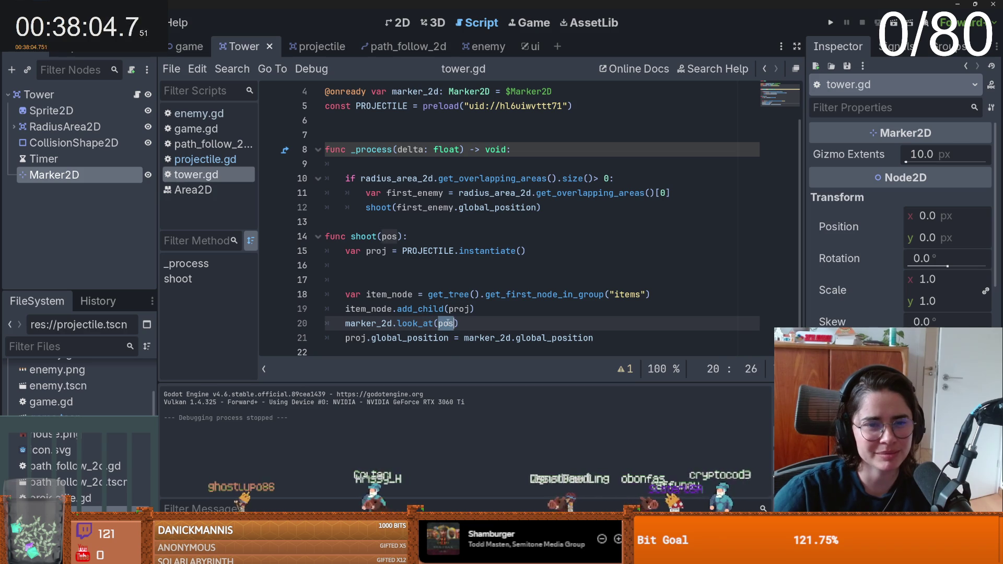
scroll(460, 303, "up", 3)
scroll(474, 284, "down", 3)
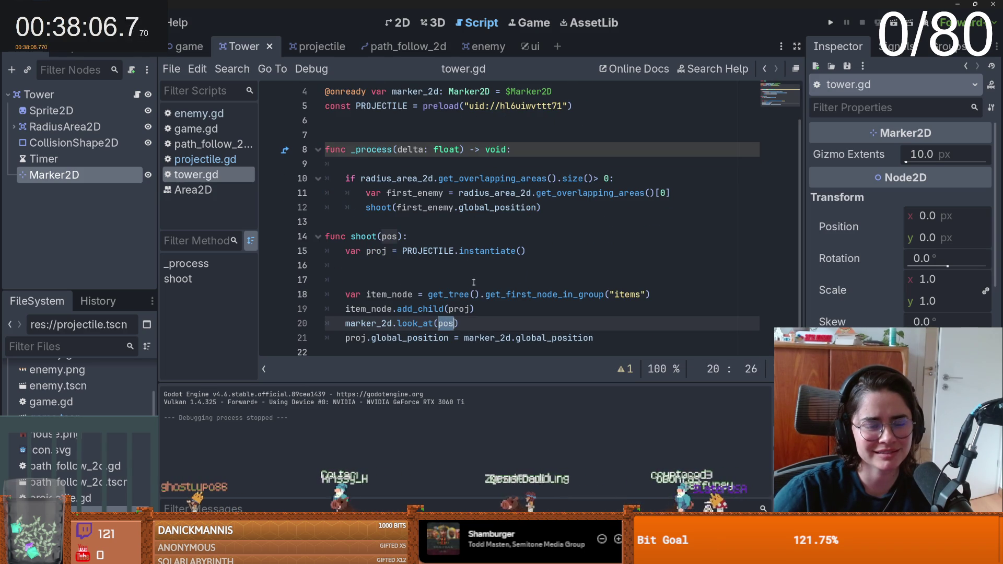
- Check first_enemy.global_position on line 12 and delete the extra blank line in shoot()
double_click(425, 207)
double_click(482, 208)
double_click(443, 208)
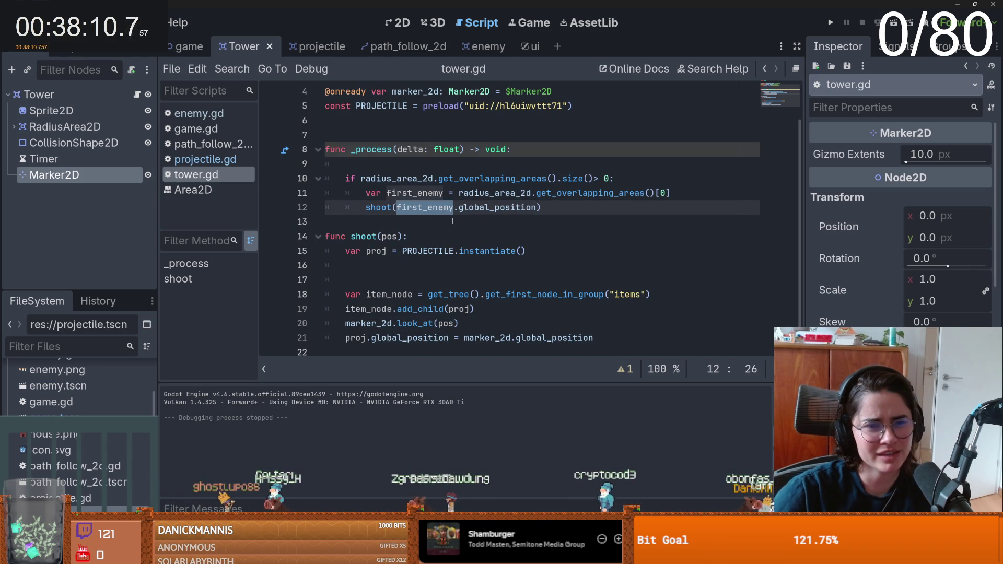
left_click(470, 279)
key("BackSpace")
key("BackSpace")
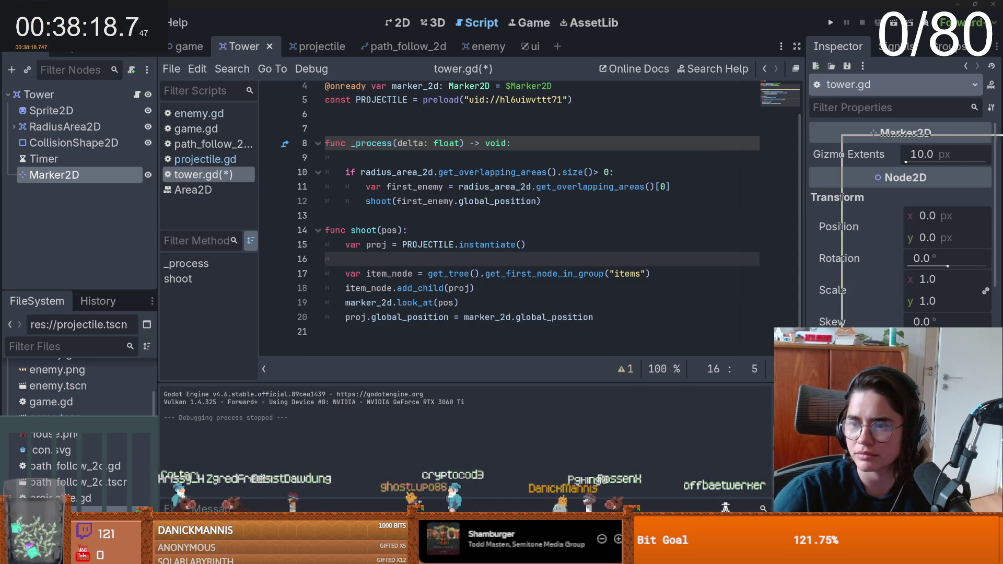
- Switch to the other Godot project's projectile.gd for reference
key("alt+Tab")
scroll(464, 218, "down", 5)
scroll(464, 218, "up", 15)
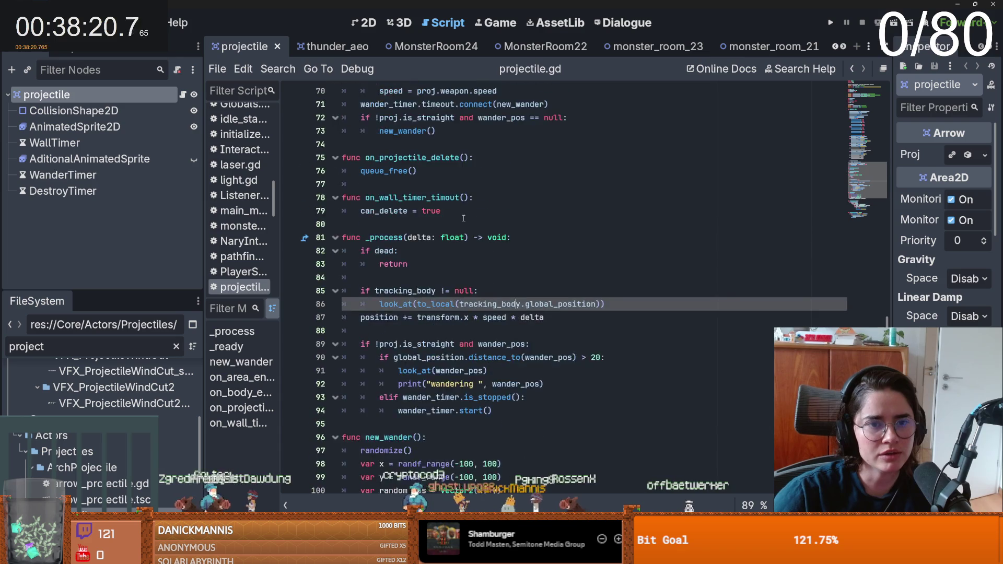
- Scroll through the reference projectile.gd, then return to the tower defence project's tower.gd
scroll(465, 219, "up", 4)
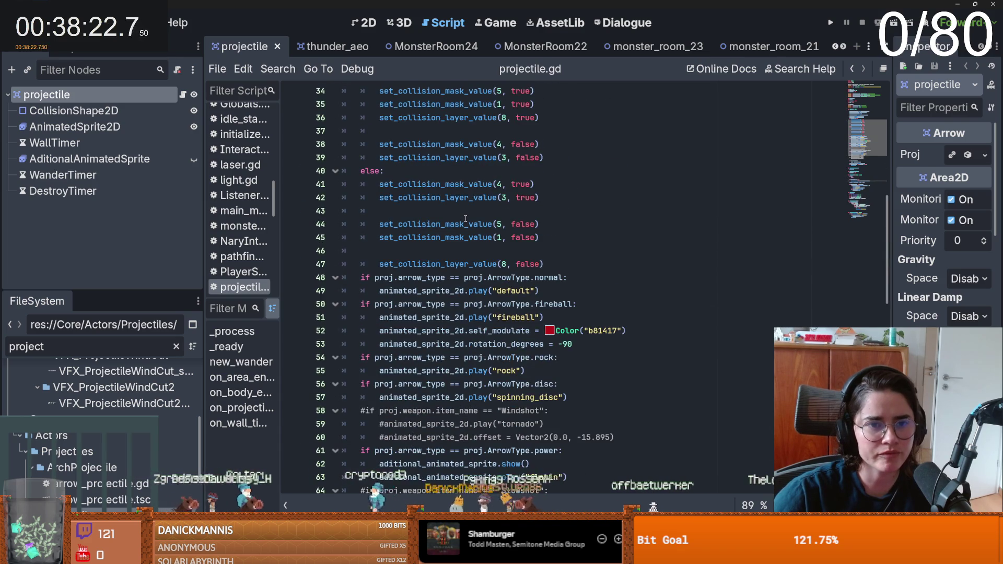
scroll(466, 219, "down", 11)
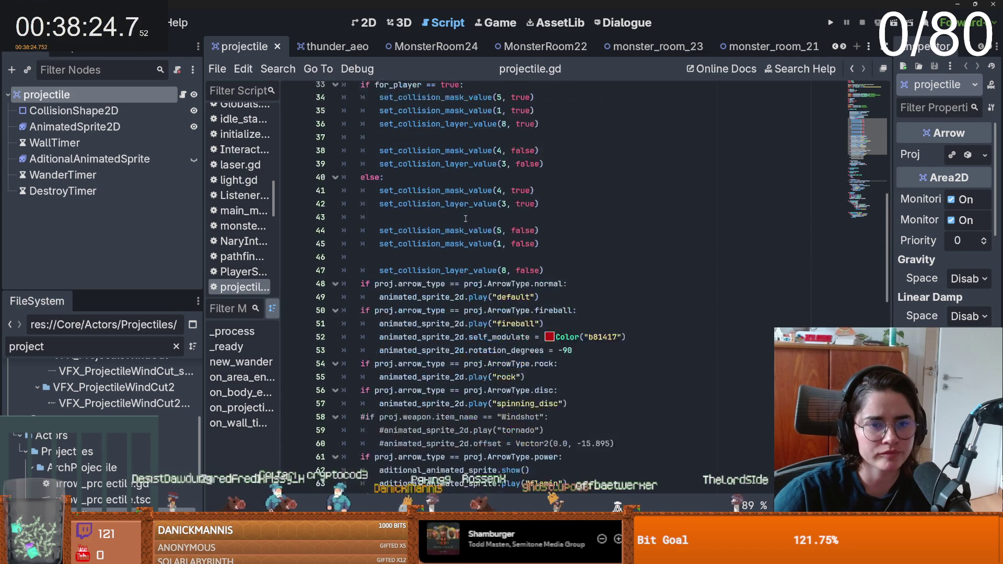
scroll(466, 219, "down", 5)
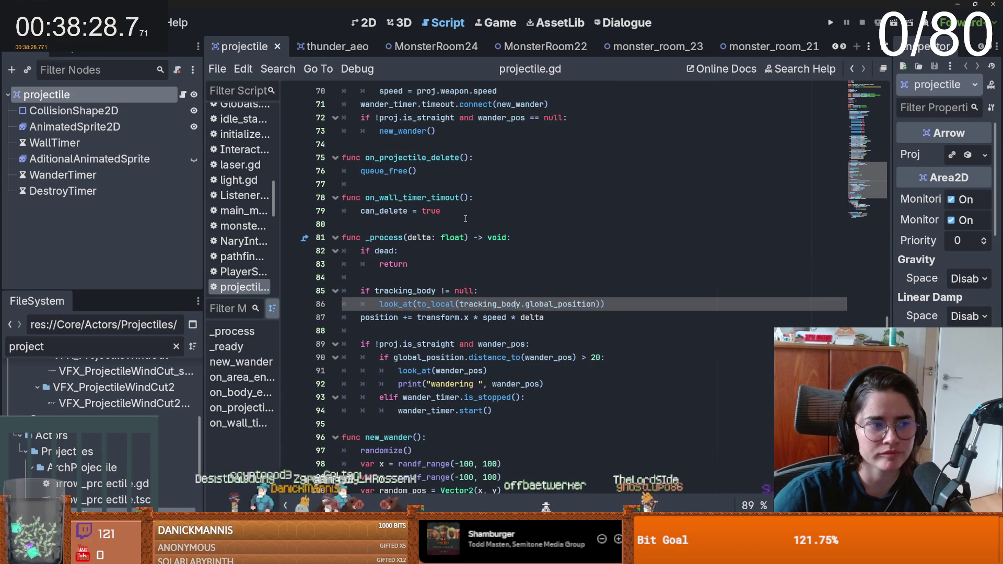
scroll(465, 219, "down", 1)
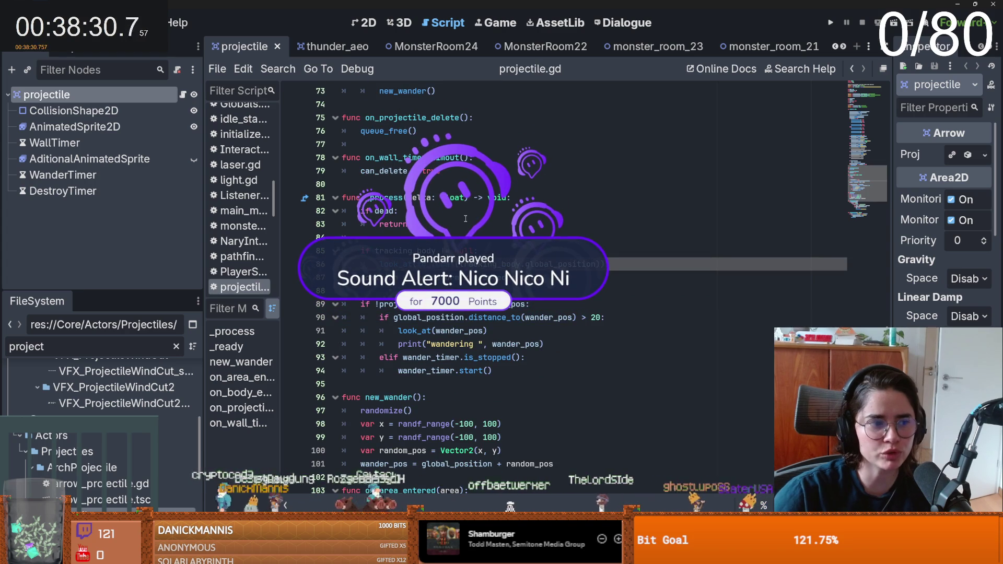
scroll(466, 219, "down", 1)
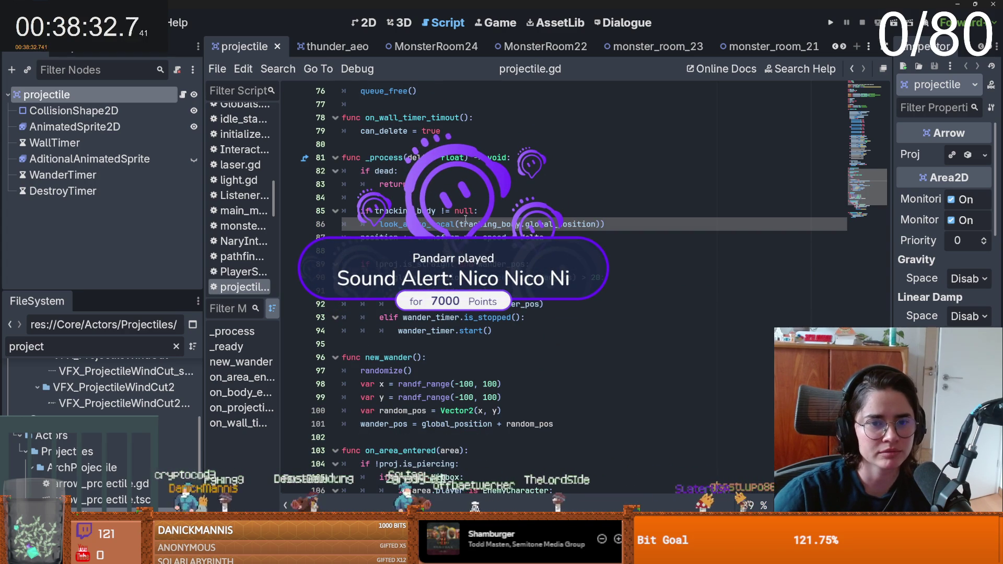
key("F5")
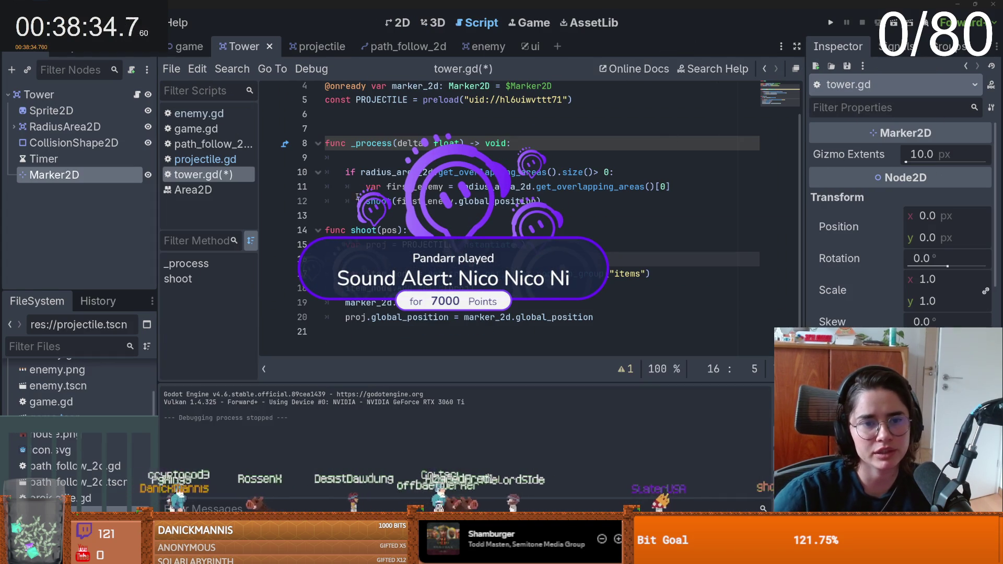
- Remove the leftover blank line in the tower's shoot() function
left_click(385, 245)
left_click(296, 44)
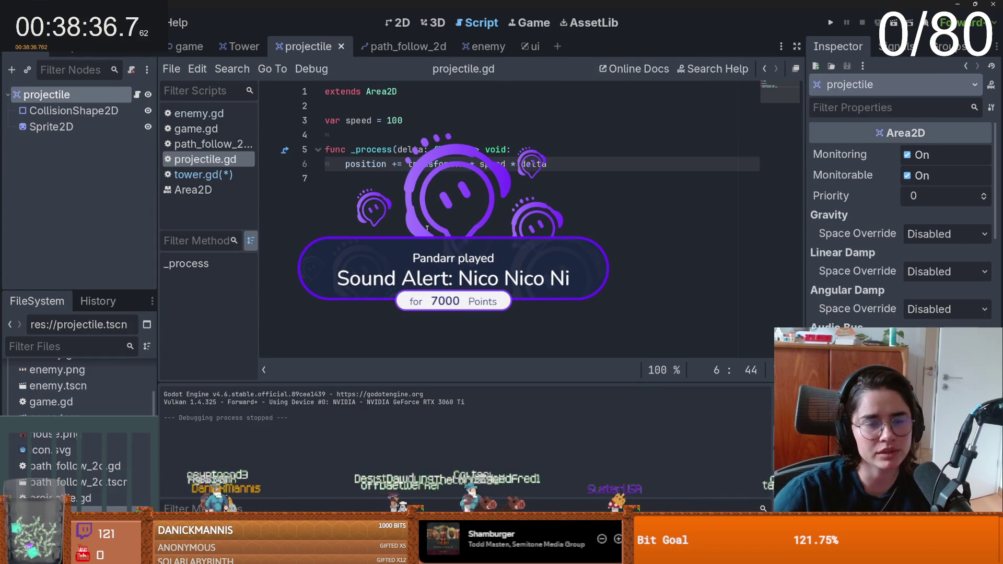
left_click(238, 46)
key("Down")
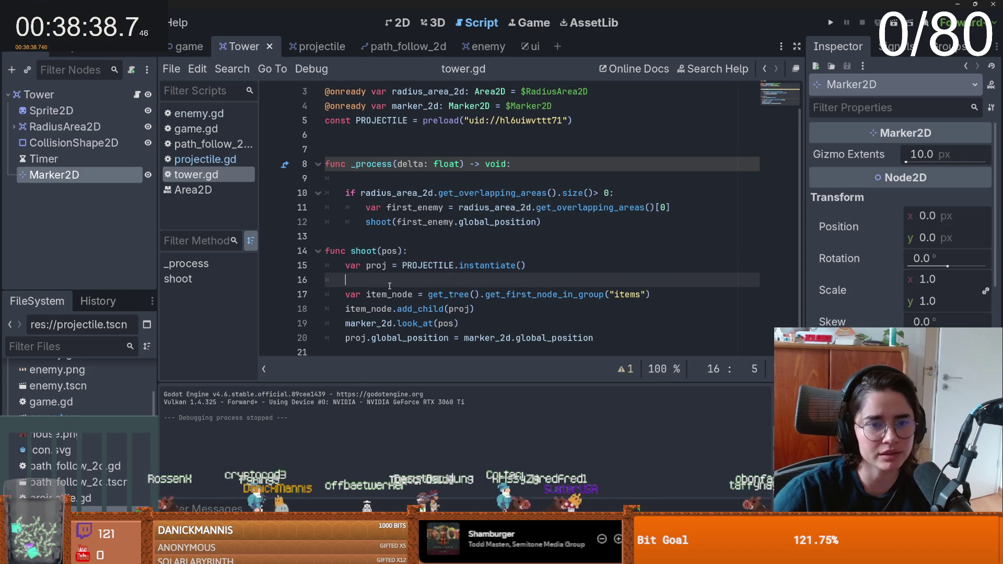
key("BackSpace")
- Change line 18 to proj.look_at(pos) and run the game to test the shots
double_click(428, 303)
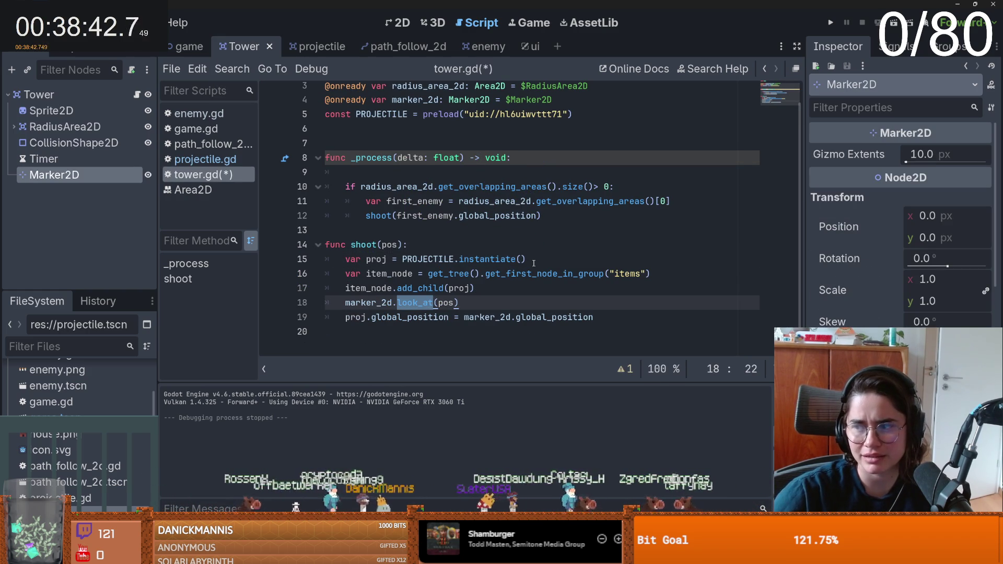
double_click(370, 300)
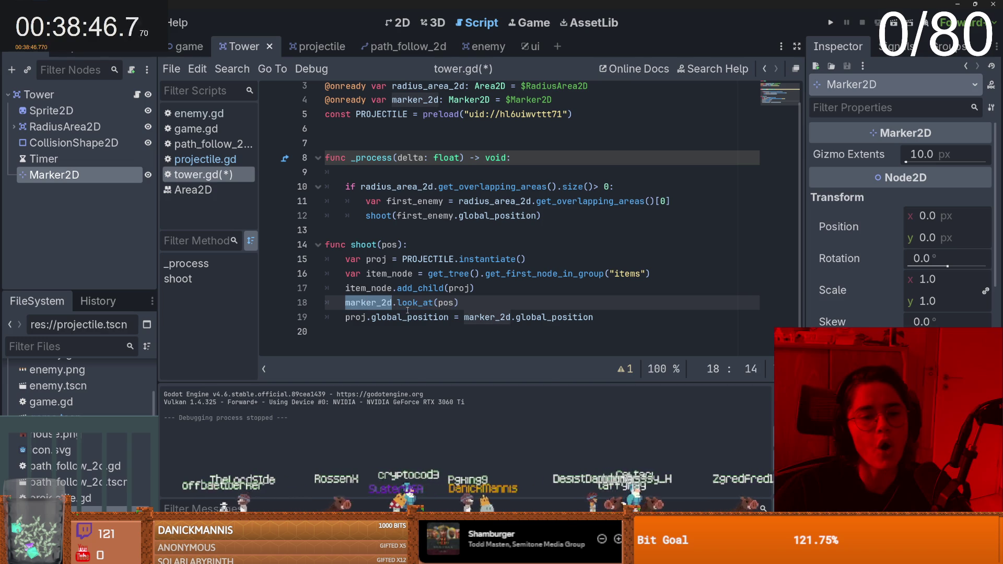
left_click(389, 319)
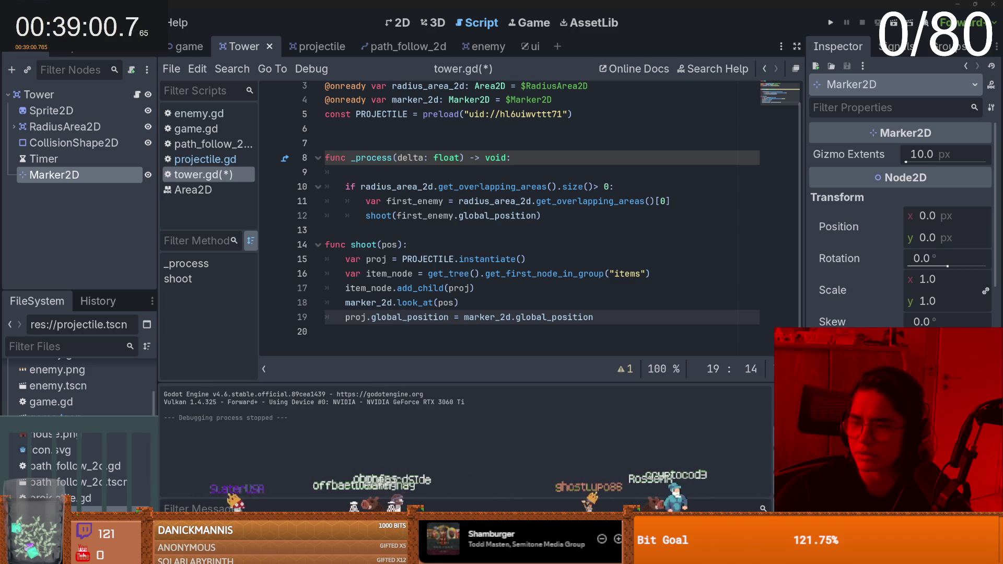
double_click(376, 259)
key("ctrl+c")
double_click(369, 303)
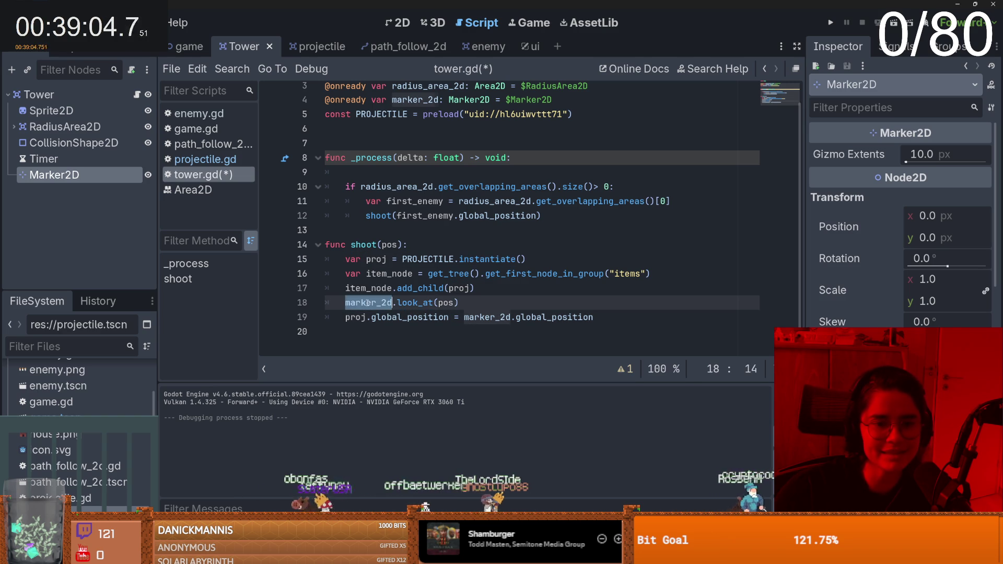
key("ctrl+v")
left_click(830, 23)
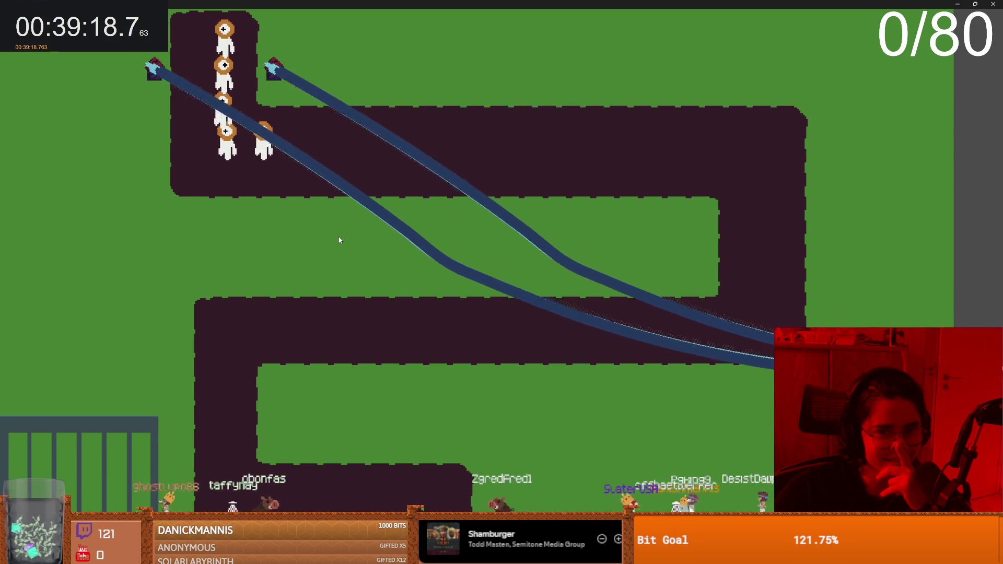
- Close the running game and frame the Tower node in the 2D view
key("super+Down")
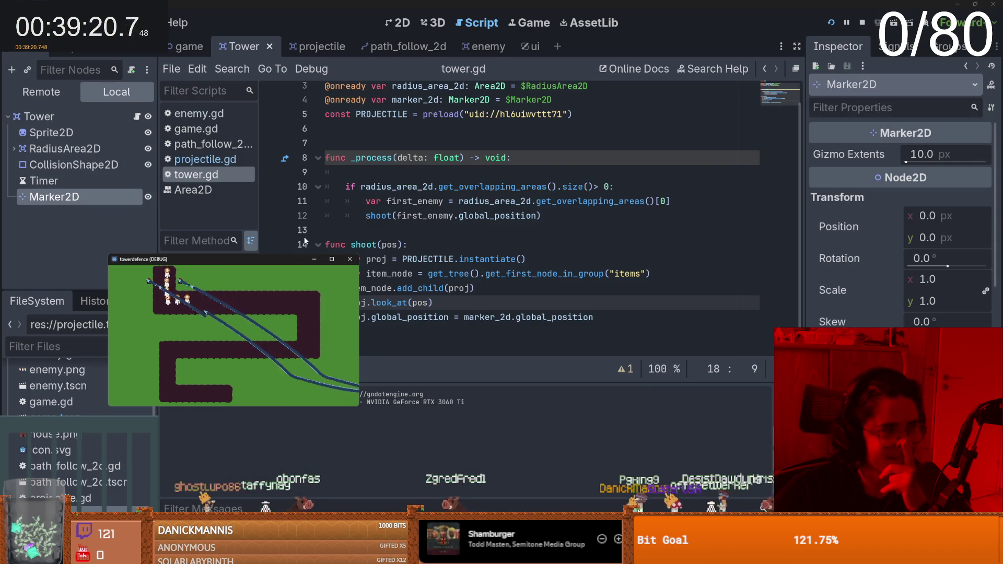
left_click(350, 259)
scroll(396, 232, "up", 1)
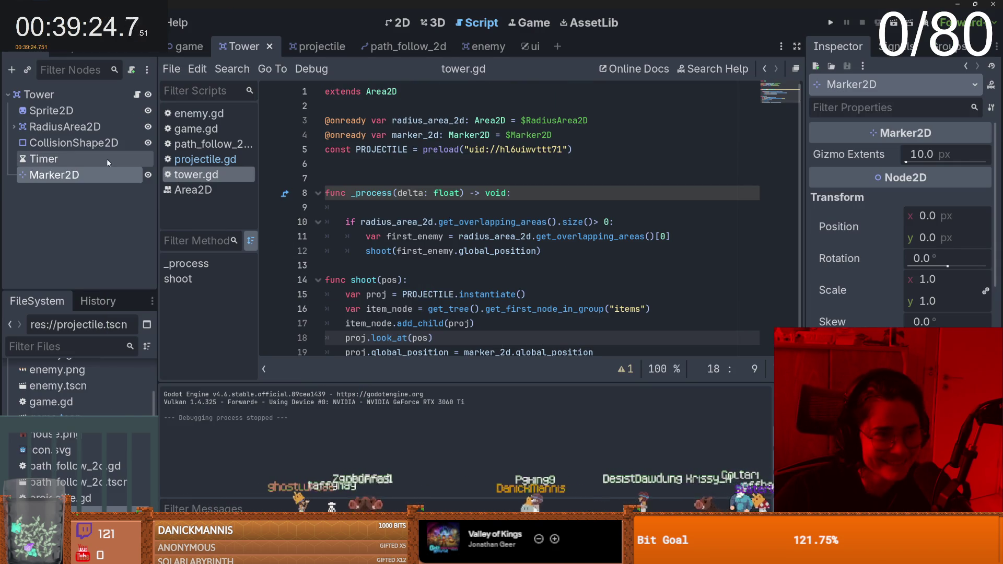
double_click(95, 97)
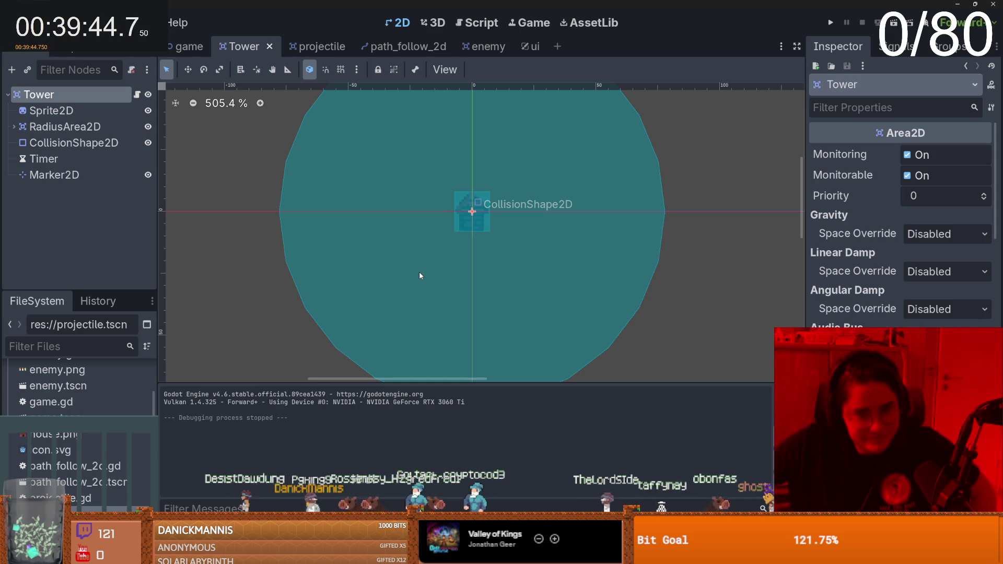
- Set the Tower's Timer wait time to 2.0 seconds
left_click(137, 94)
left_click(415, 170)
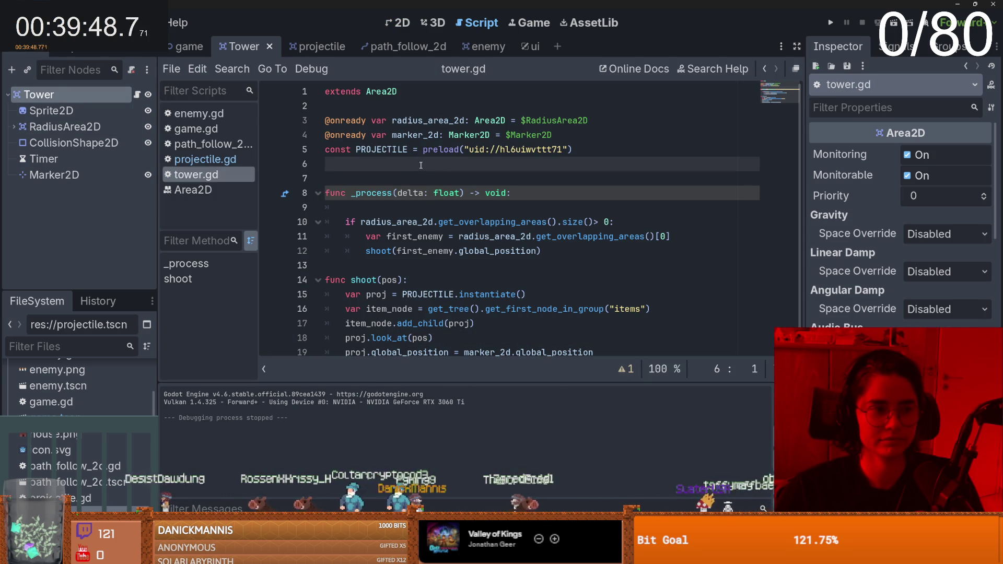
key("Return")
left_click(77, 158)
left_click(922, 175)
type("2")
key("Return")
- Add a timer reference and a _ready() that calls timer.timeout.connect(on_timer_timeout)
mouse_move(76, 158)
left_mouse_down()
mouse_move(374, 179)
mouse_move(403, 166)
left_mouse_up()
left_click(403, 166)
scroll(377, 183, "down", 1)
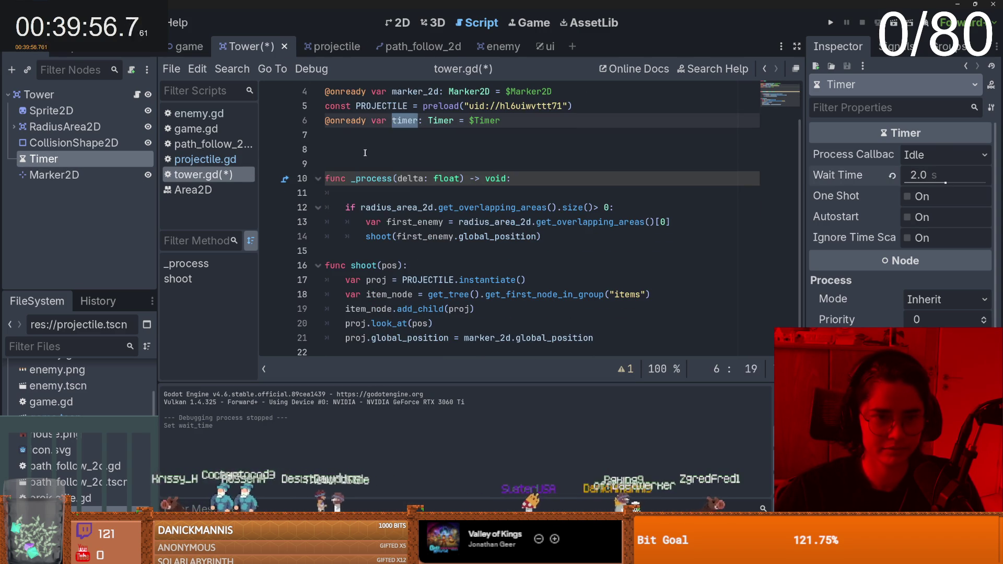
left_click(360, 155)
type("func")
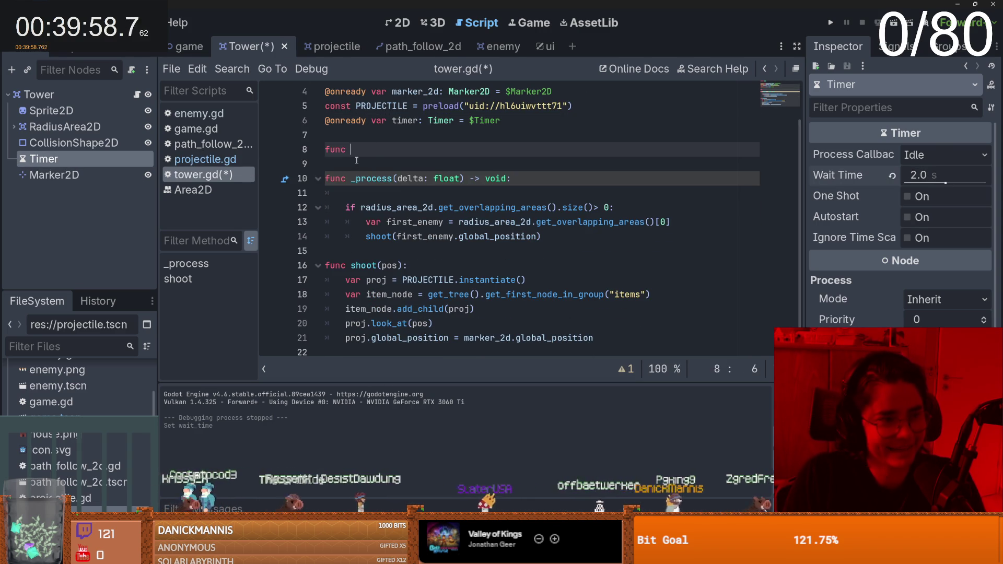
key("Down")
key("Down")
left_click(358, 152)
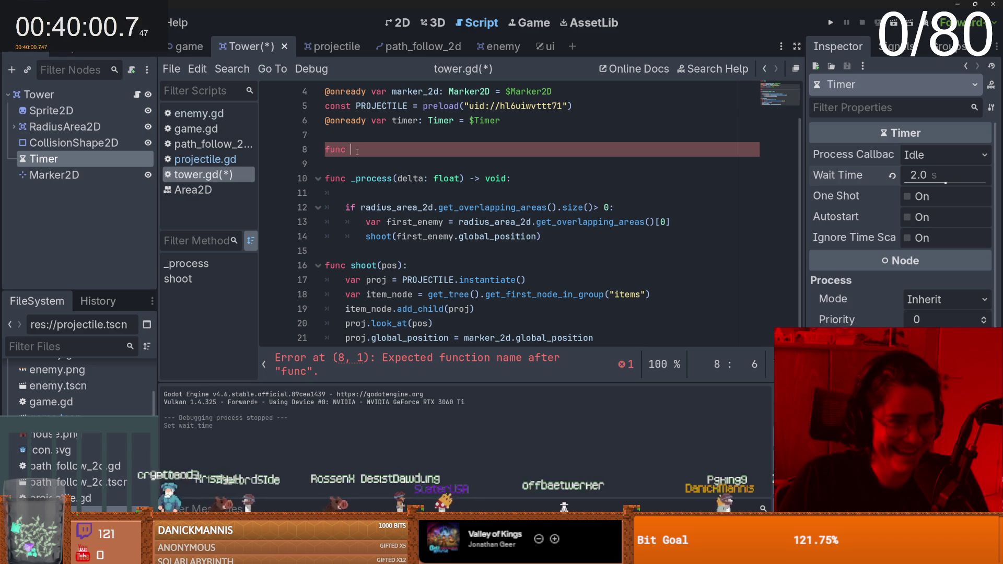
type("_re")
key("Return")
key("Return")
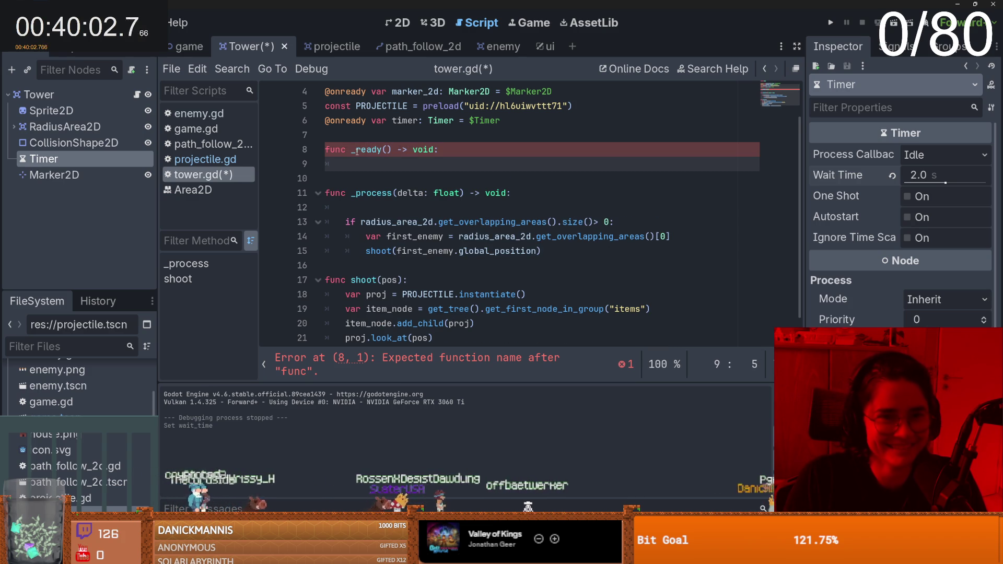
type("timer.timeout")
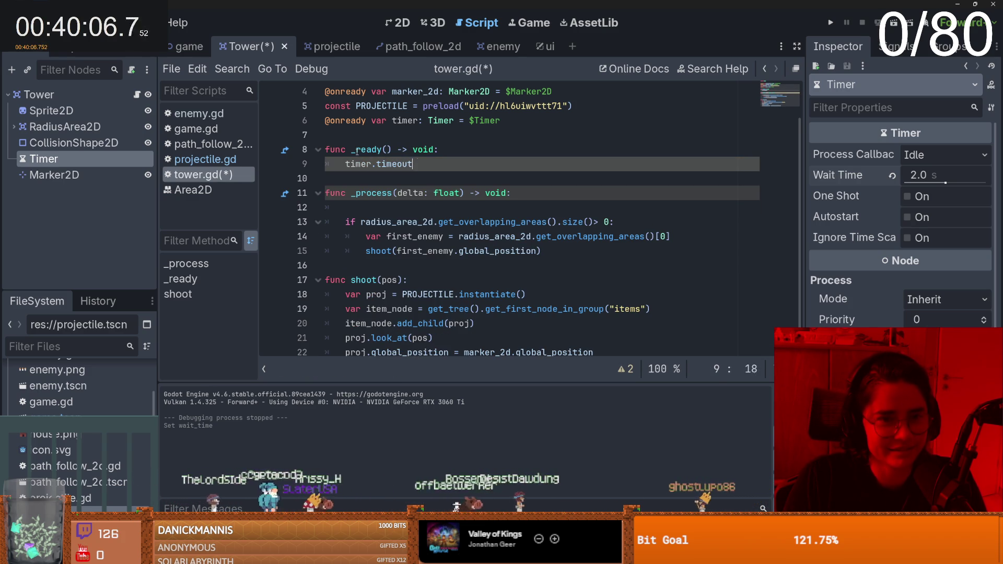
type(".connect(on_")
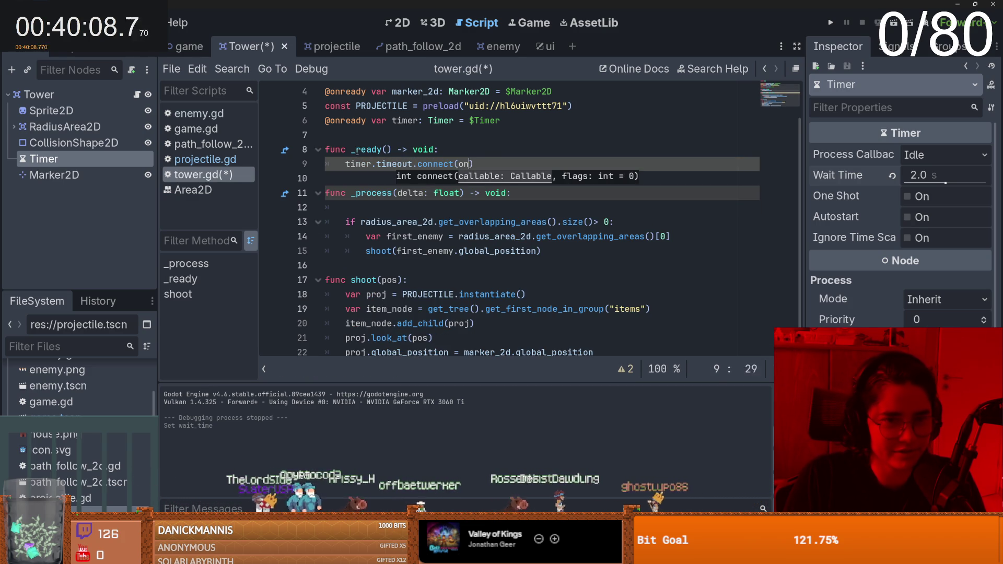
type("timer_timerout")
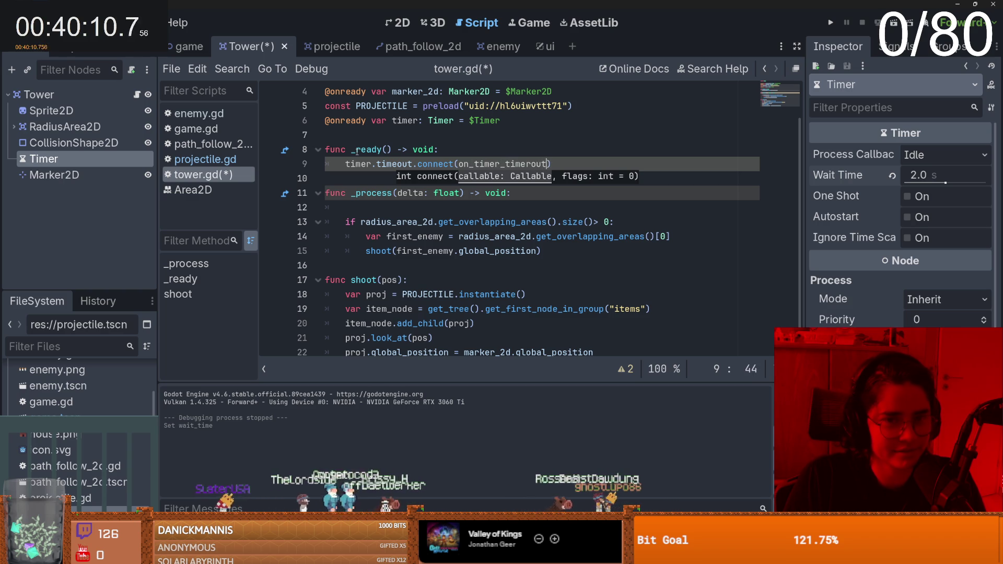
key("Escape")
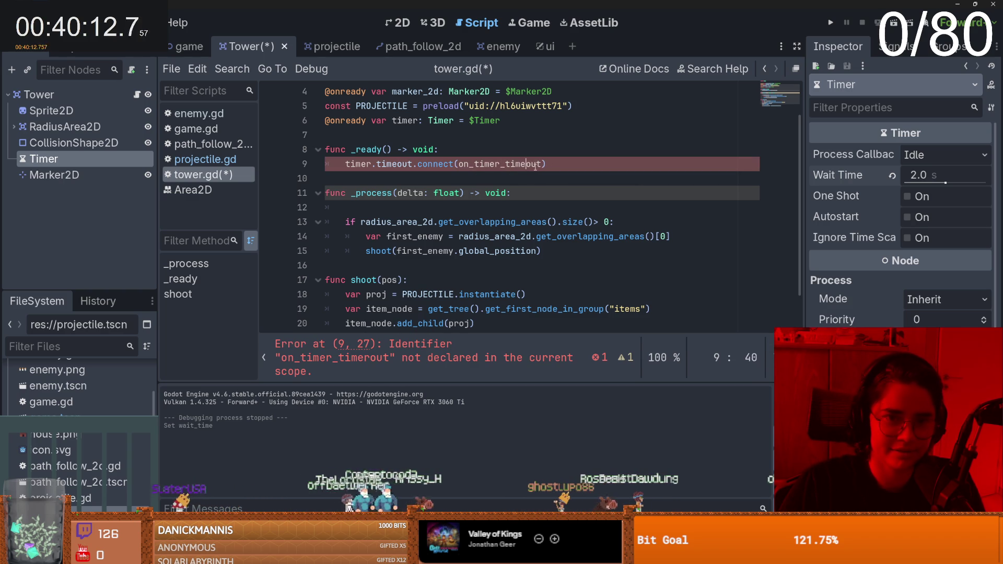
- Add a func on_timer_timeout(): pass stub below _ready and save tower.gd
left_click(355, 178)
key("Return")
key("Return")
left_click(346, 195)
key("ctrl+v")
key("ctrl+z")
type("func")
key("ctrl+v")
type("():")
key("Return")
type("pass")
key("ctrl+s")
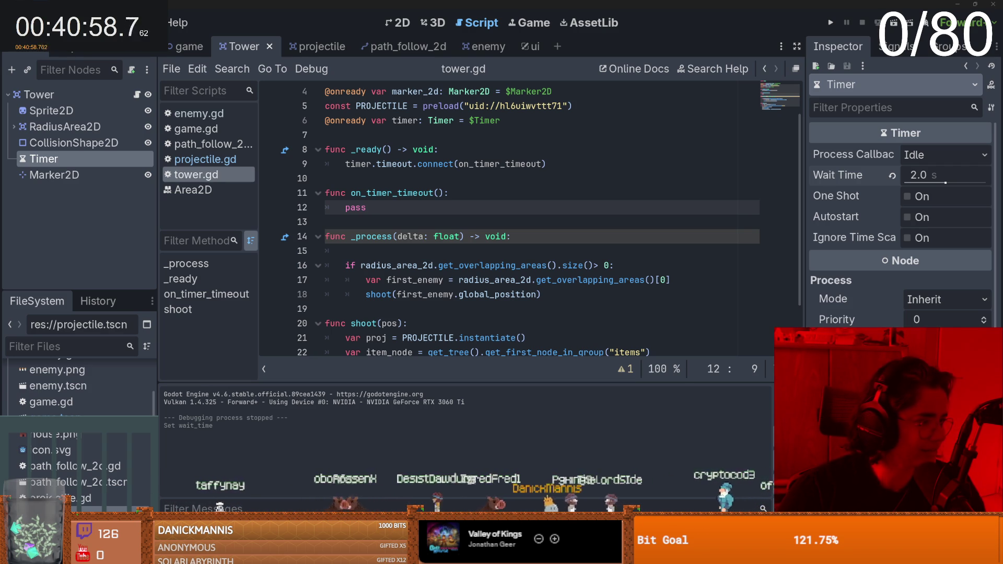
left_click(414, 279)
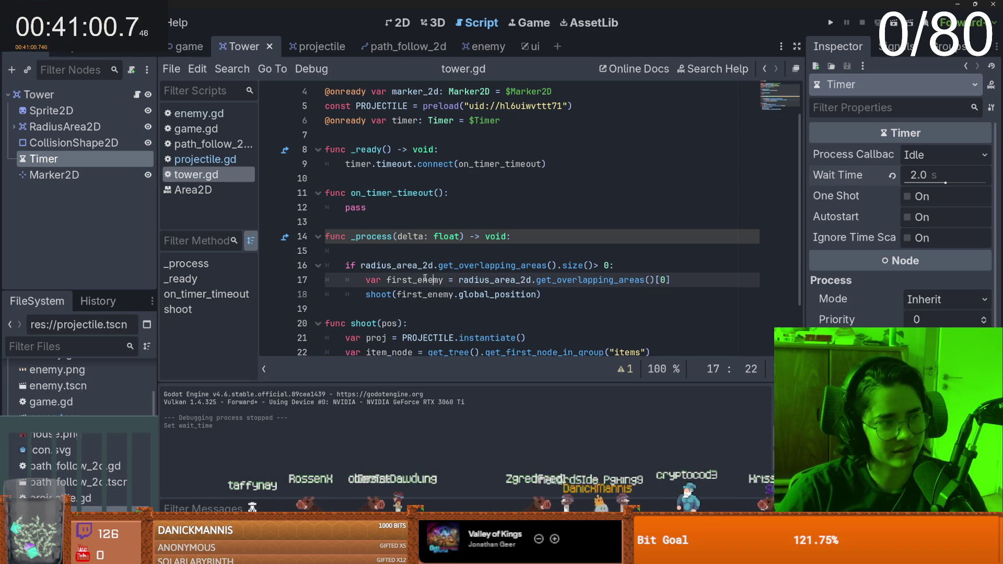
- Delete the blank line at the top of the _process function
scroll(413, 277, "down", 1)
scroll(414, 278, "down", 2)
left_click(491, 209)
key("BackSpace")
key("BackSpace")
scroll(490, 246, "up", 1)
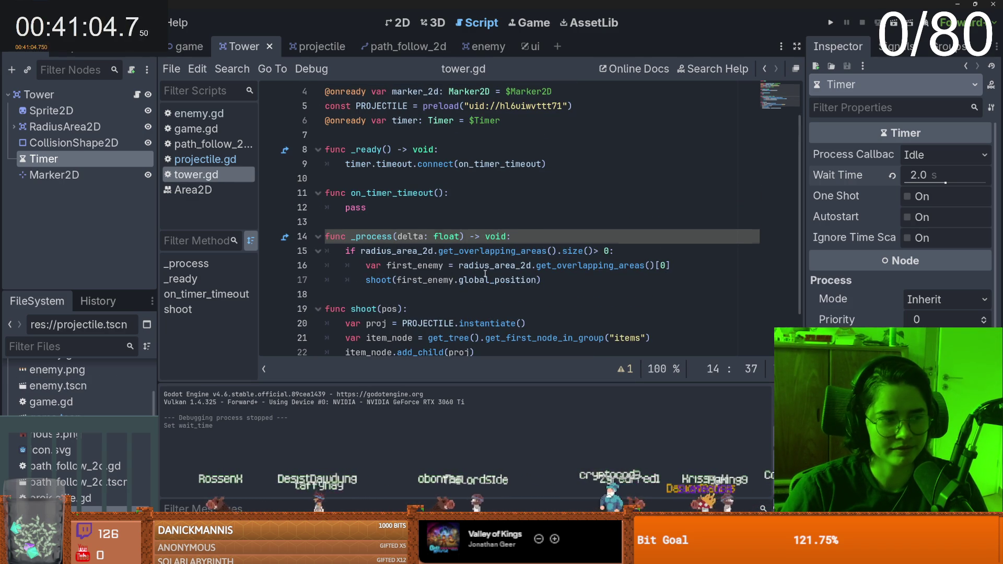
- Review the first_enemy shoot call, the overlap check and on_timer_timeout's pass placeholder
left_click(489, 273)
double_click(428, 280)
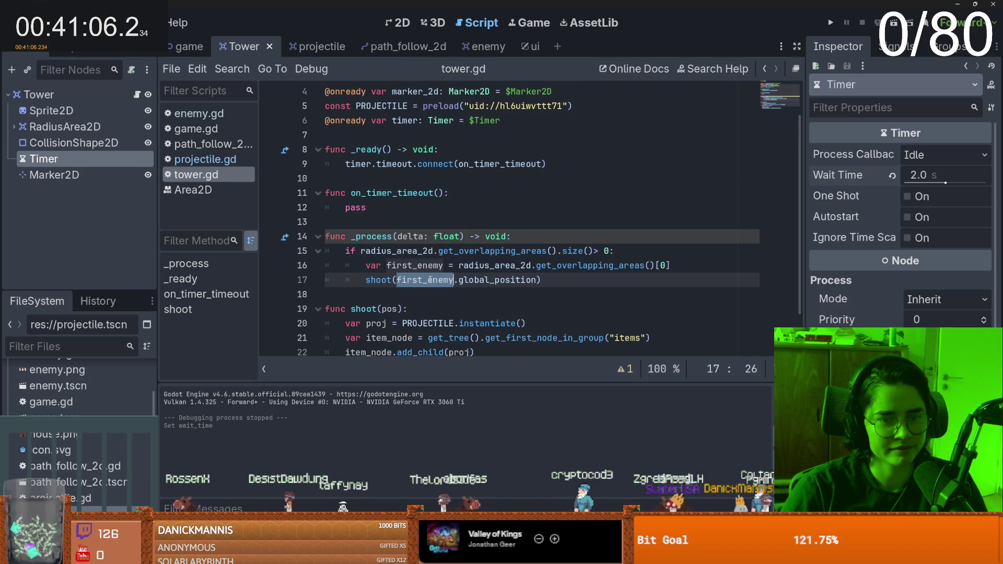
left_click(521, 255)
scroll(373, 228, "up", 1)
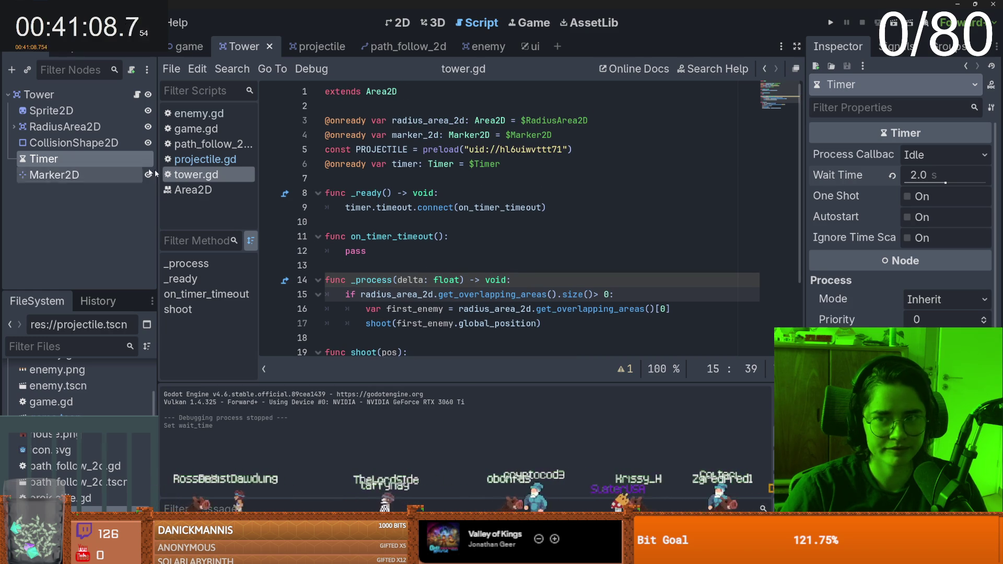
left_click(346, 244)
double_click(418, 257)
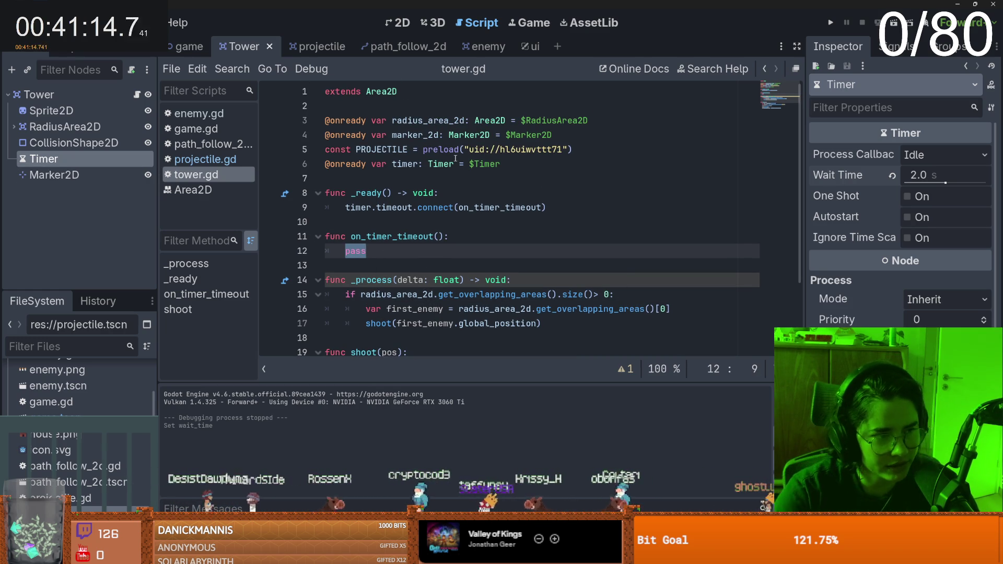
mouse_move(455, 158)
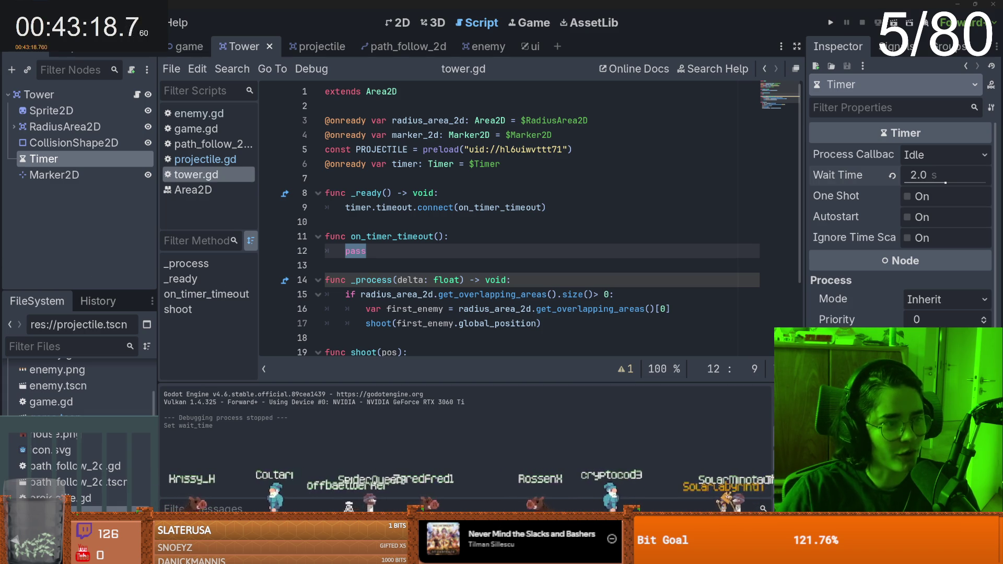
left_click(449, 266)
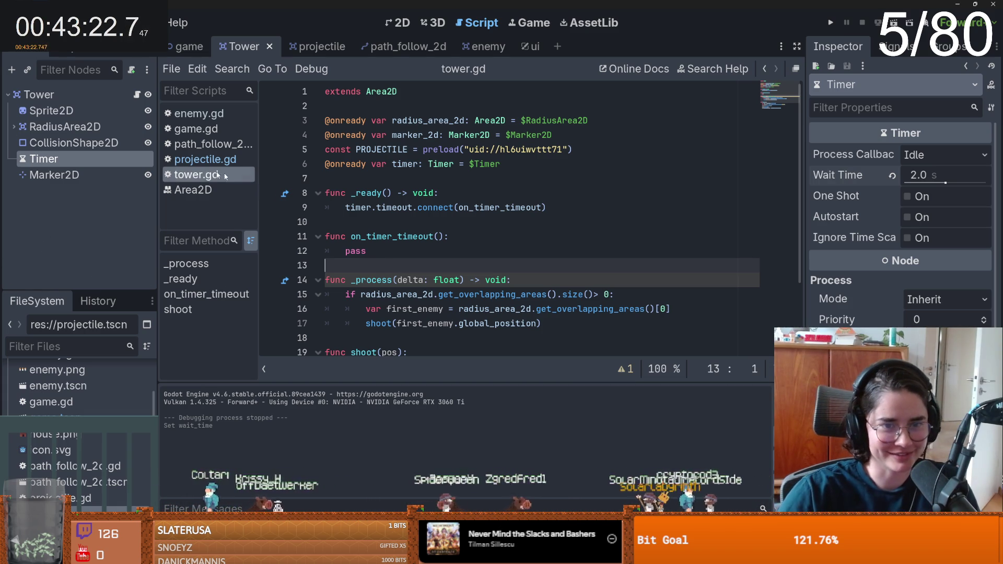
- Declare var can_shoot = true and set can_shoot = true inside on_timer_timeout
double_click(355, 251)
left_click(377, 178)
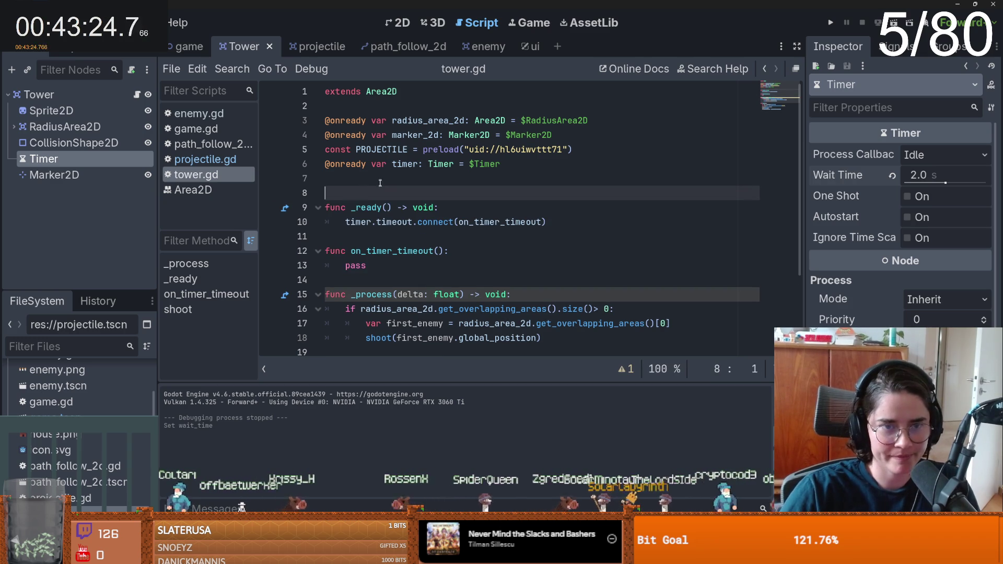
key("Return")
type("var can_w")
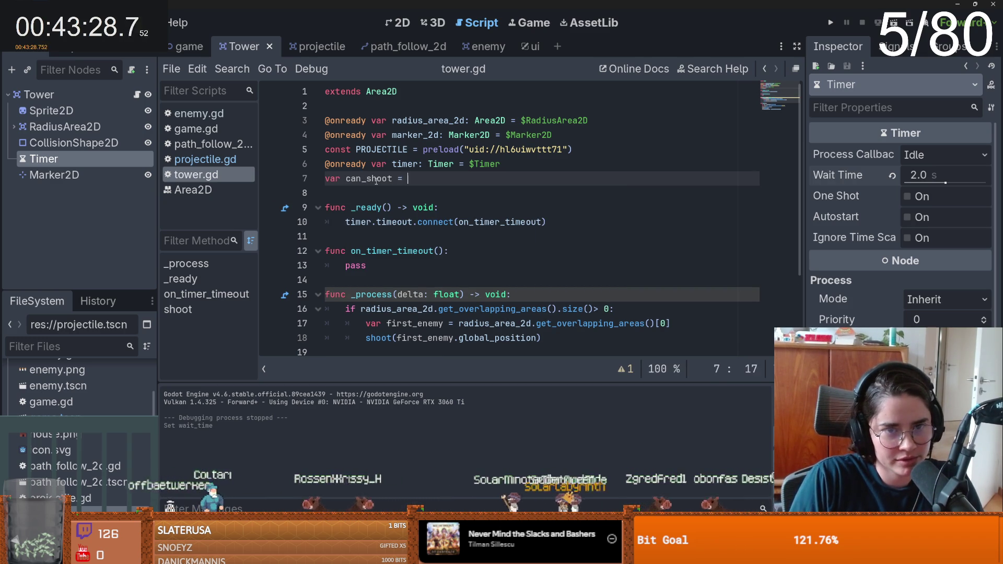
type("true")
double_click(376, 179)
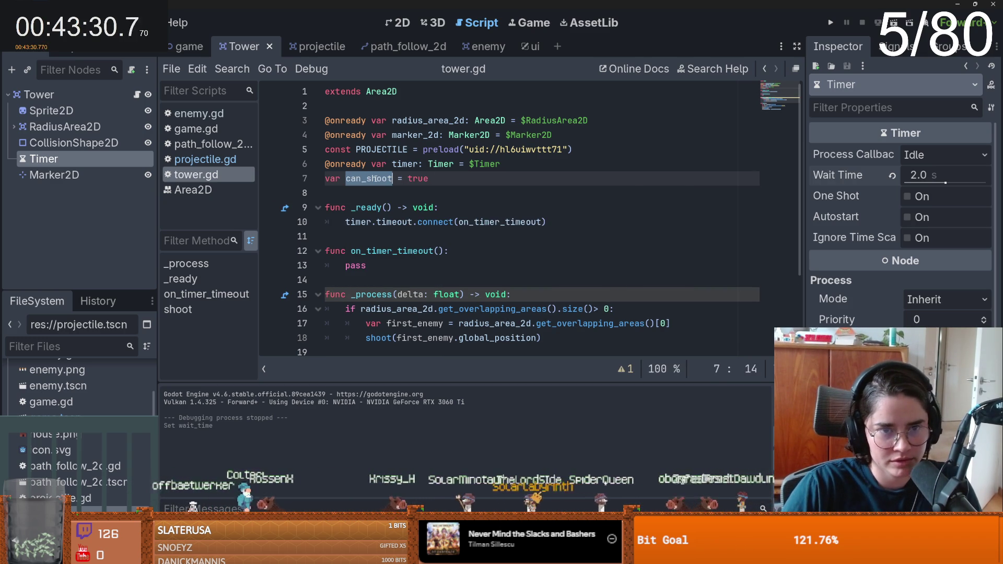
key("ctrl+c")
double_click(356, 265)
key("ctrl+v")
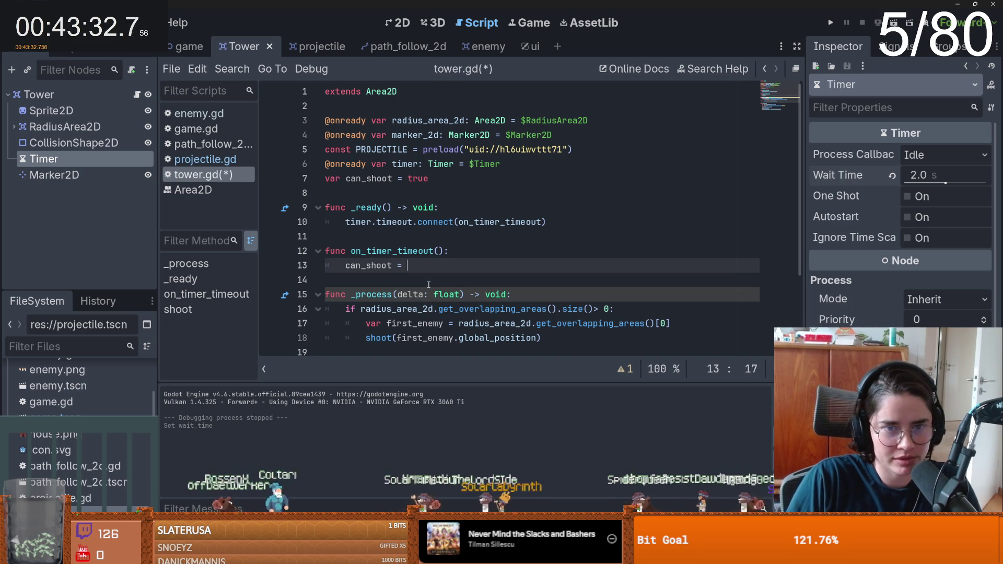
type("true")
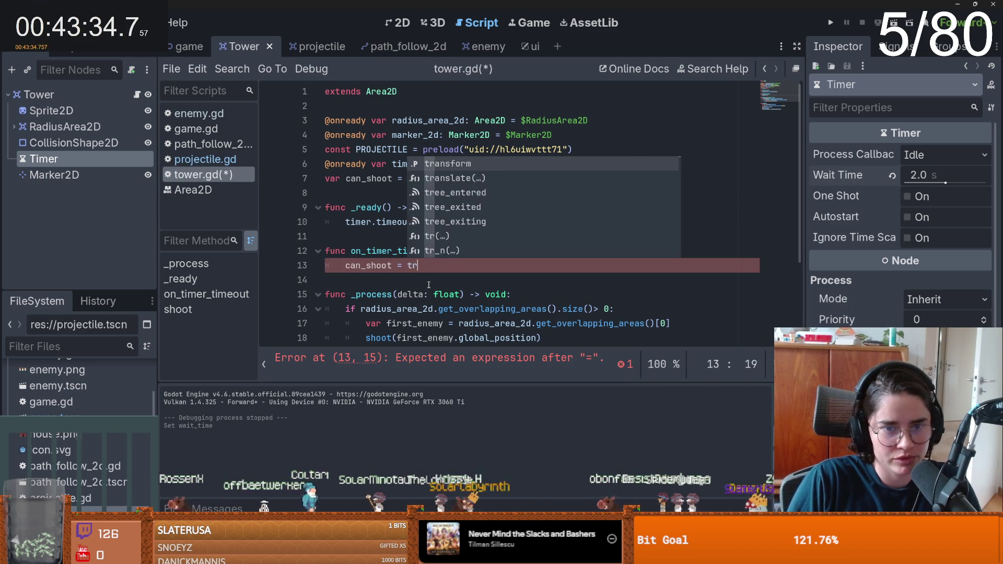
- Set can_shoot = false at the start of shoot() and add 'and can_shoot' to the if condition
left_click_drag(440, 267, 345, 267)
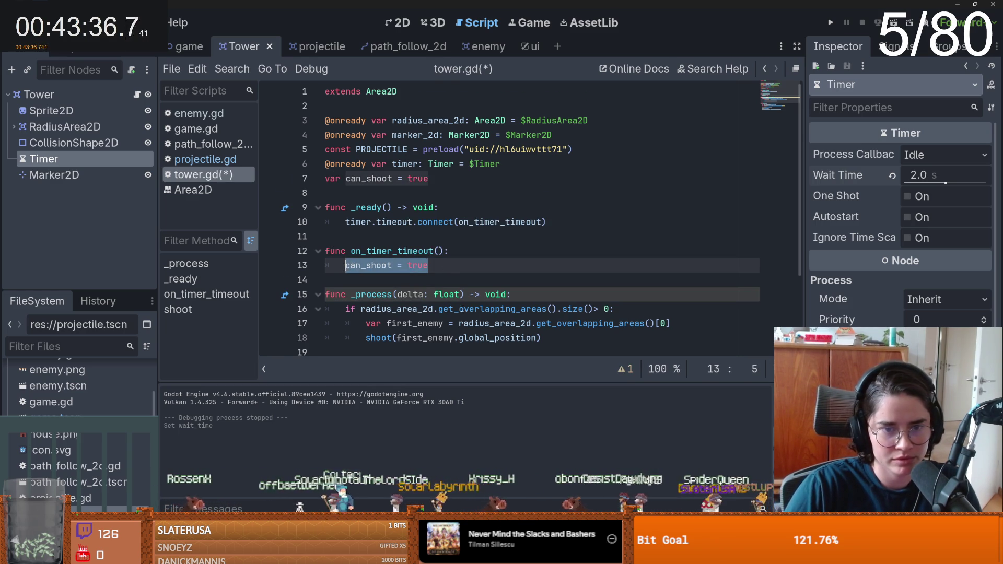
scroll(463, 301, "down", 3)
left_click(409, 347)
key("ctrl+v")
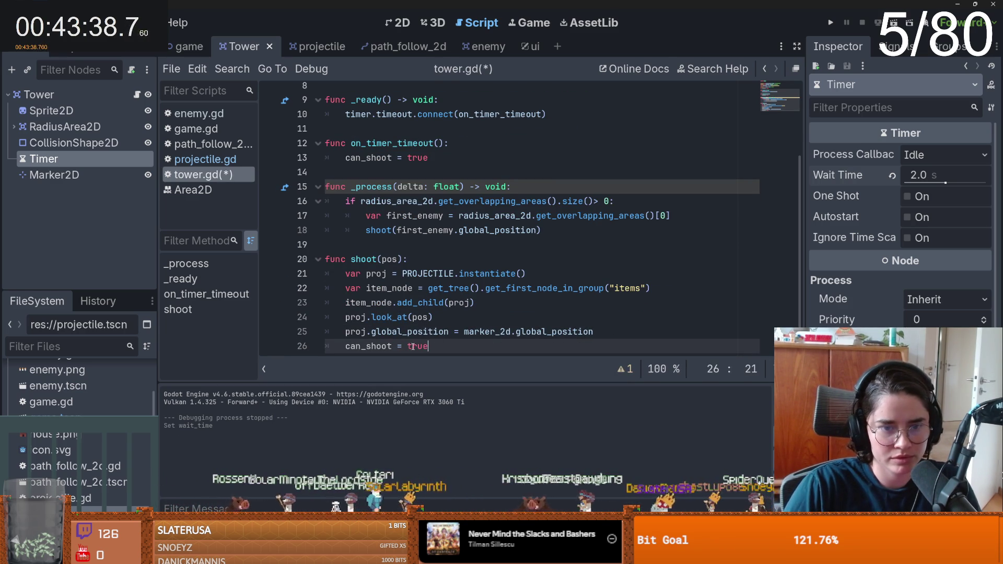
key("ctrl+z")
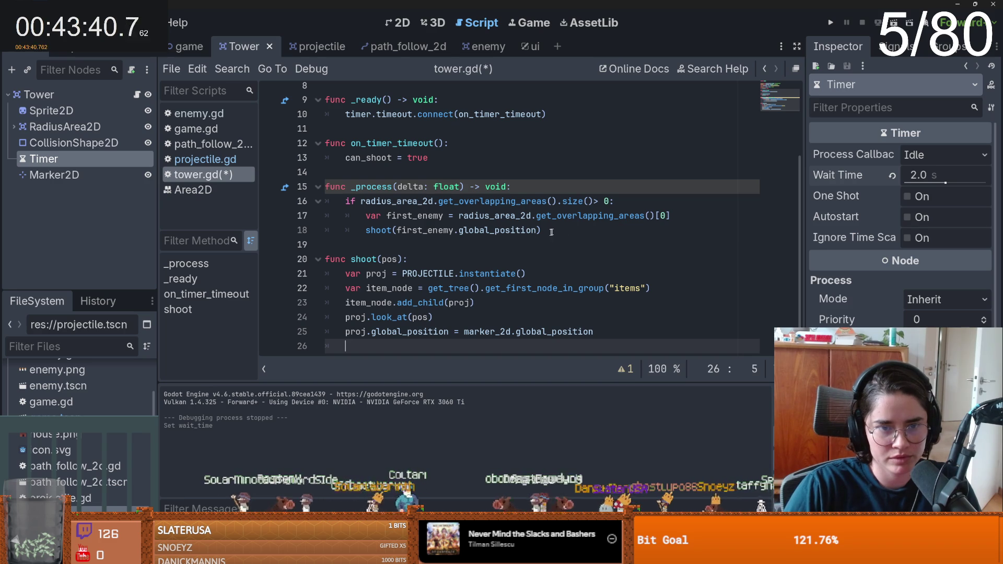
left_click(410, 259)
key("Return")
type("can_shoot = false")
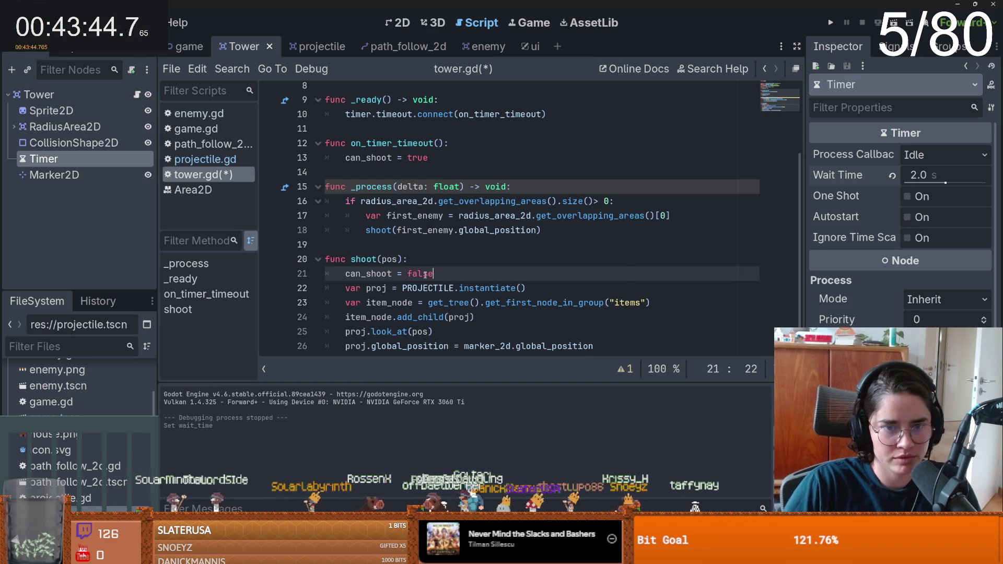
left_click(608, 201)
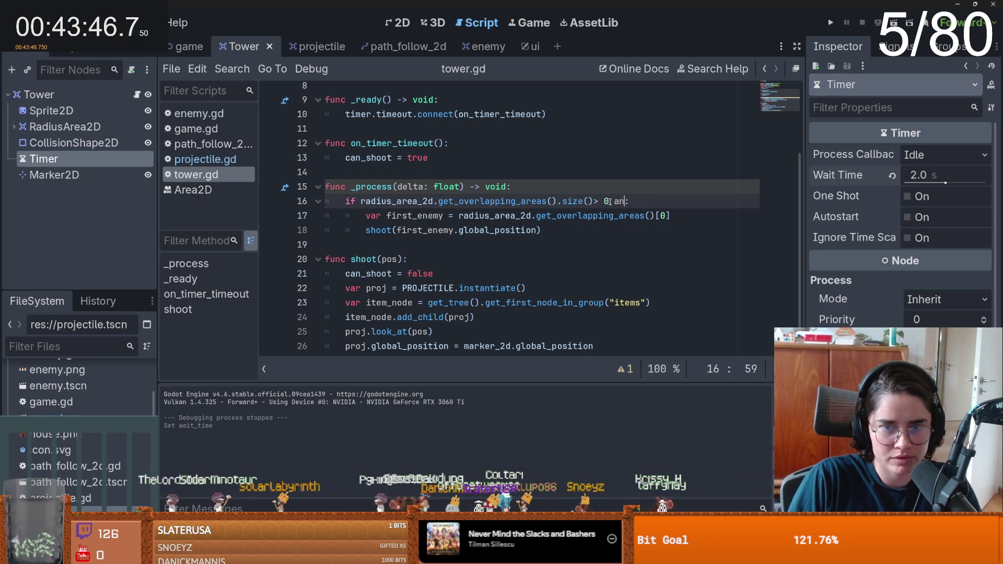
type("d can_shoot")
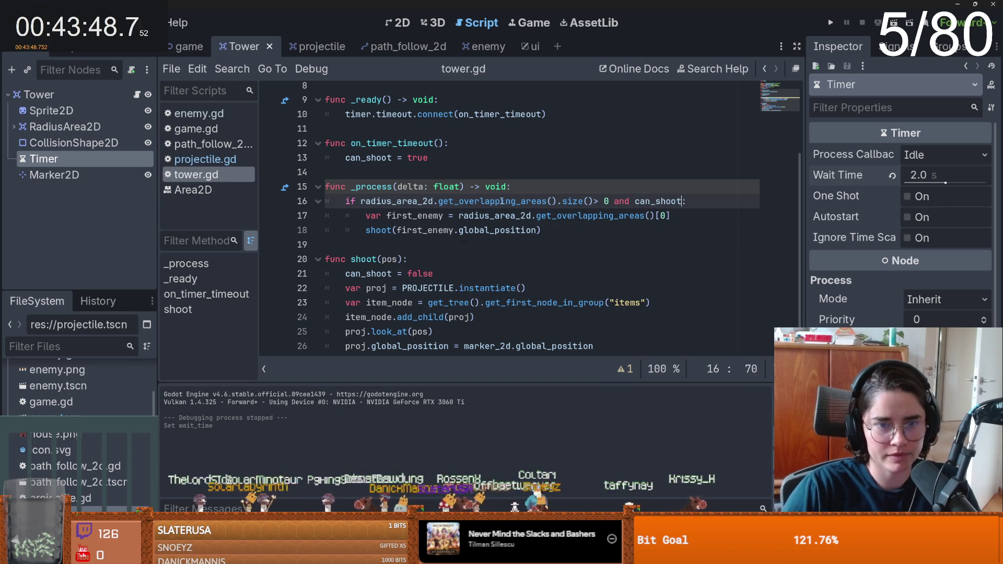
- Turn on the Timer's Autostart, save, and run the game
scroll(509, 219, "up", 2)
left_click(413, 244)
double_click(368, 244)
scroll(368, 244, "down", 2)
scroll(489, 254, "up", 2)
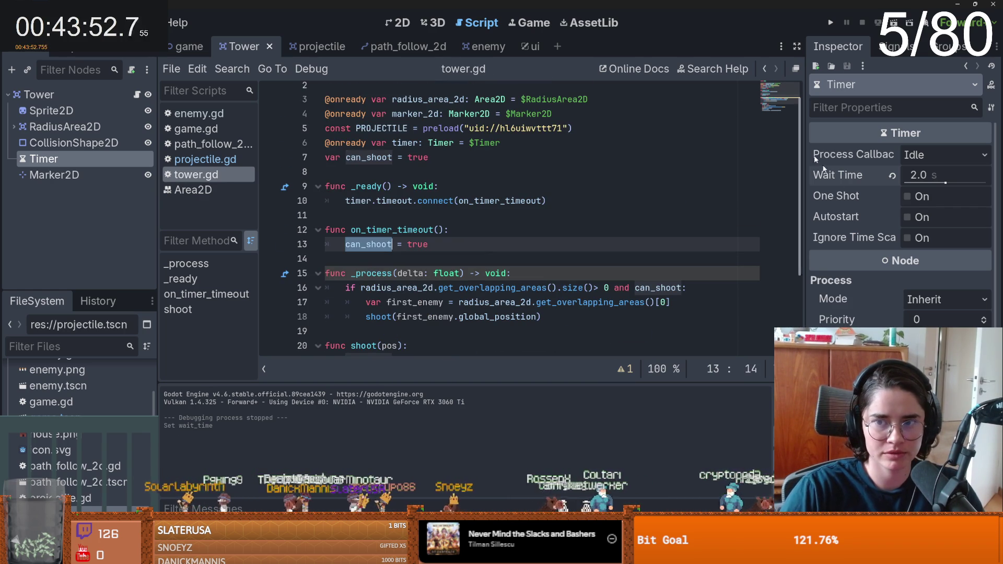
left_click(911, 219)
key("ctrl+s")
left_click(836, 24)
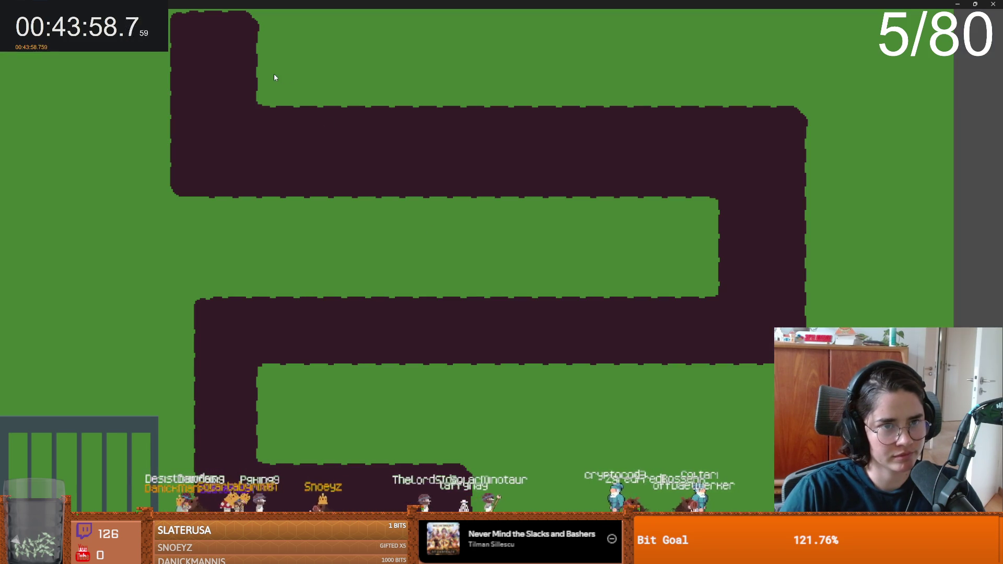
left_click(161, 81)
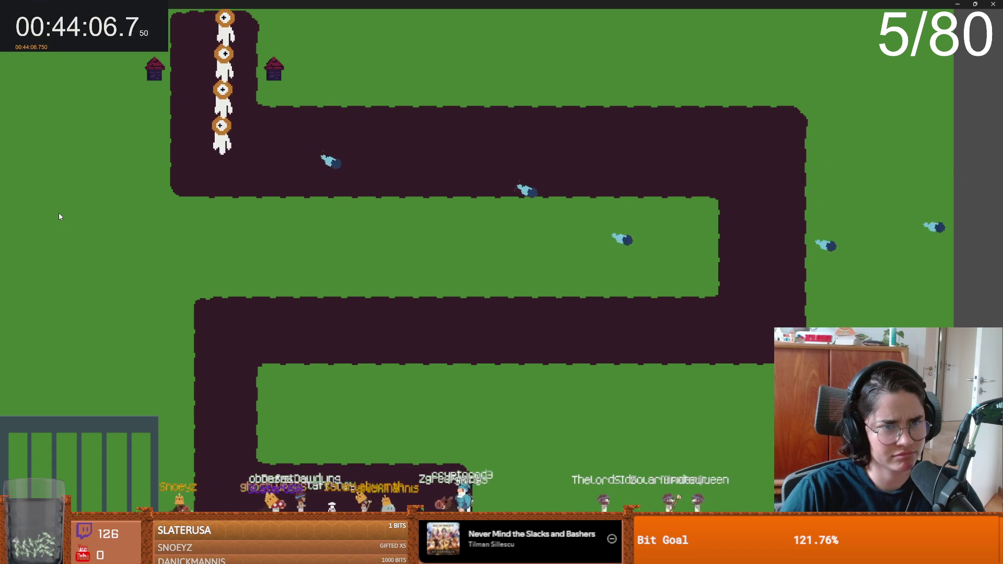
key("F8")
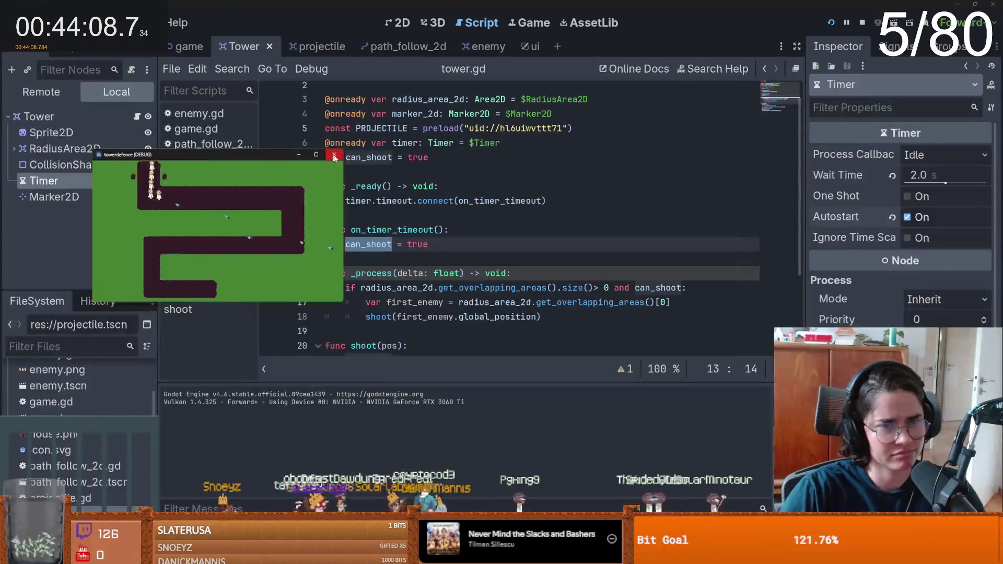
key("ctrl+s")
key("Down")
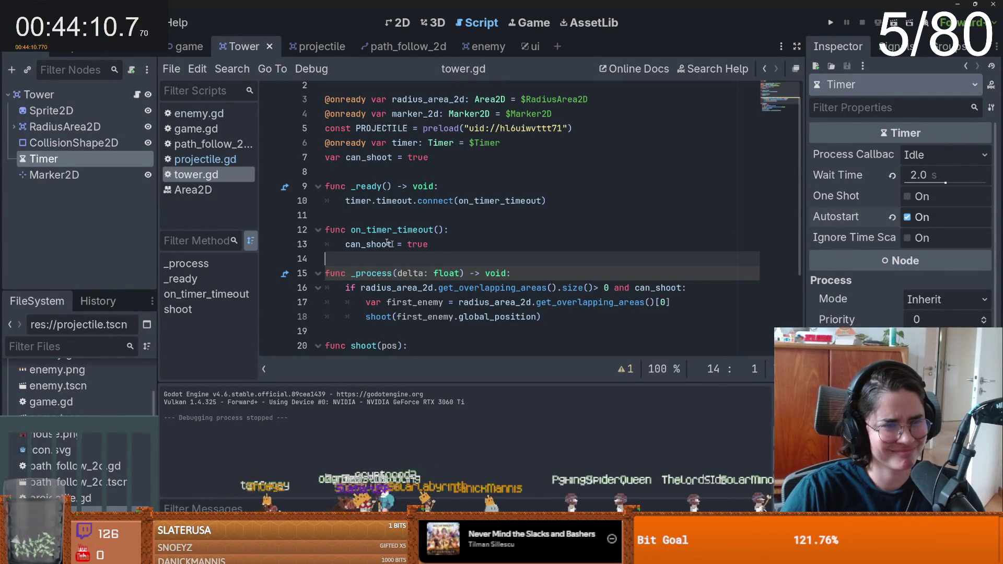
- Inspect the RadiusArea2D node's collision mask and its full detection circle
left_click(64, 127)
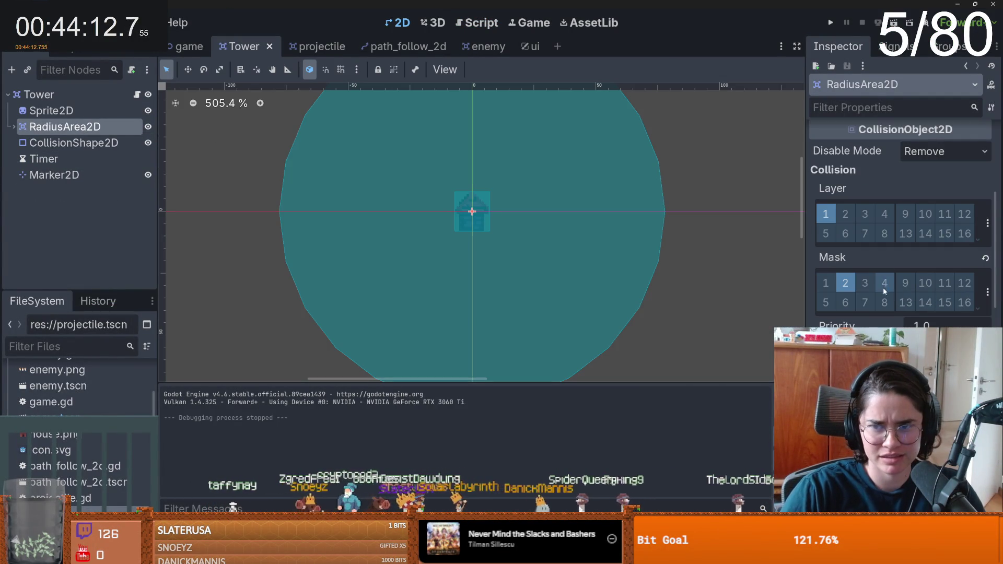
left_click(987, 291)
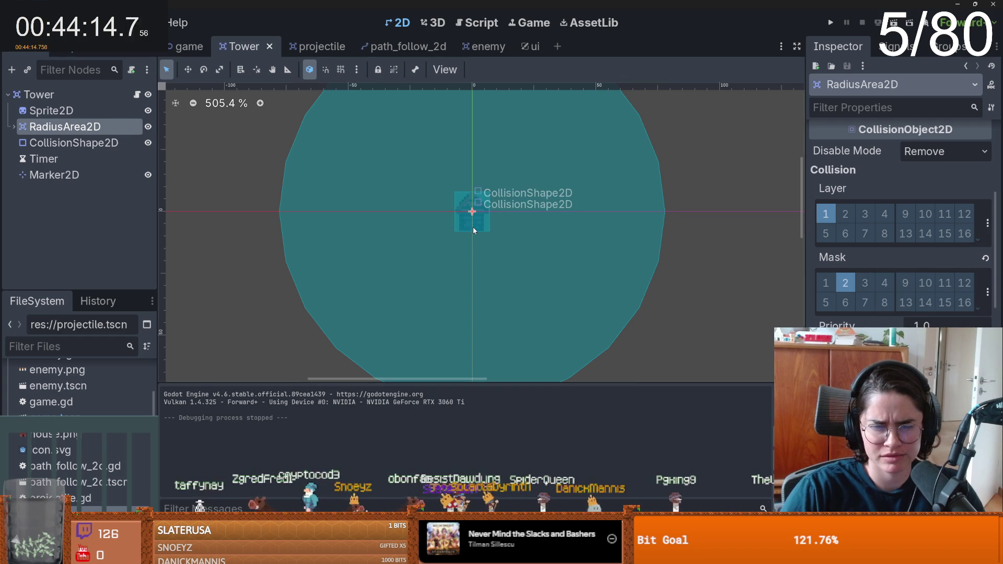
scroll(472, 227, "up", 2)
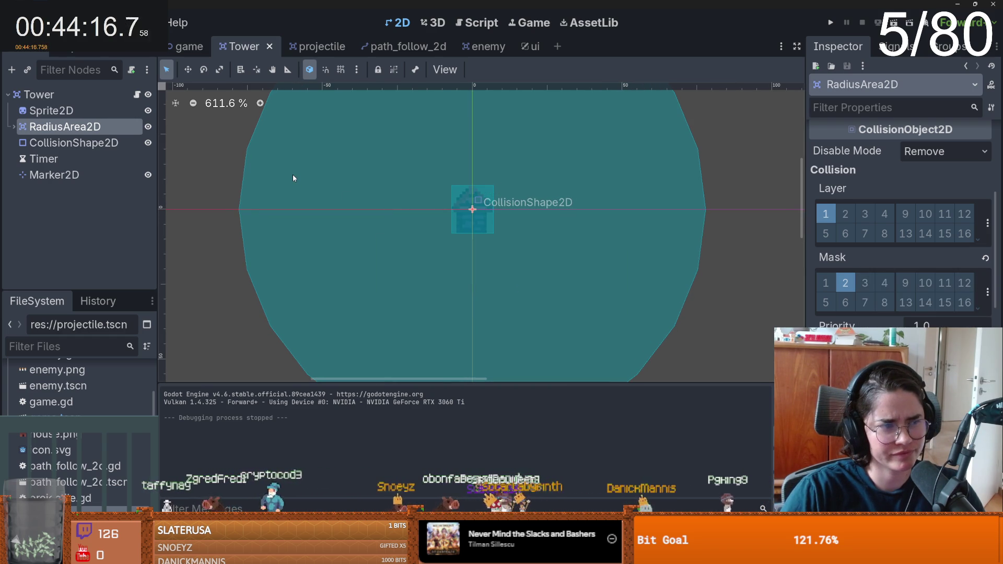
scroll(309, 181, "down", 1)
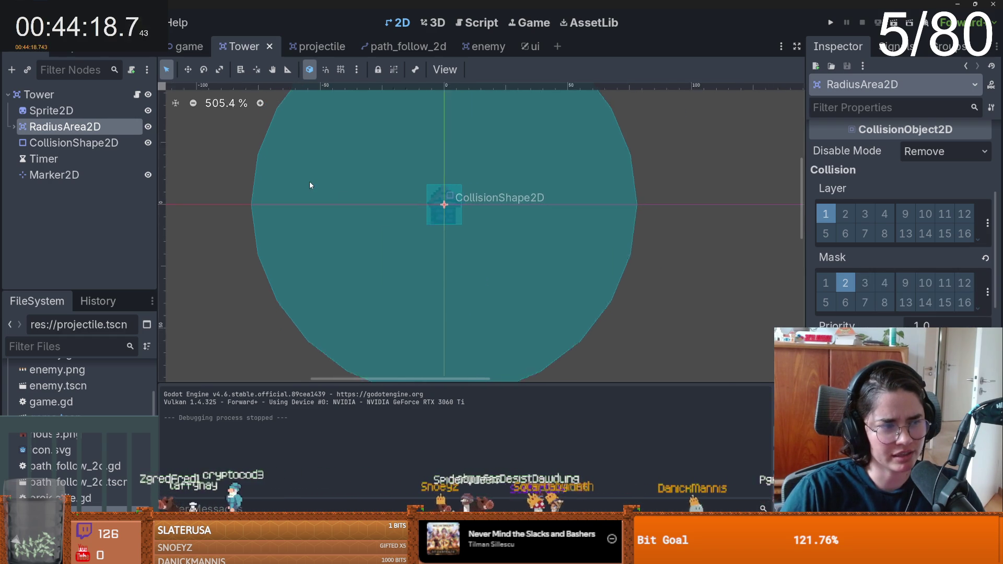
scroll(391, 233, "up", 1)
scroll(434, 214, "down", 4)
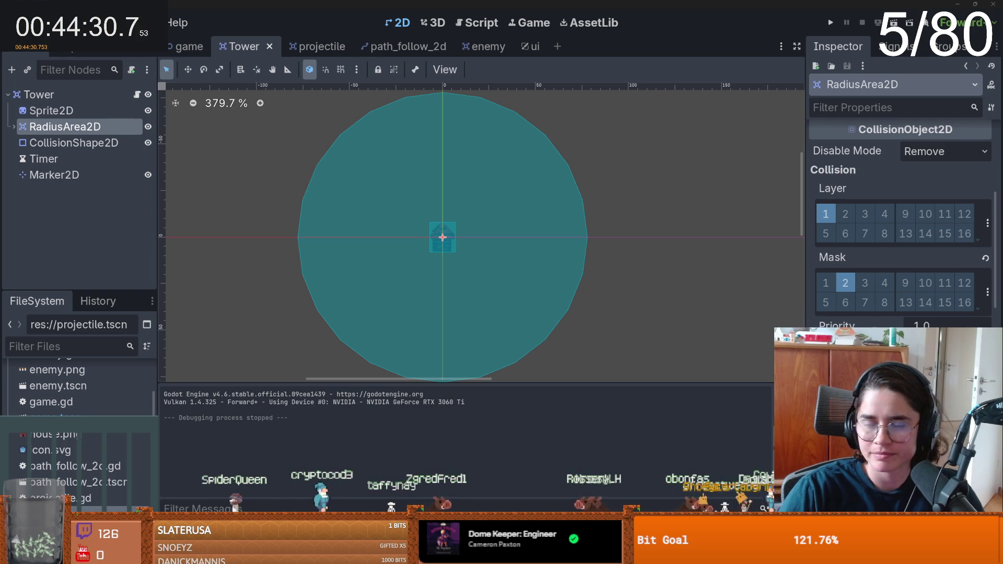
- Save the Tower scene and open tower.gd from the Tower node
left_click(672, 207)
key("ctrl+s")
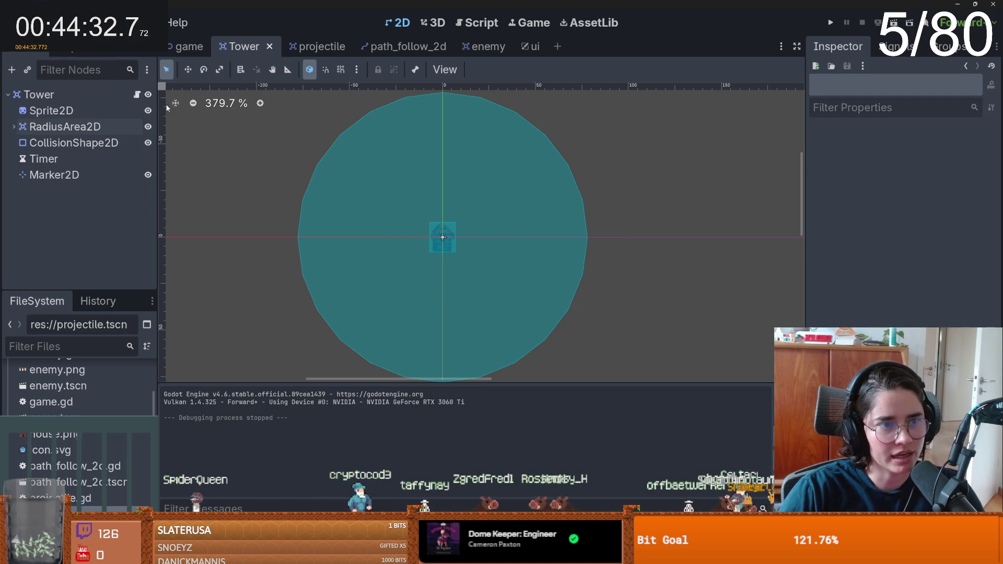
left_click(136, 96)
scroll(417, 267, "down", 2)
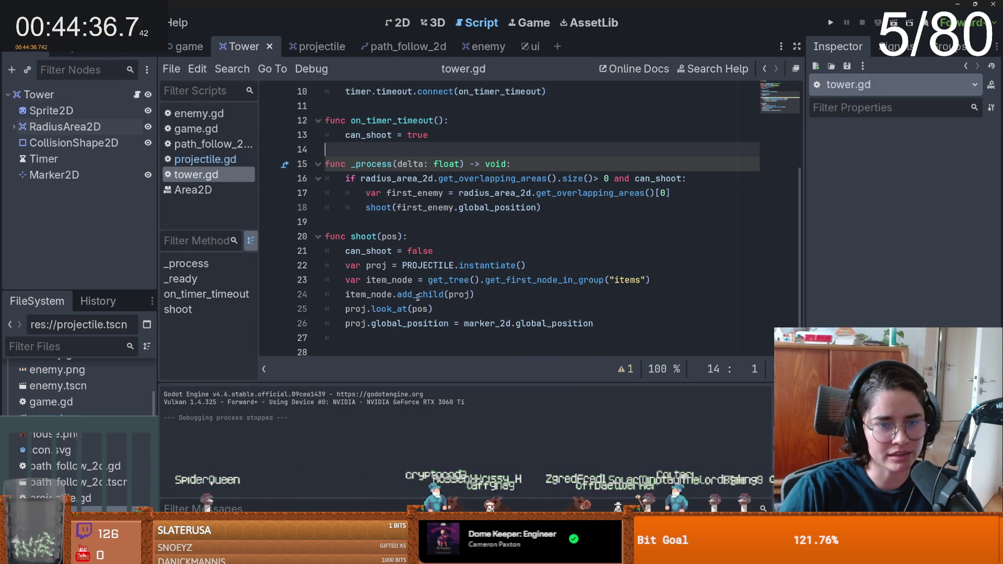
- Review the shoot() code on line 25, checking proj, look_at and its pos argument
left_click(360, 308)
double_click(363, 308)
double_click(389, 309)
double_click(421, 308)
scroll(495, 319, "up", 2)
scroll(494, 319, "down", 2)
scroll(493, 316, "up", 2)
scroll(460, 310, "down", 1)
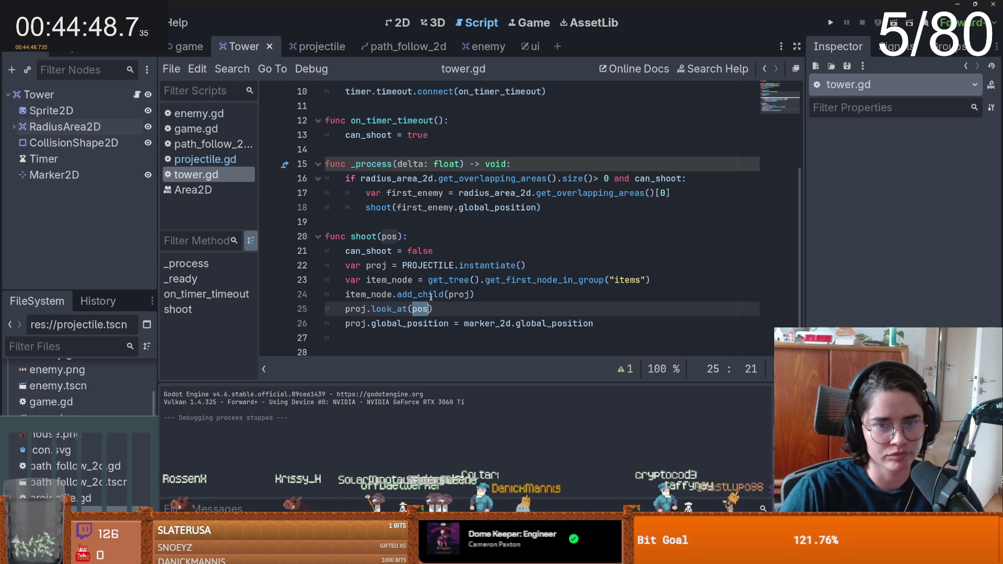
scroll(434, 258, "up", 1)
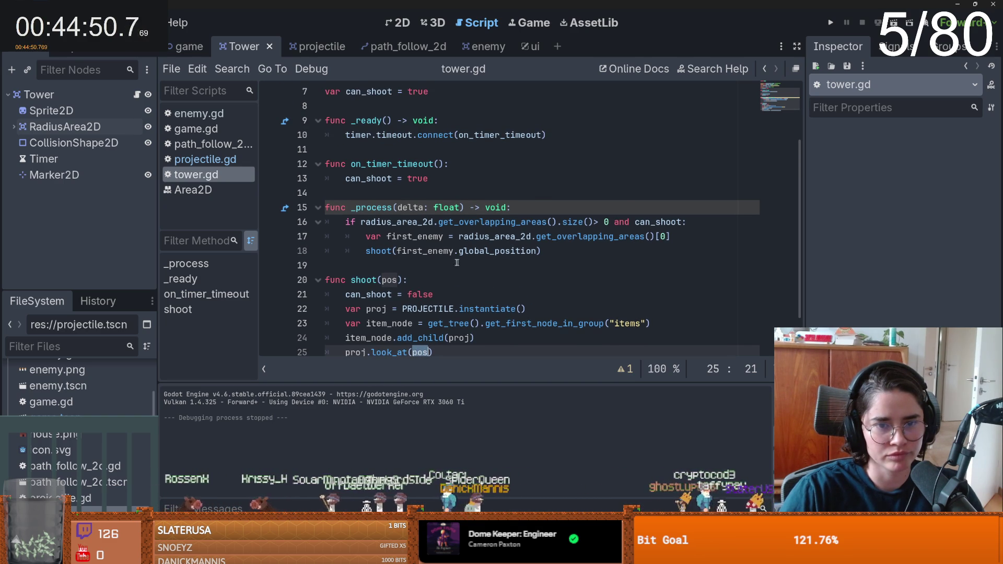
scroll(452, 298, "down", 1)
scroll(452, 298, "up", 1)
- Revisit line 17's first_enemy line in tower.gd and run the project with F5
left_click(678, 238)
key("Return")
key("BackSpace")
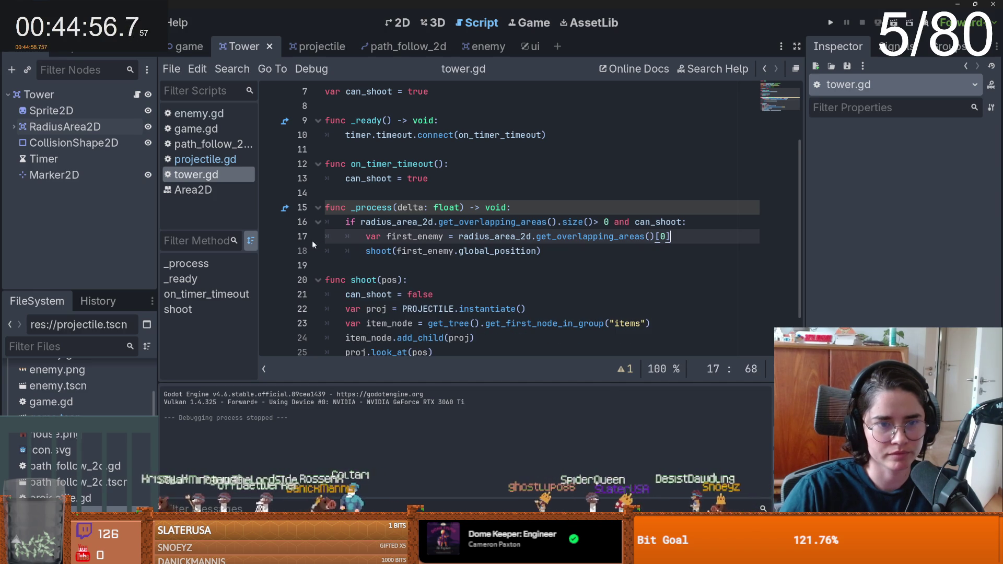
key("F5")
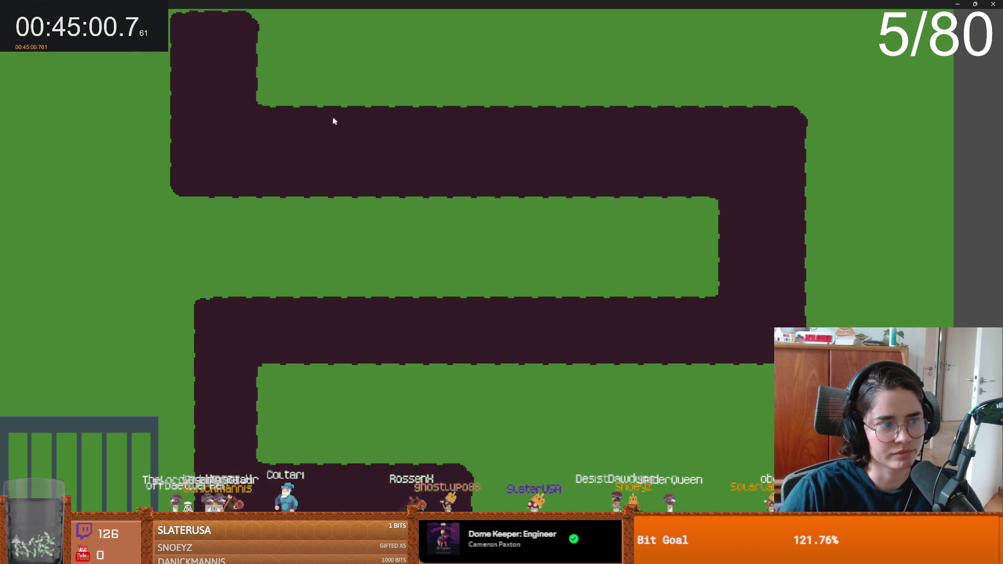
- Place a tower, step past the line 17 breakpoint, and inspect first_enemy's object
left_click(538, 94)
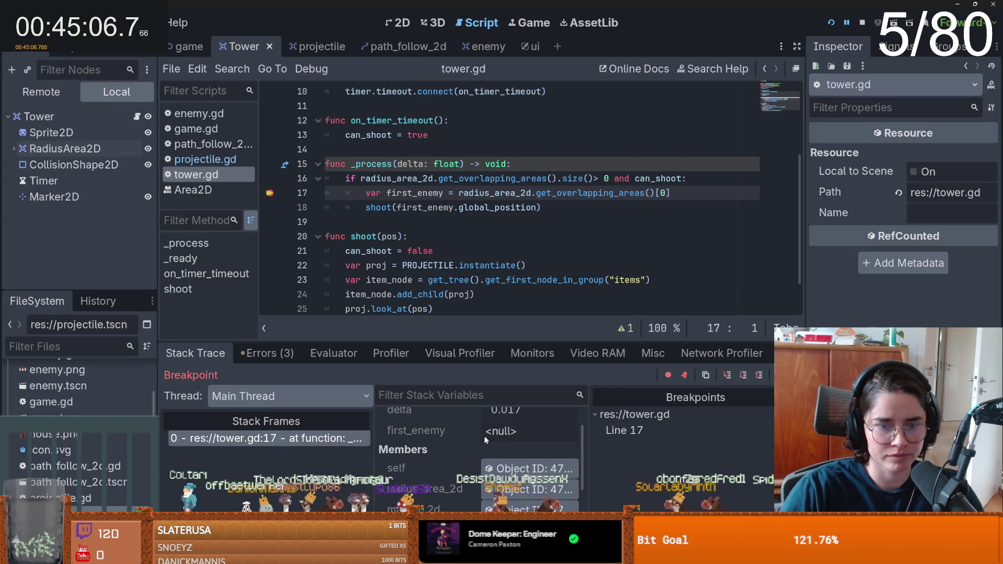
left_click(727, 375)
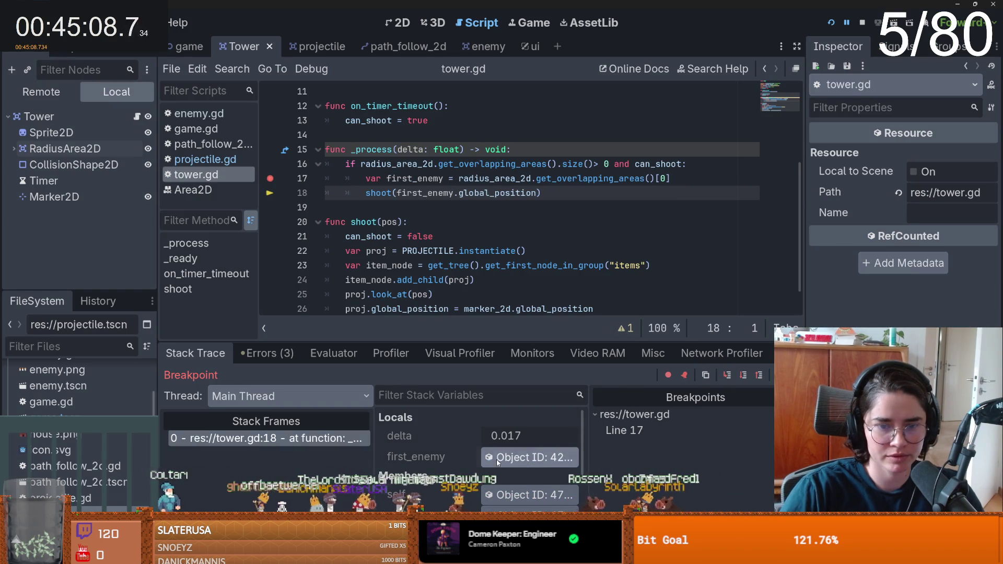
left_click(525, 458)
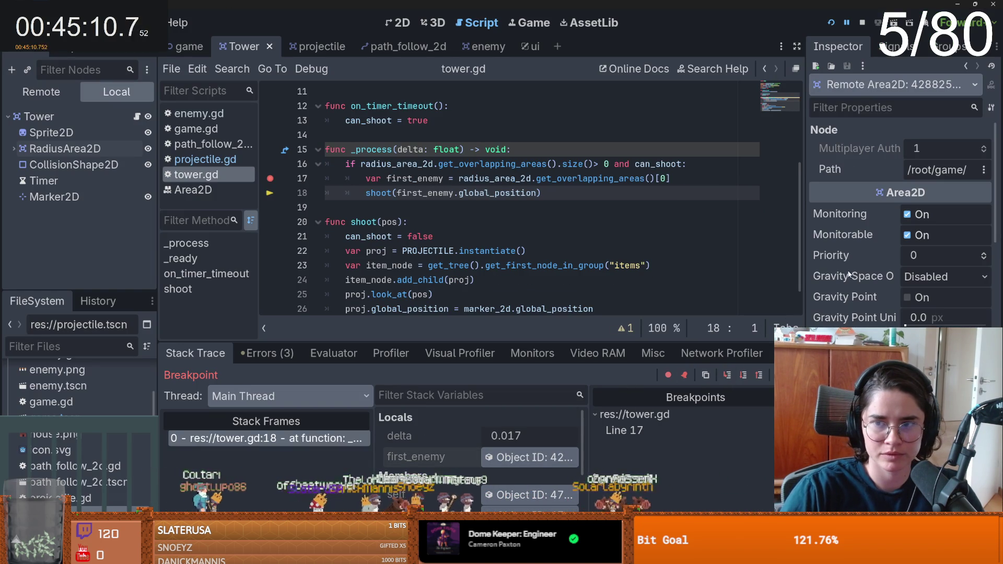
- Widen the Inspector to read first_enemy's remote properties, then reload the running game
left_click_drag(810, 277, 661, 277)
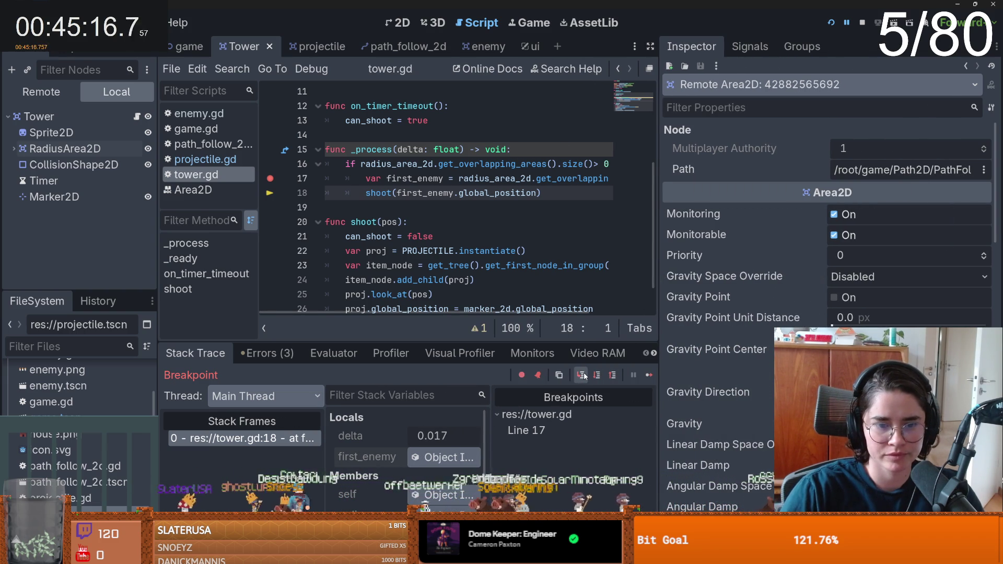
scroll(738, 409, "down", 5)
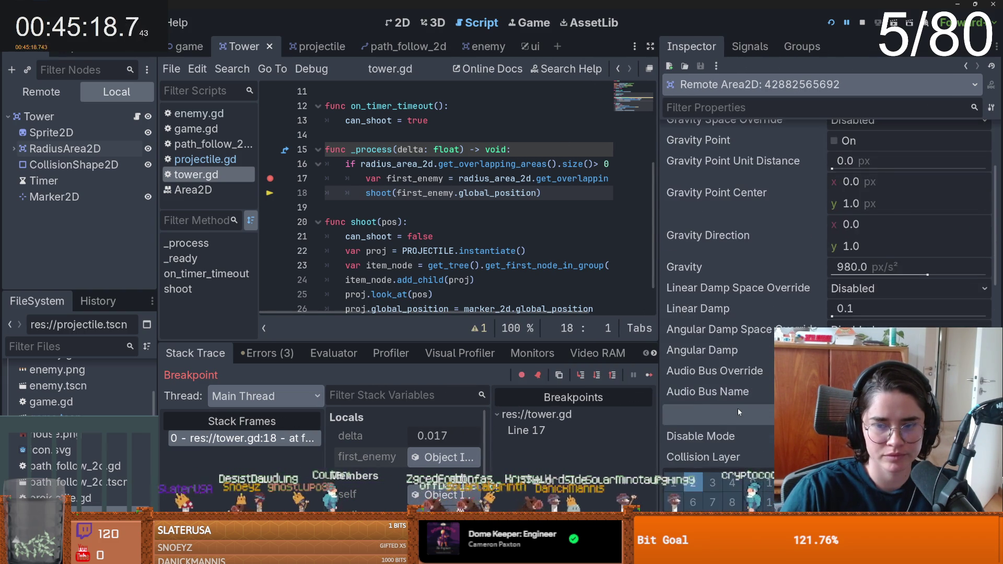
left_click(830, 23)
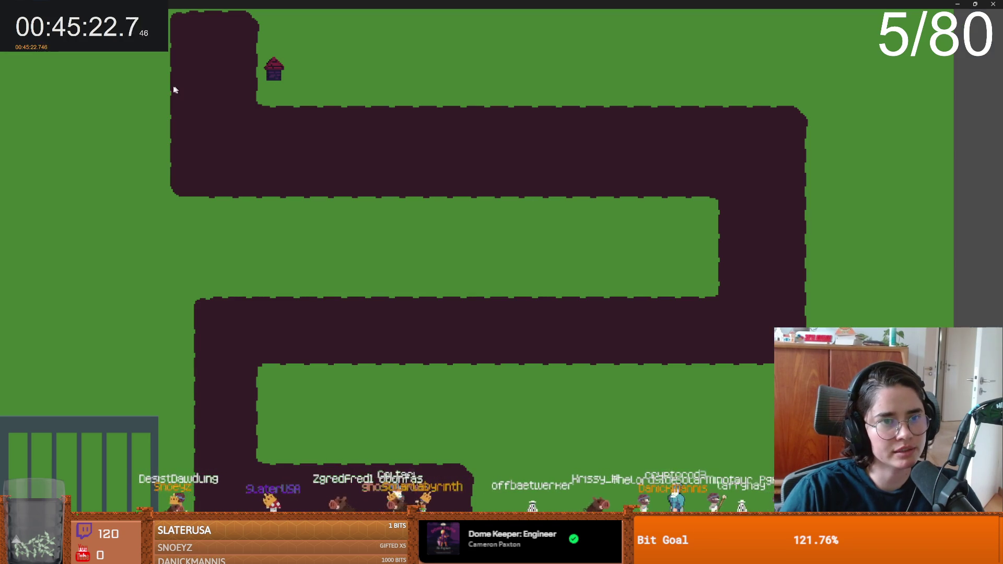
- Place a second tower beside the path, watch it fire, then close the game window
left_click(154, 92)
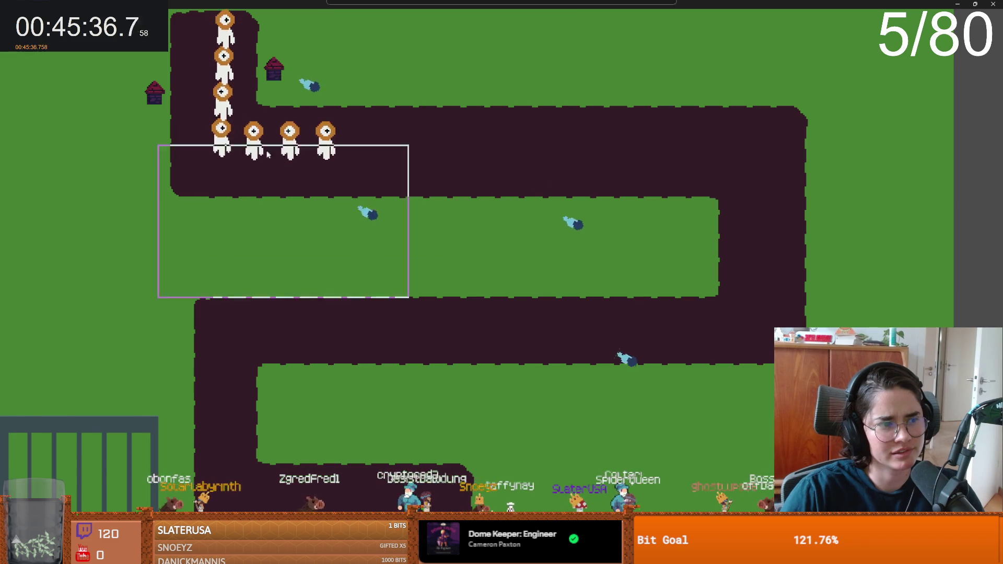
key("super+Down")
left_click(400, 151)
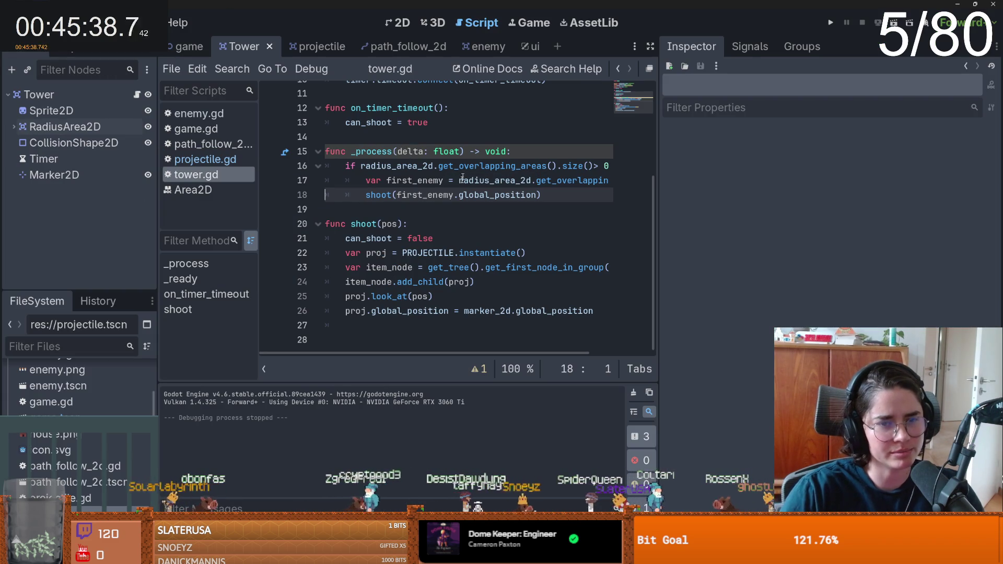
- Replace pos in line 25's look_at() with Vector2.UP
scroll(656, 242, "up", 1)
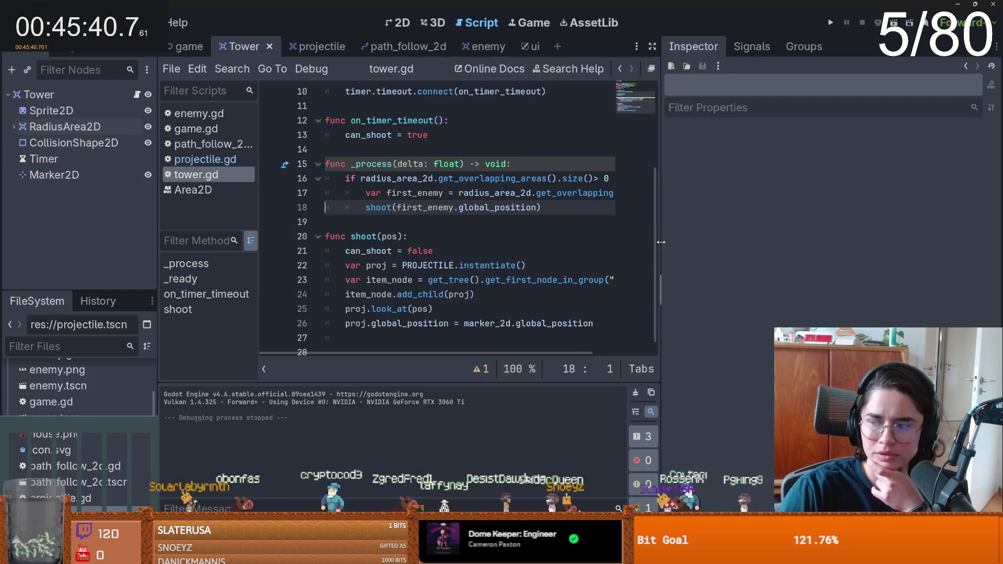
left_click_drag(660, 242, 672, 241)
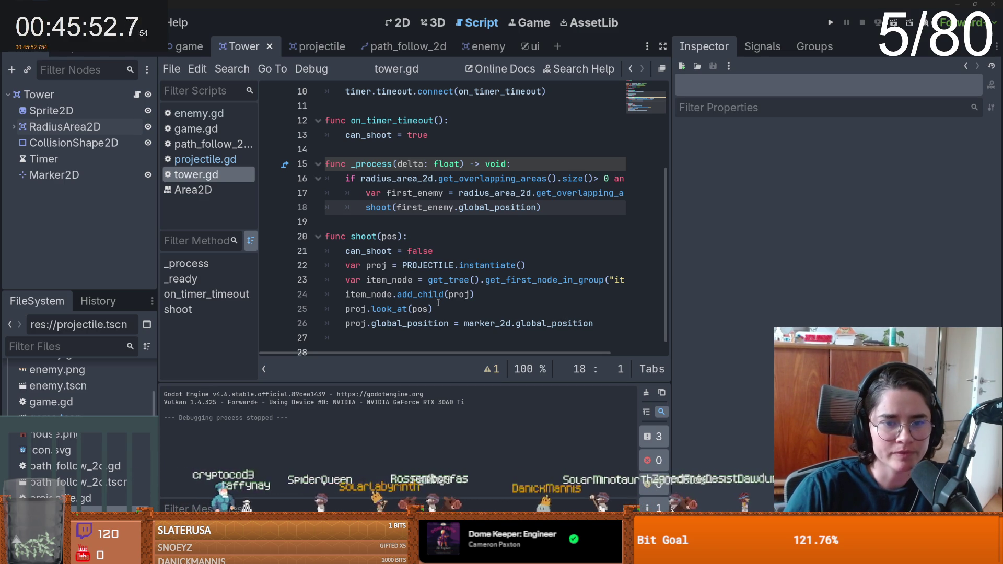
double_click(421, 309)
type("Vecto")
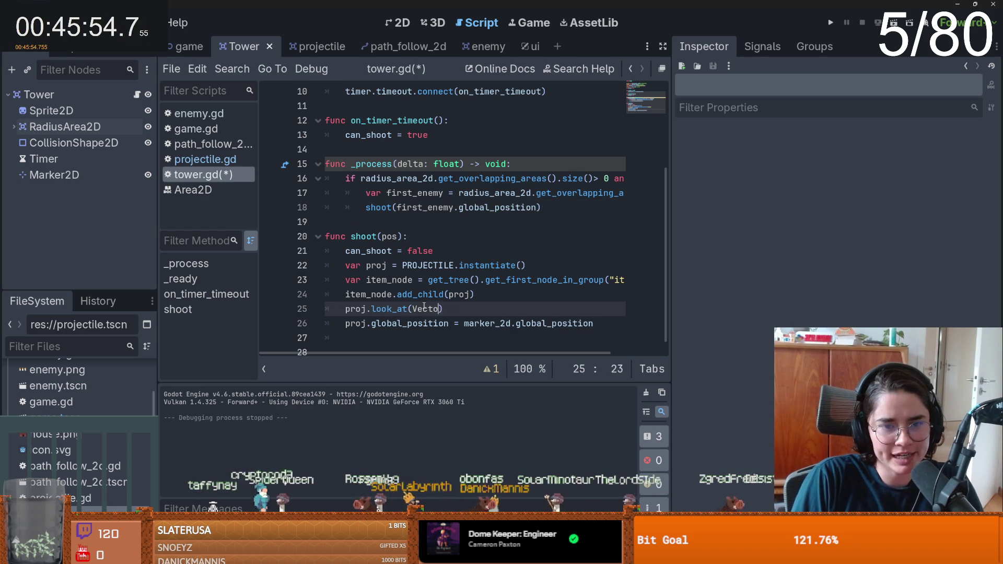
type("r2.UP")
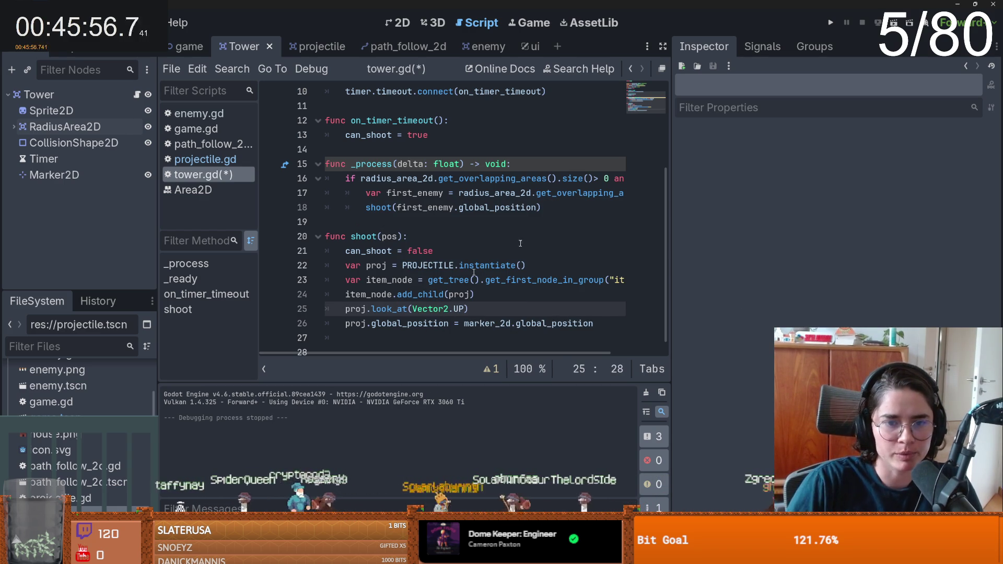
- Run the game, place two towers beside the path, then close the game window
key("F5")
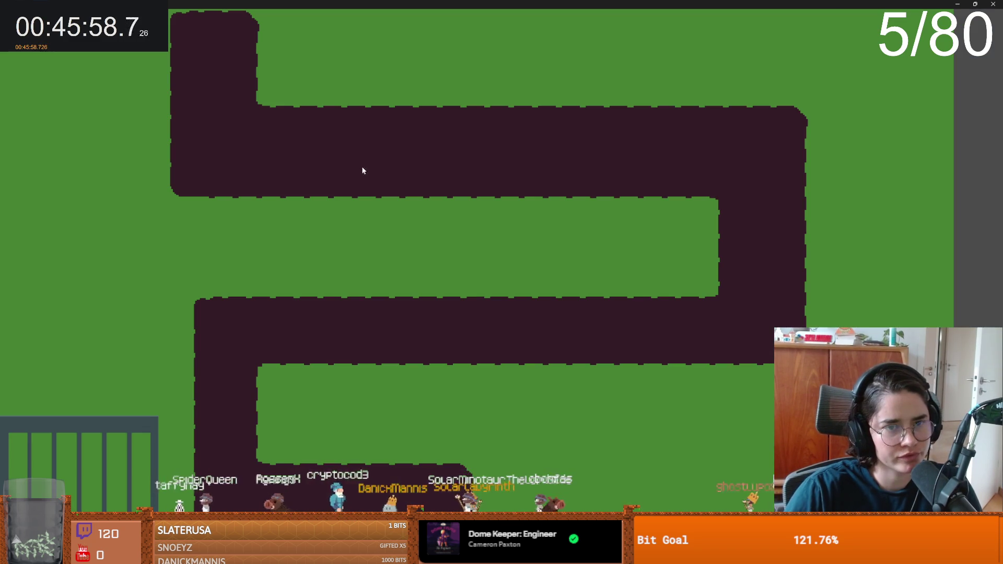
left_click(268, 99)
left_click(152, 99)
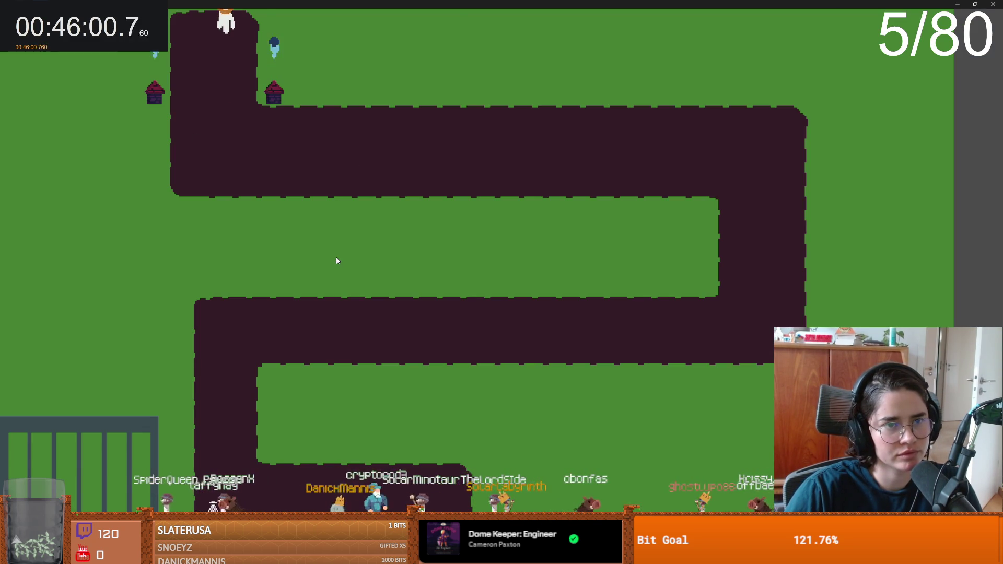
left_click_drag(434, 4, 346, 223)
left_click(481, 221)
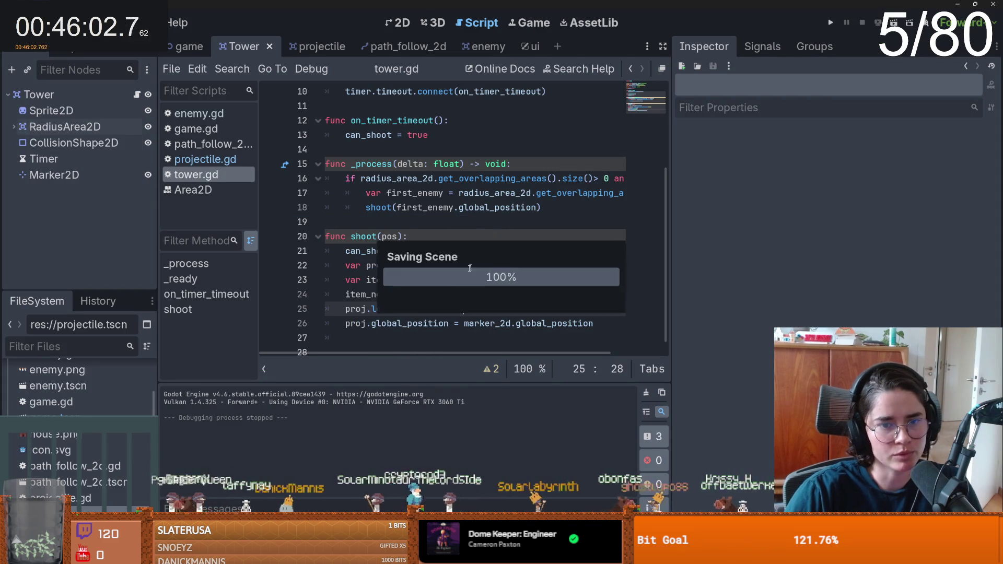
- Clear Vector2.UP from line 25's look_at() and type pos.direction_to in its place
left_click_drag(465, 309, 407, 310)
key("BackSpace")
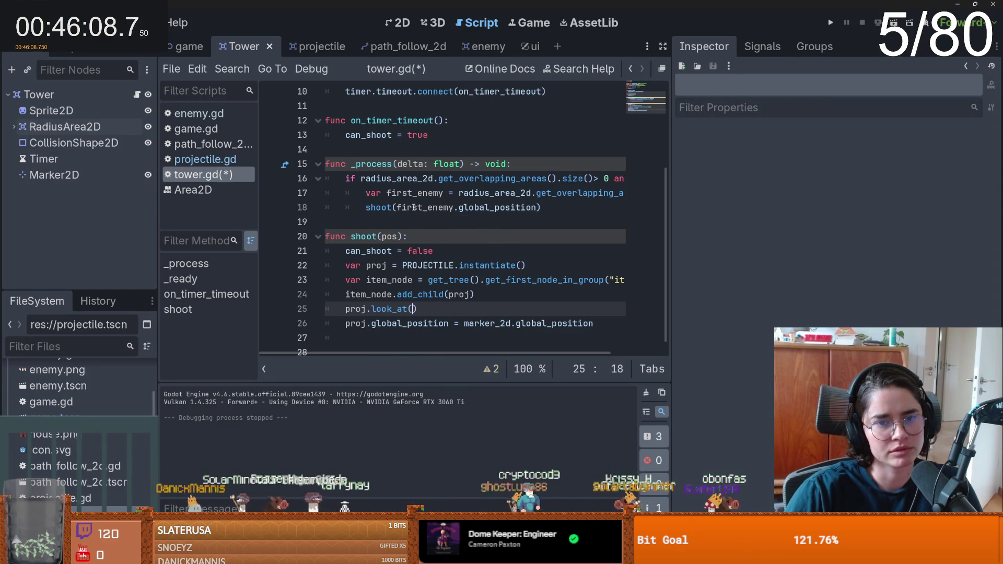
left_click_drag(669, 233, 883, 233)
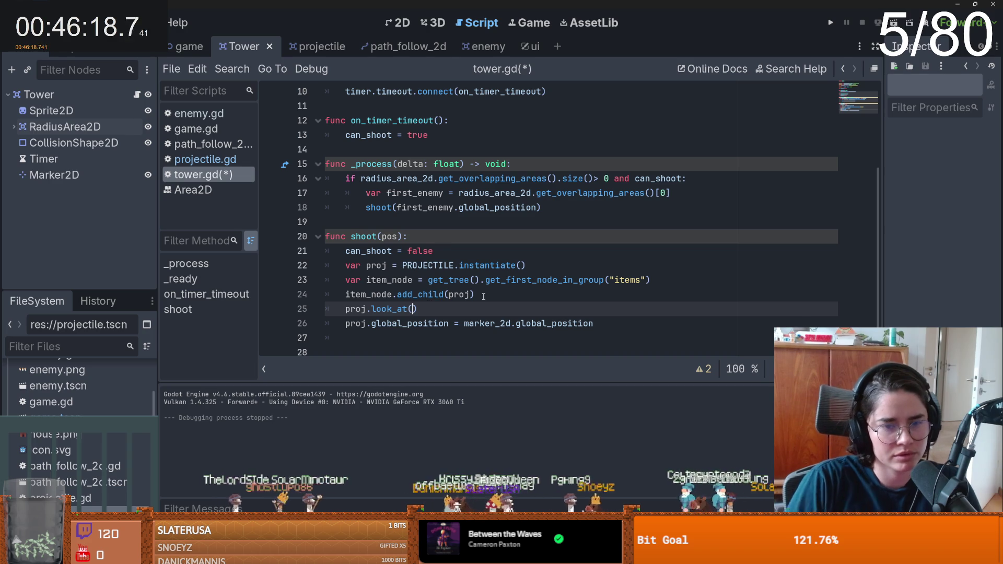
type("to")
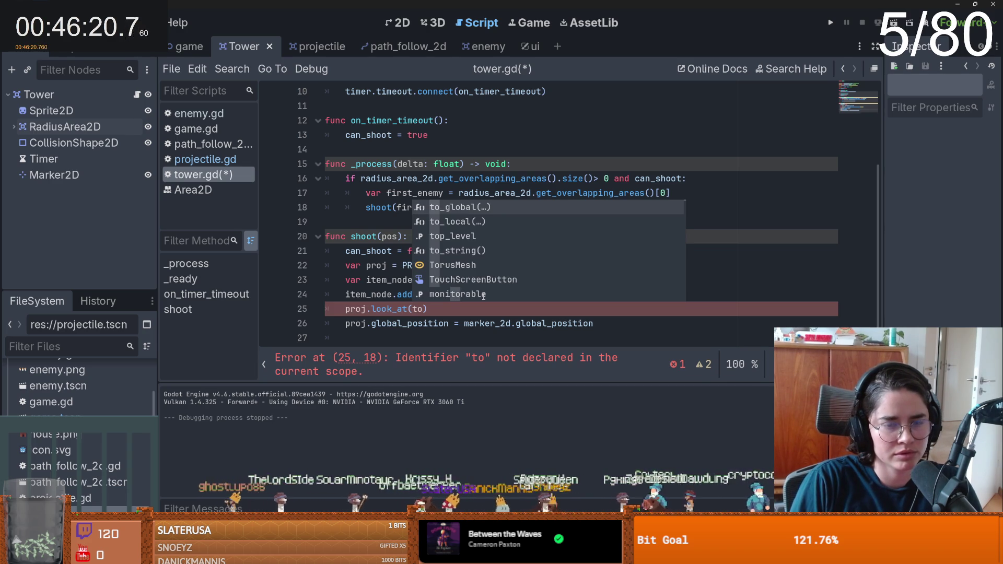
key("Down")
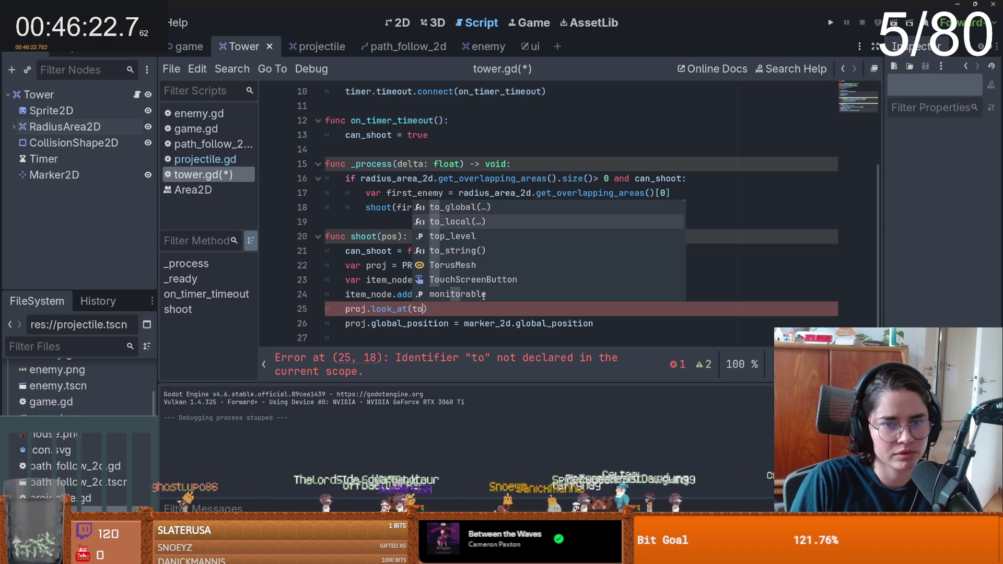
key("Return")
key("ctrl+BackSpace")
type("ir")
key("ctrl+BackSpace")
type("pos.")
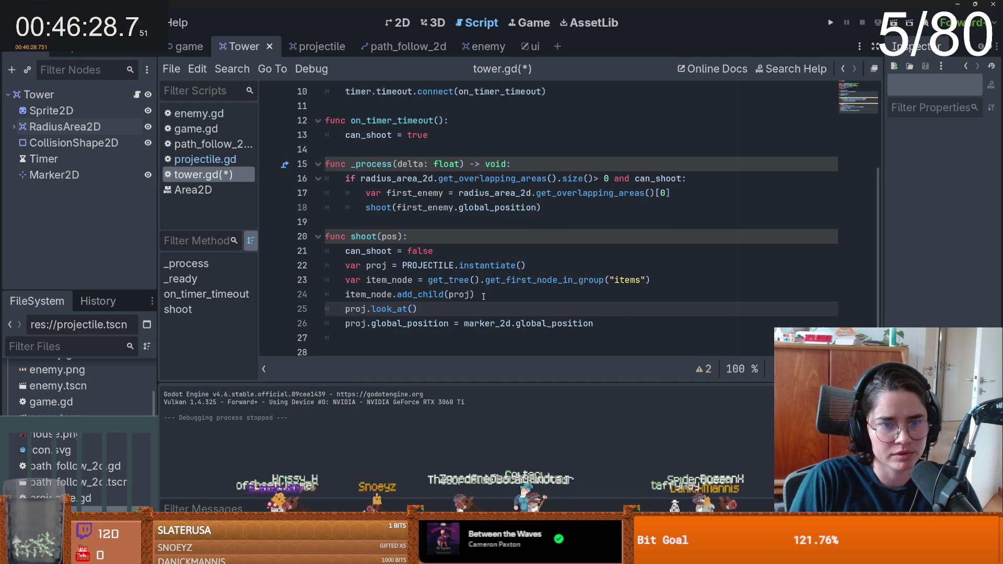
type("directio")
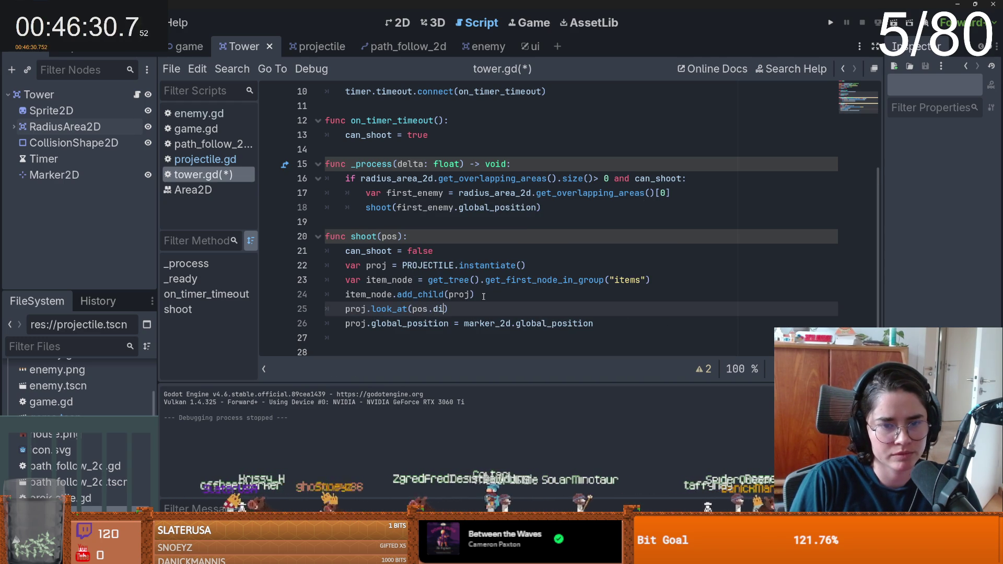
type("n_to")
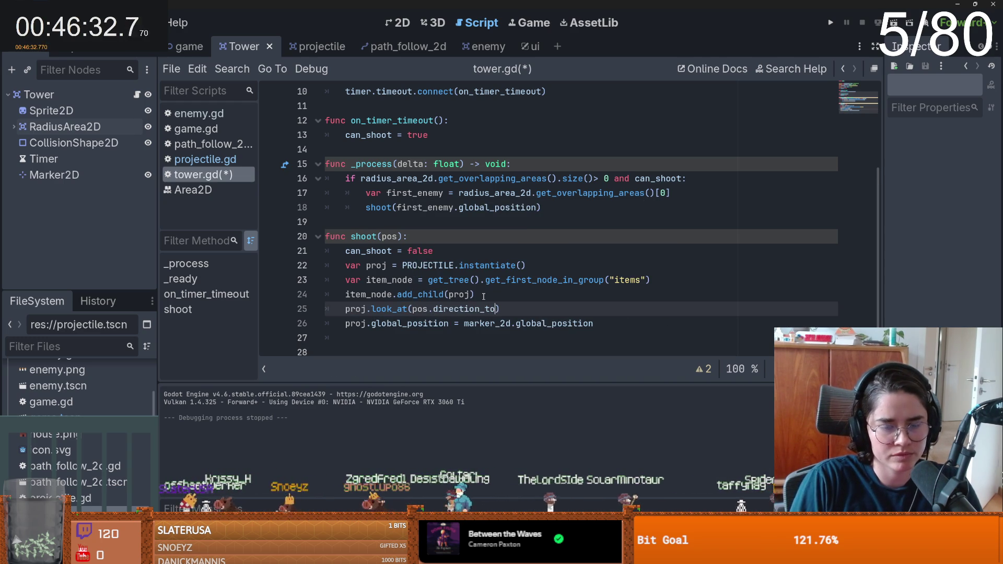
- Swap pos for global_position so the call reads look_at(global_position.direction_to())
double_click(418, 309)
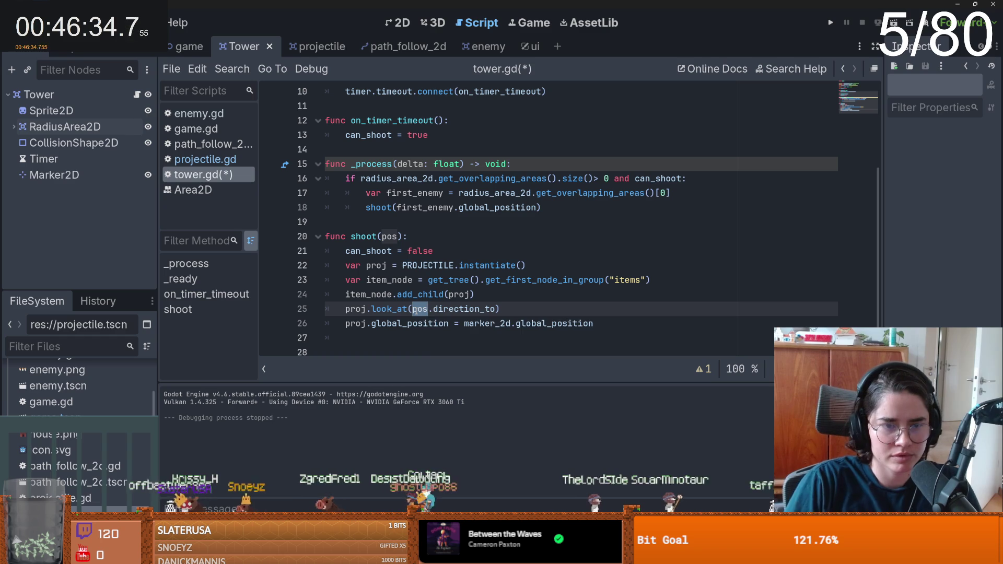
type("global_")
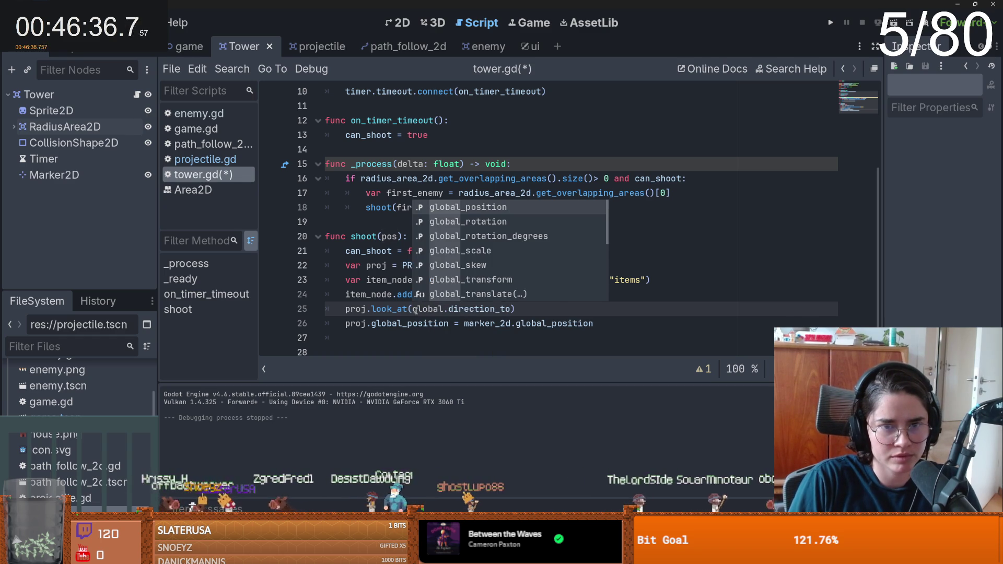
key("Return")
key("Right")
key("Right")
key("Right")
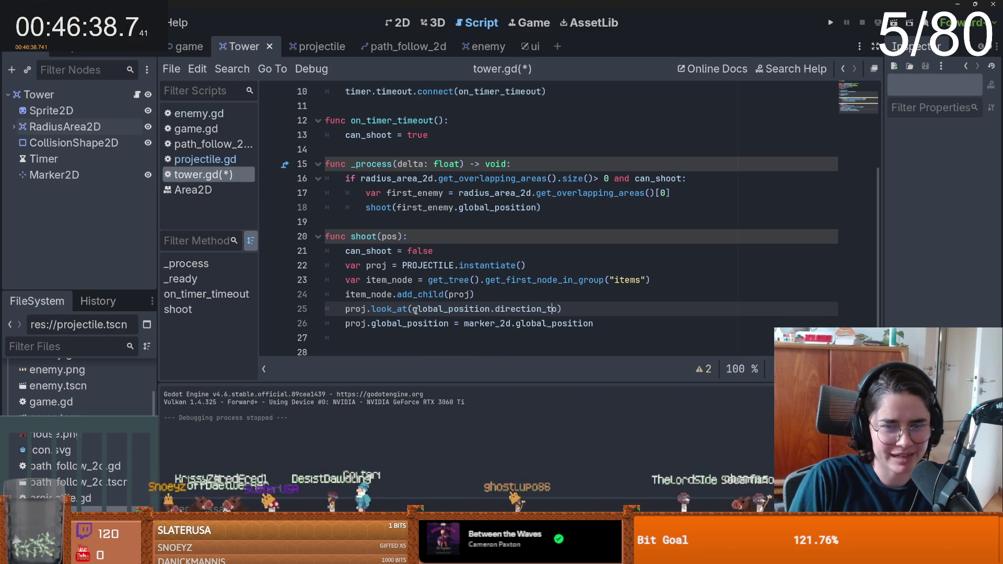
type("(")
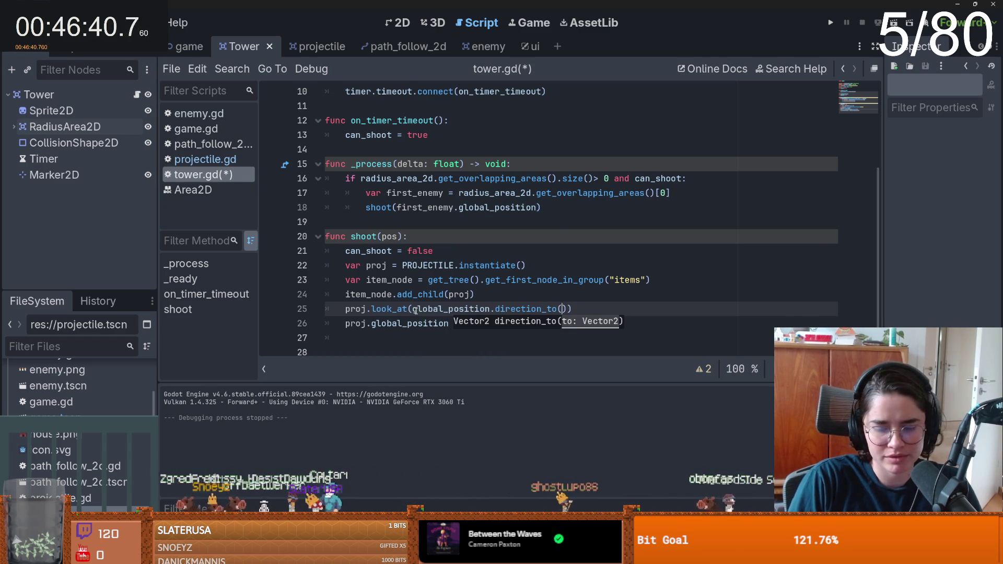
type("pos")
- Run the game with F5 and place towers at two grass spots beside the path
key("F5")
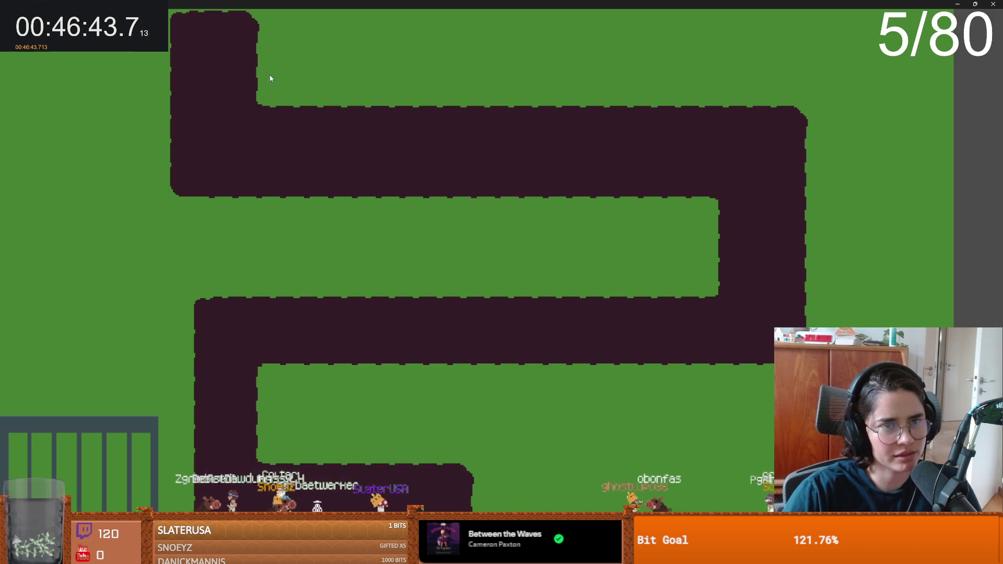
left_click(272, 76)
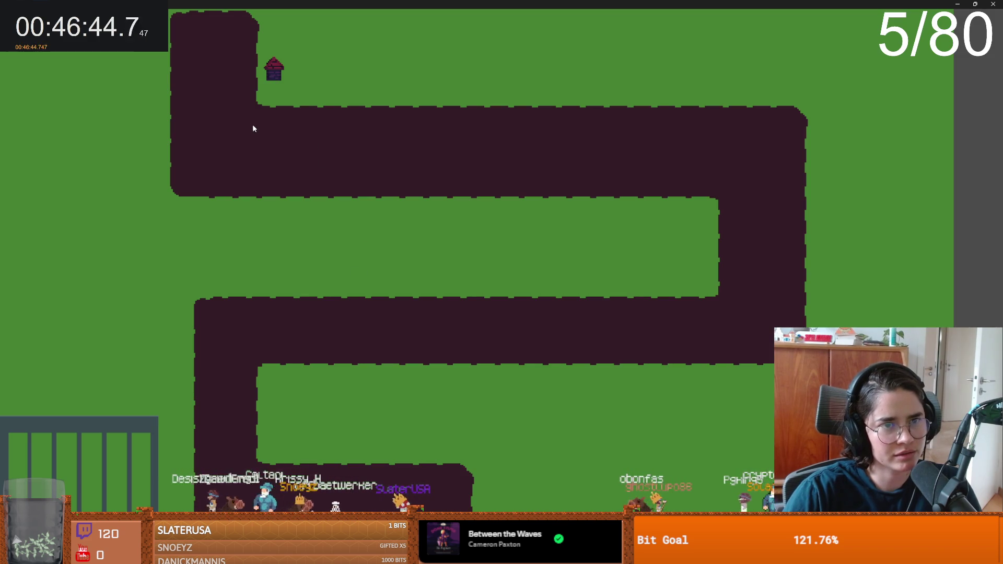
left_click(158, 187)
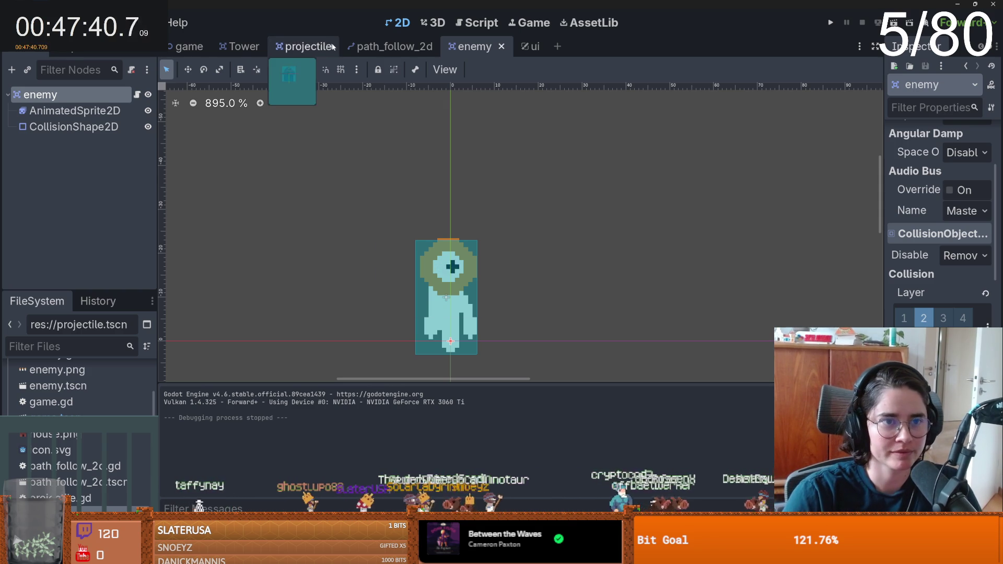
- Open the Tower scene's tower.gd script
left_click(244, 46)
left_click(137, 94)
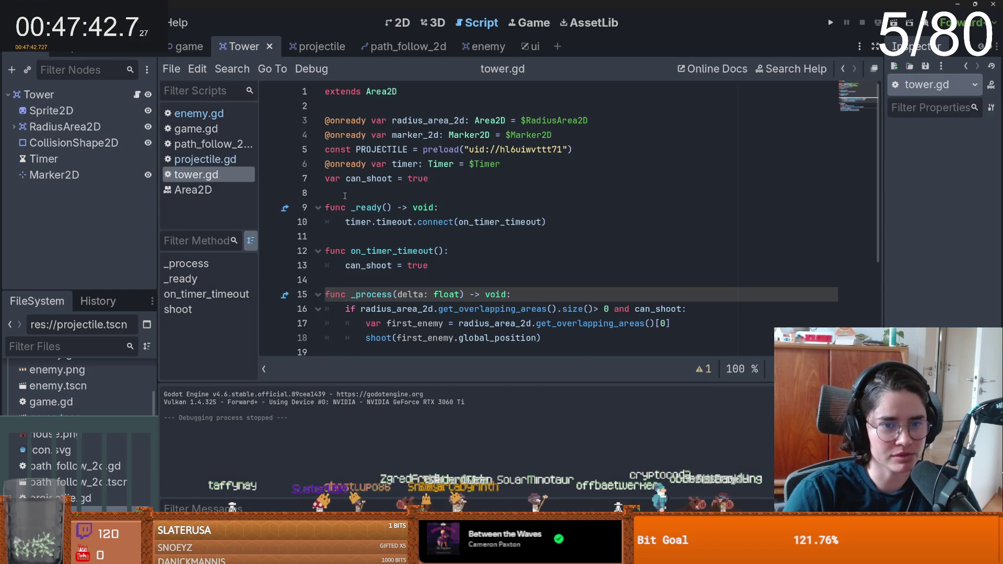
scroll(415, 273, "down", 4)
scroll(489, 268, "up", 2)
scroll(488, 268, "up", 1)
- Change line 18 to first_enemy.position and line 25 to look_at(pos)
double_click(489, 294)
type("positio")
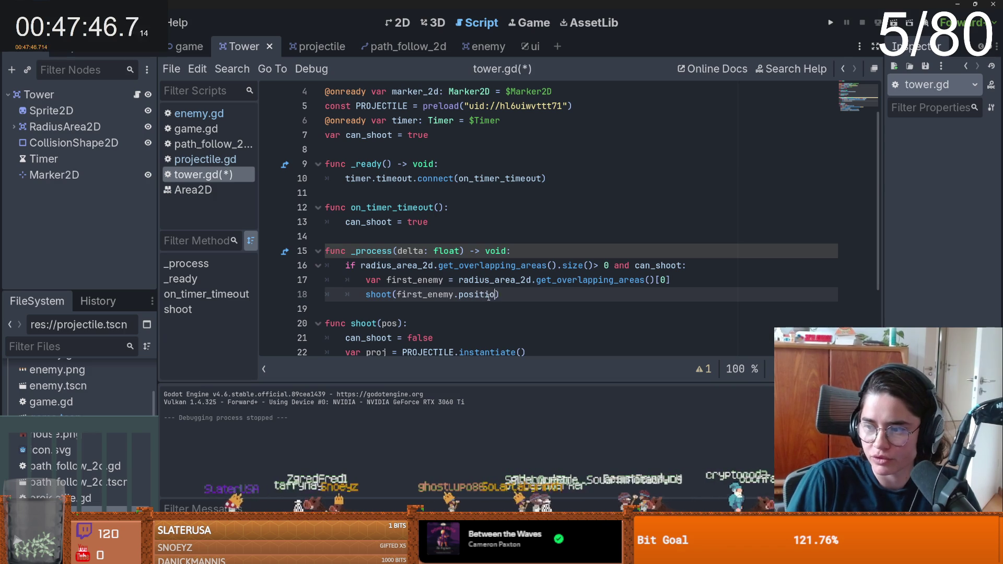
type("n")
key("ctrl+s")
scroll(508, 271, "down", 3)
left_click_drag(413, 309, 583, 309)
type("pos")
- Test the local-position aiming in the game, then undo both edits with Ctrl+Z
left_click(831, 24)
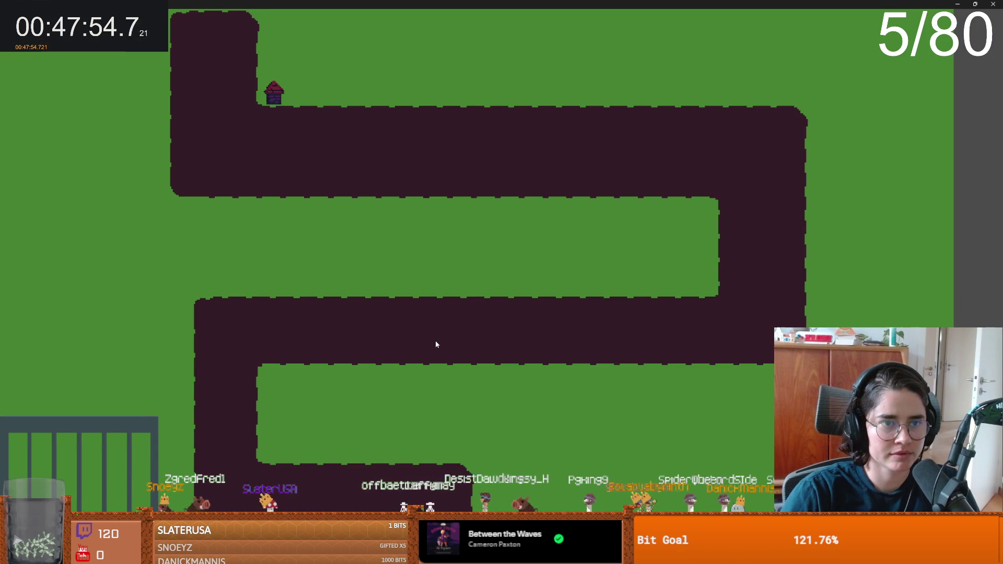
double_click(470, 3)
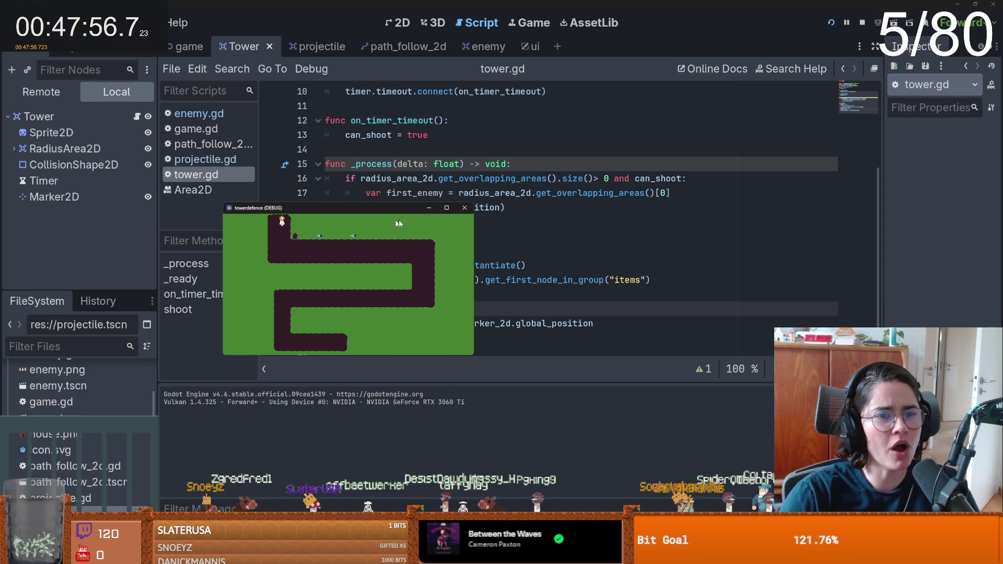
left_click(465, 207)
key("ctrl+z")
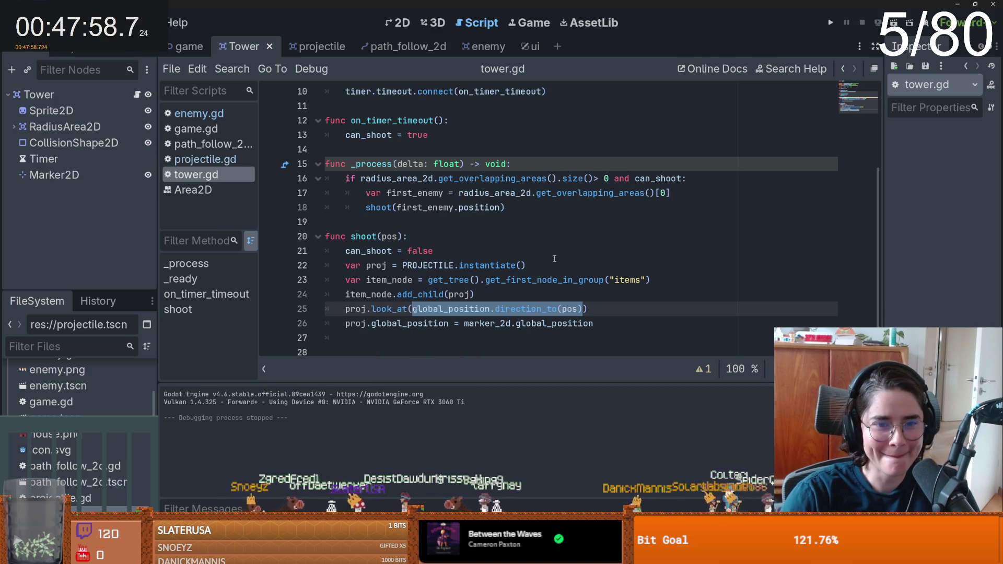
key("ctrl+z")
left_click(521, 254)
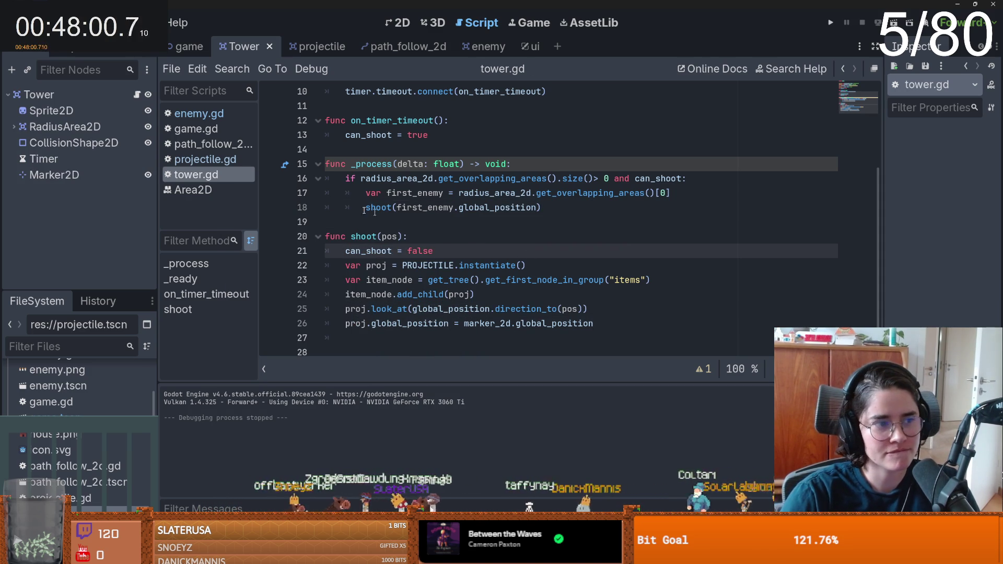
- Look over tower.gd, dismiss the Signal.connect documentation popup, and switch to the game scene
scroll(420, 221, "up", 3)
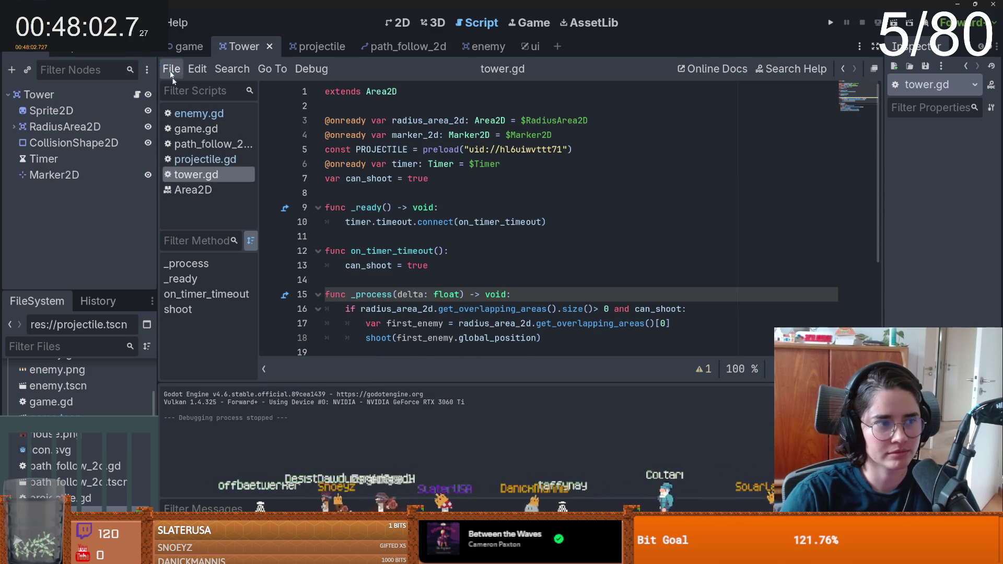
scroll(413, 220, "down", 1)
scroll(414, 220, "down", 2)
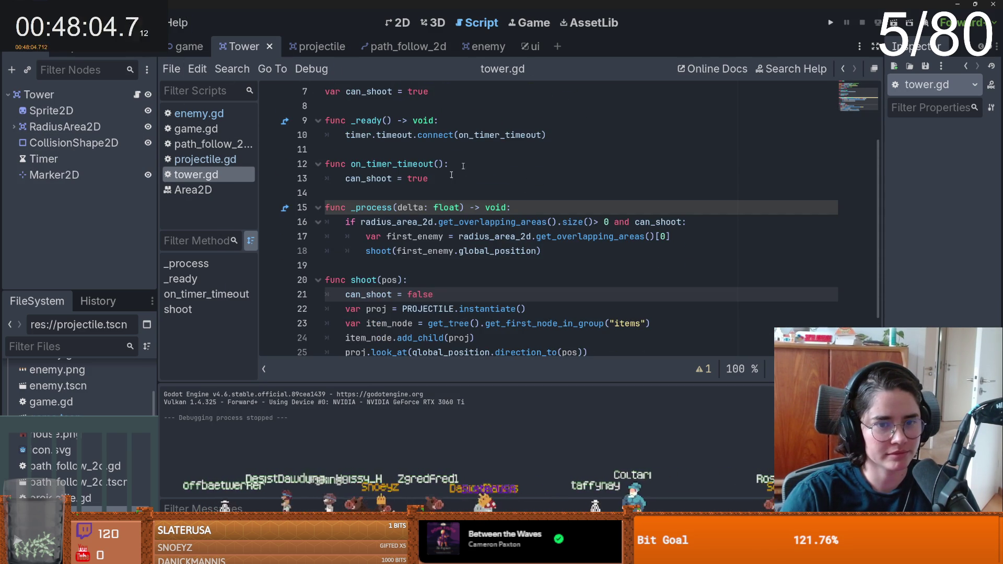
scroll(432, 187, "up", 3)
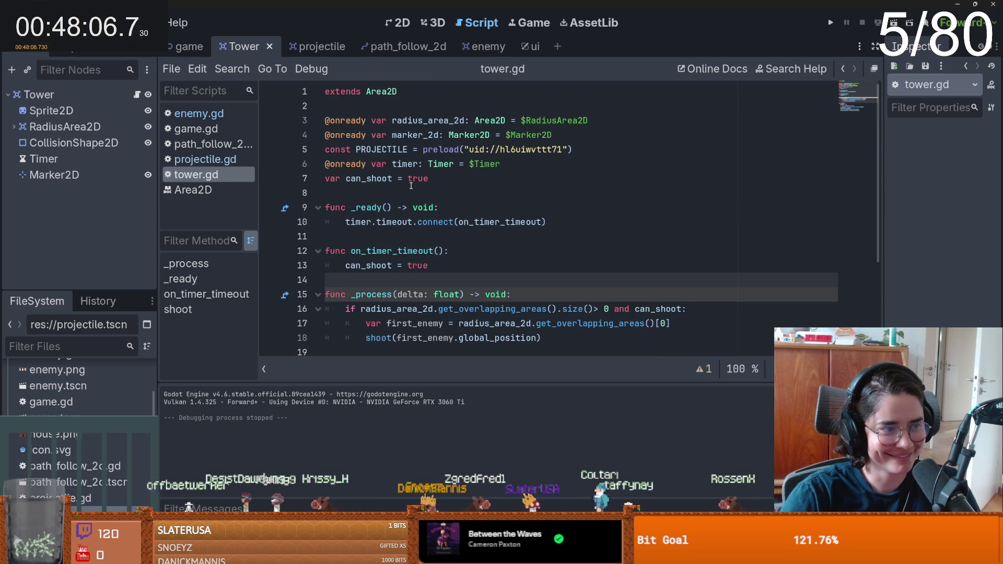
mouse_move(425, 222)
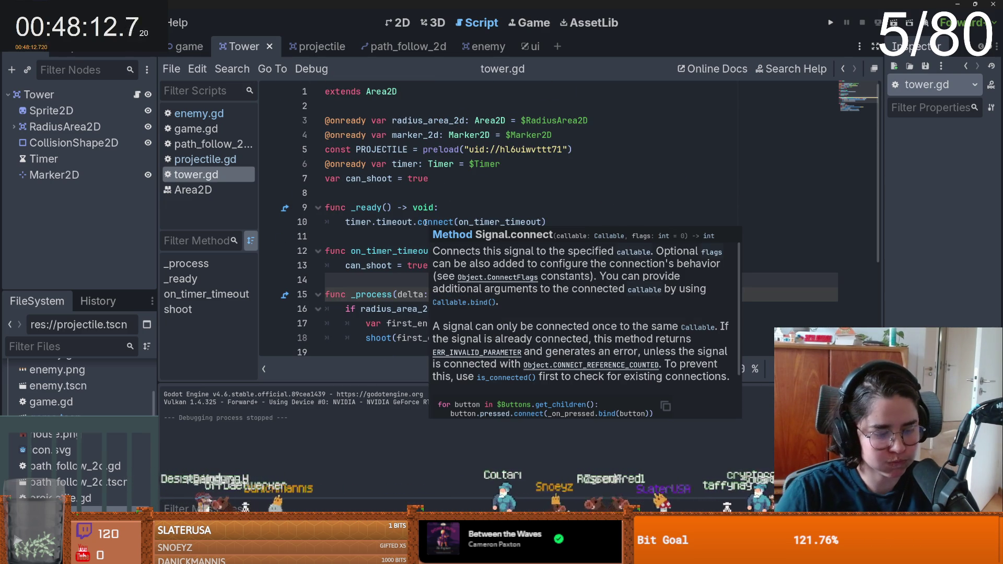
left_click(397, 179)
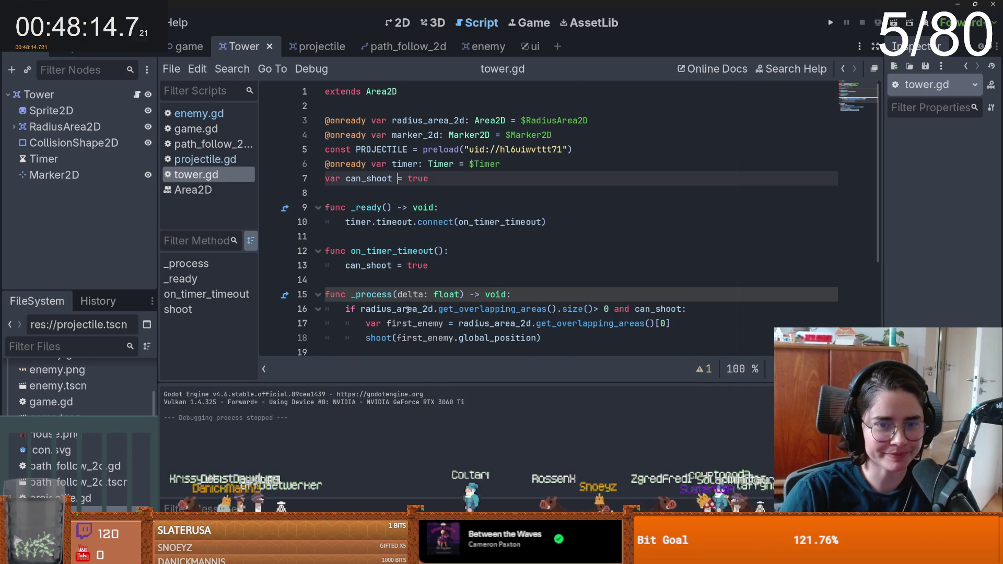
scroll(413, 308, "down", 3)
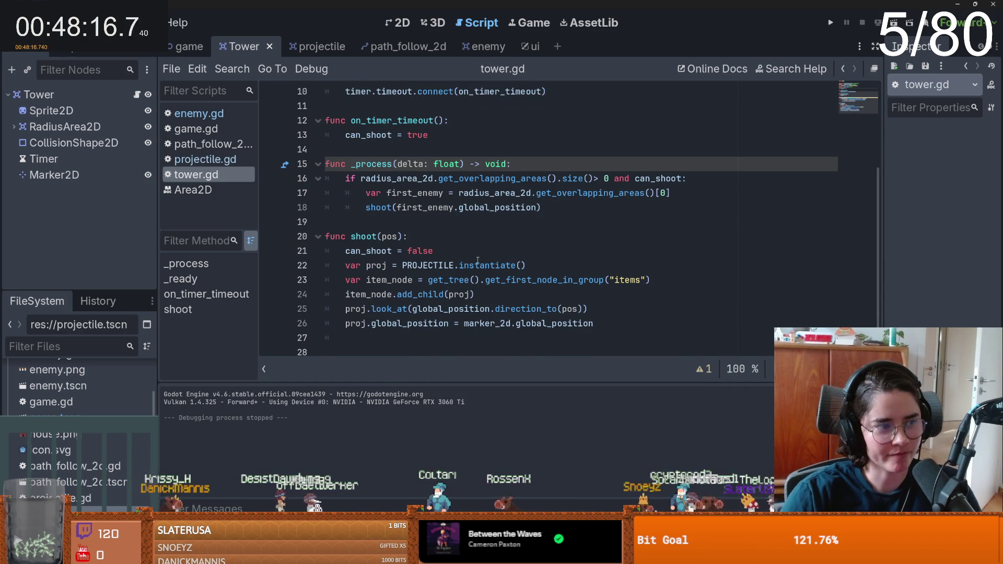
scroll(363, 135, "up", 2)
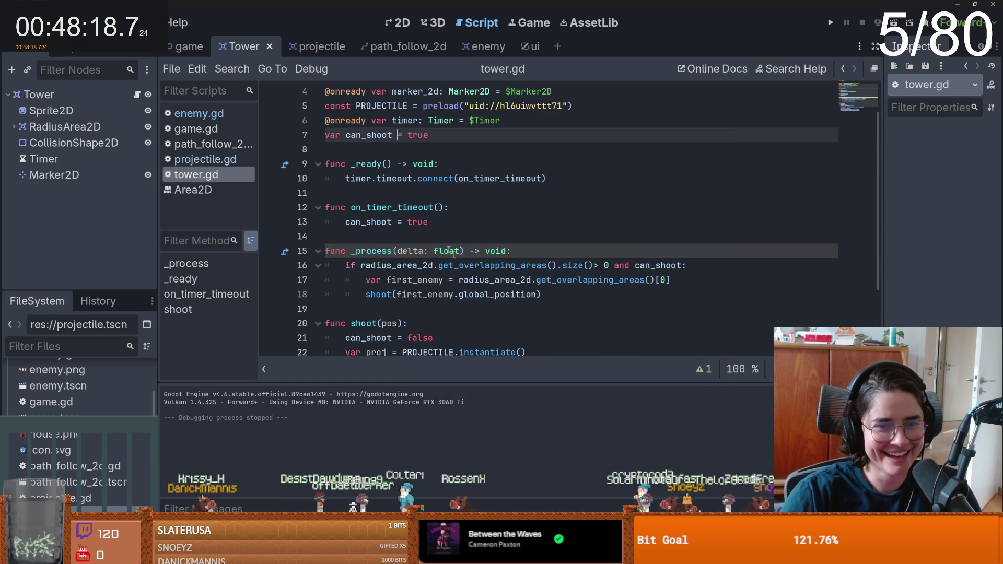
left_click(180, 47)
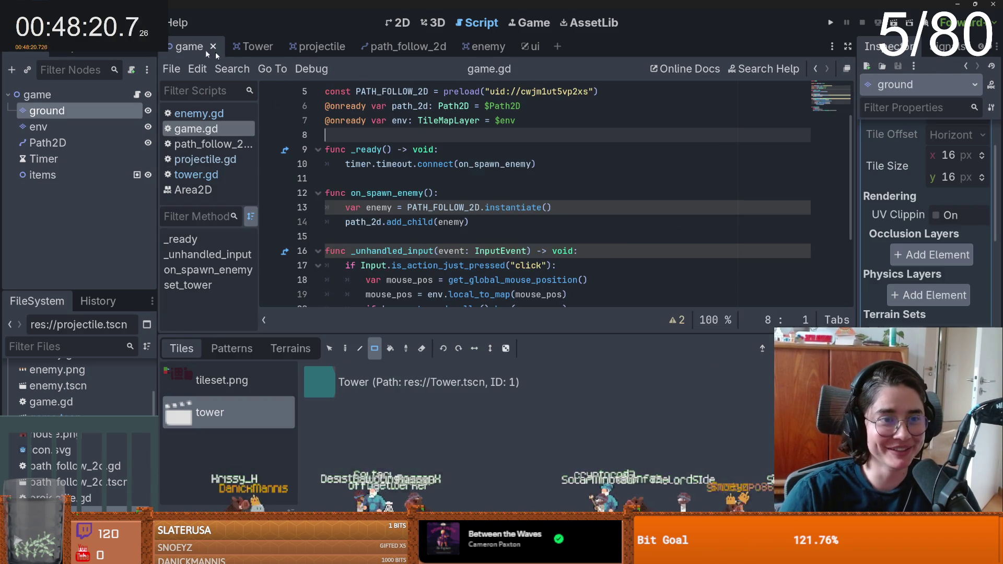
- Save the game scene and open the enemy scene's script
left_click(399, 23)
key("ctrl+s")
scroll(422, 168, "up", 5)
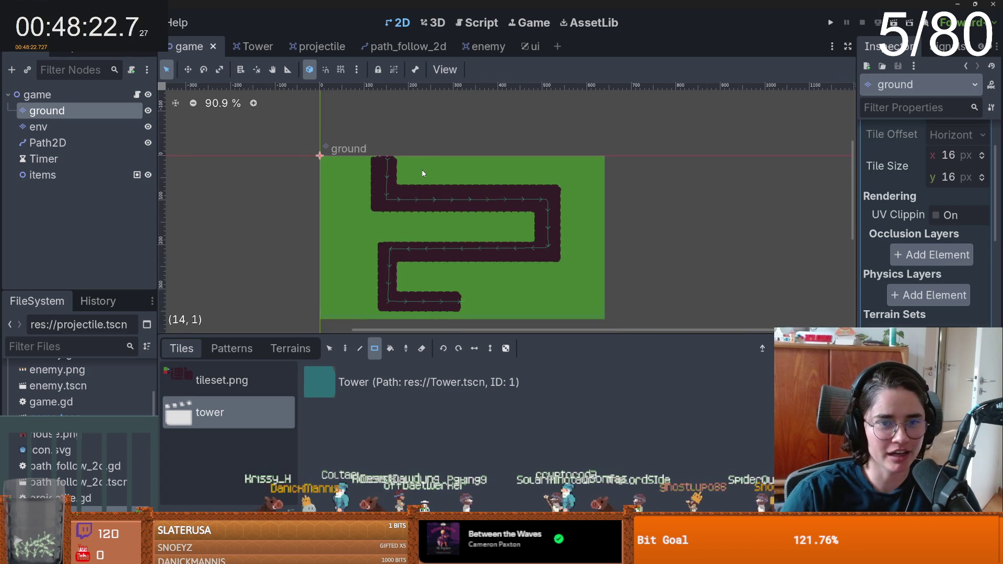
left_click(474, 46)
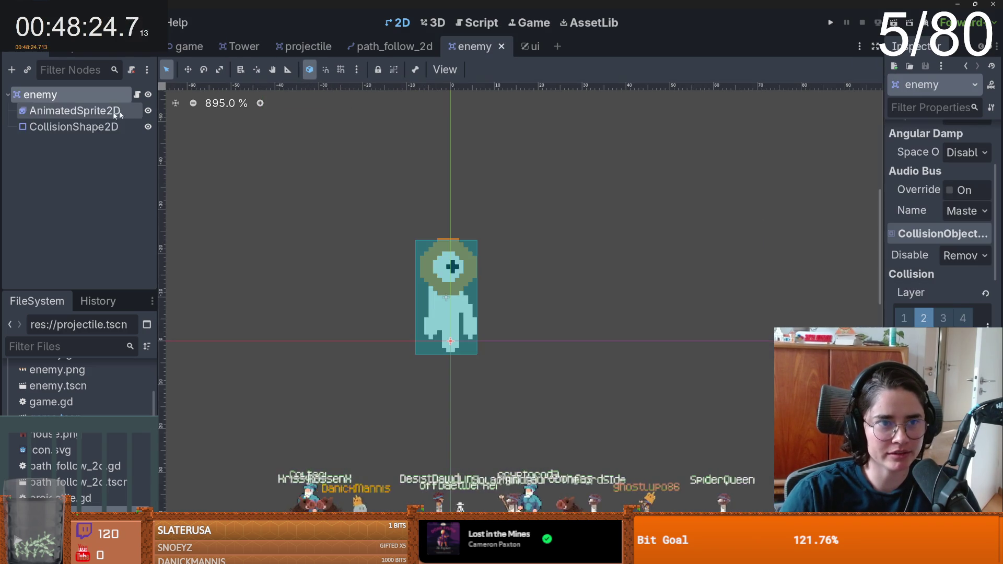
left_click(138, 94)
- Add a health variable set to 5 and a _ready function to enemy.gd
left_click(395, 120)
key("Return")
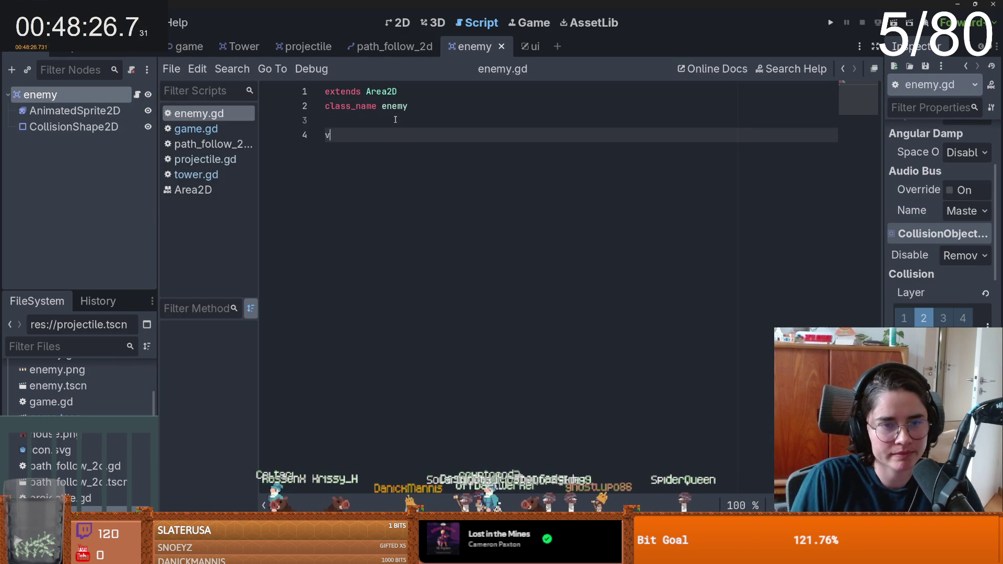
type("ar health")
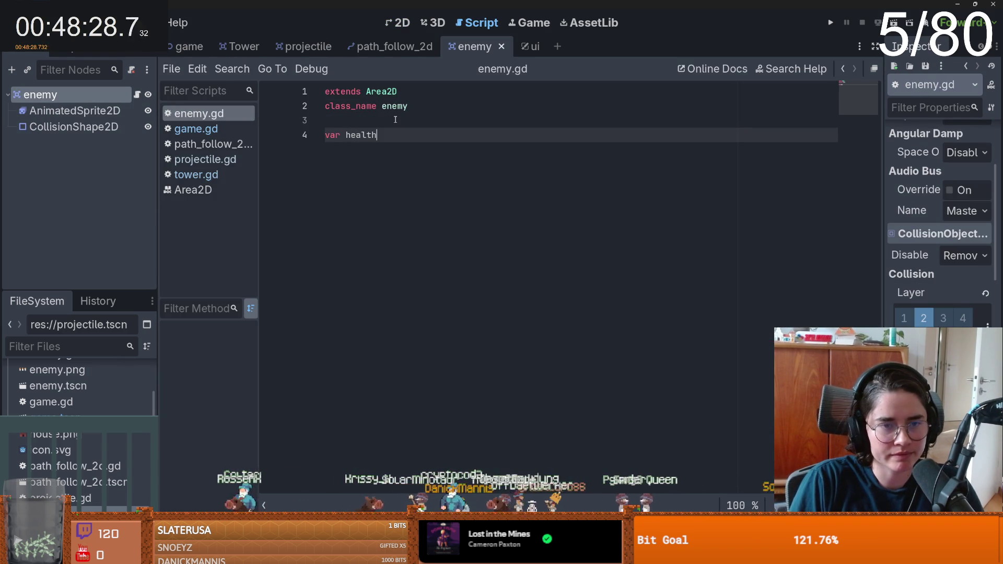
type(" = 5")
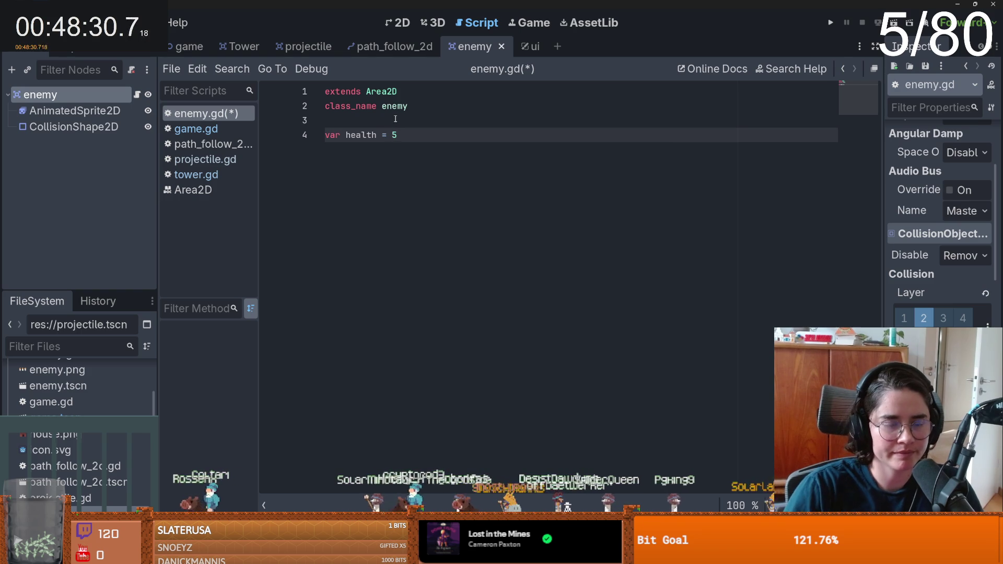
key("Return")
key("Return")
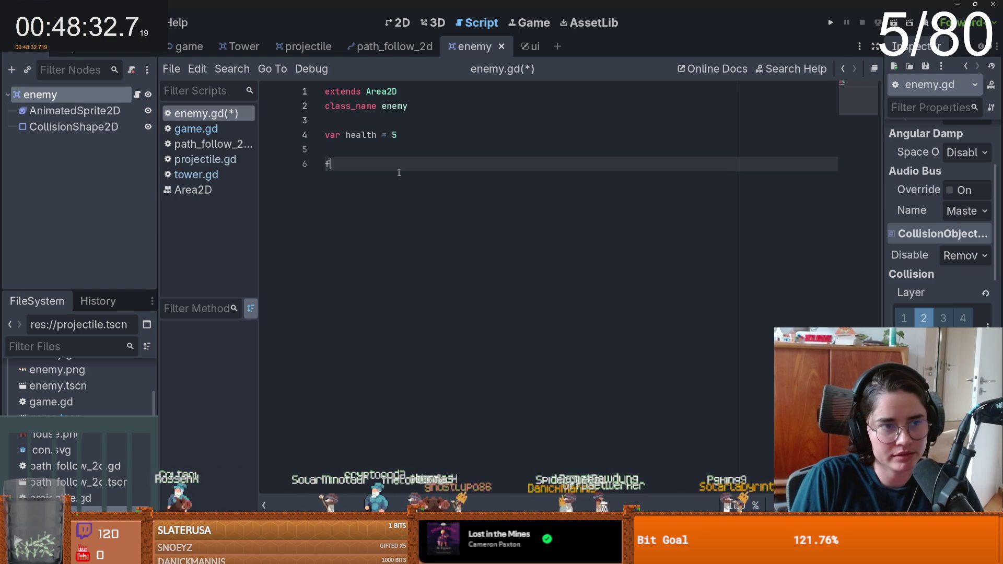
type("func _")
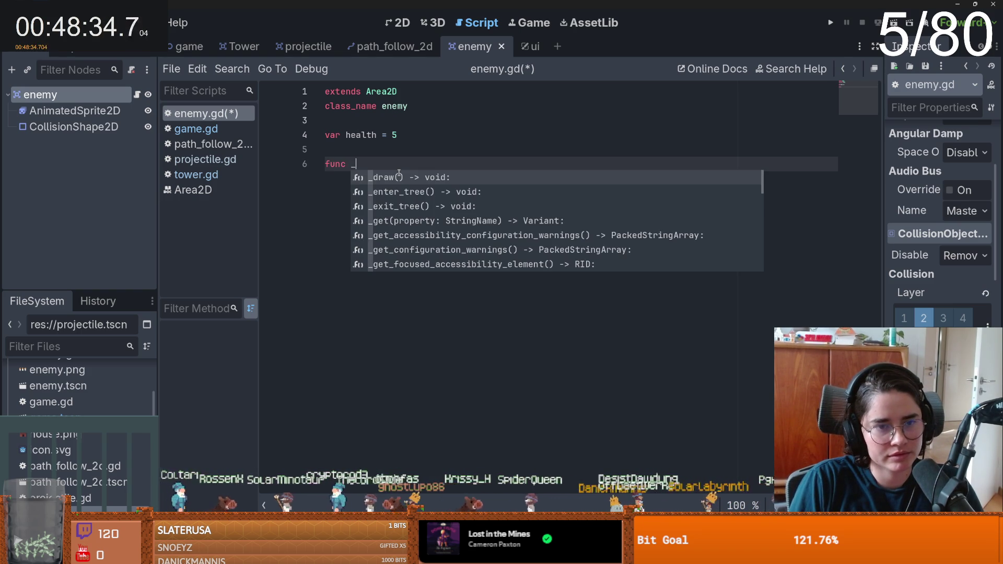
type("r")
key("Return")
key("Return")
type("s")
key("ctrl+s")
- In _ready, connect area_entered to on_shot
double_click(357, 178)
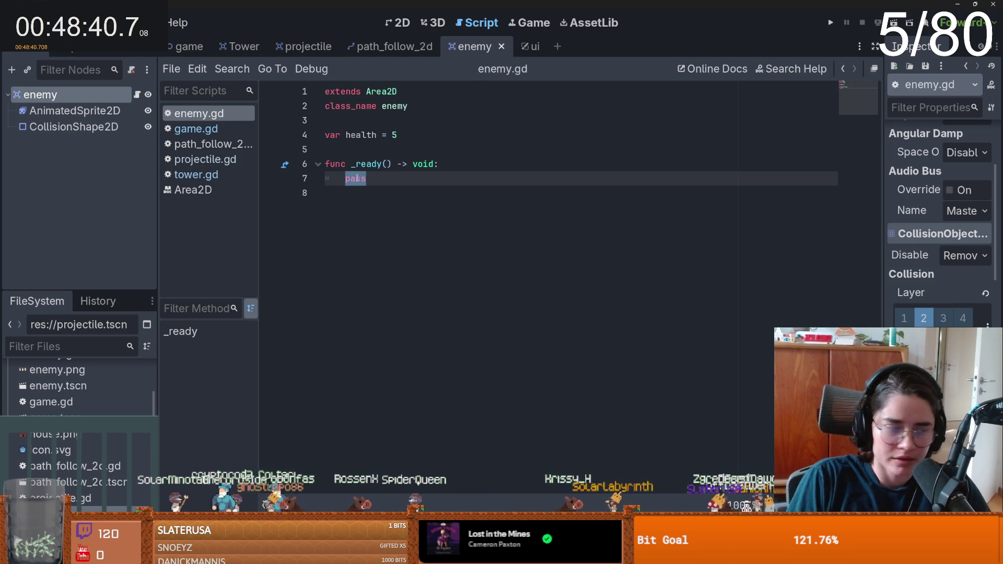
type("area")
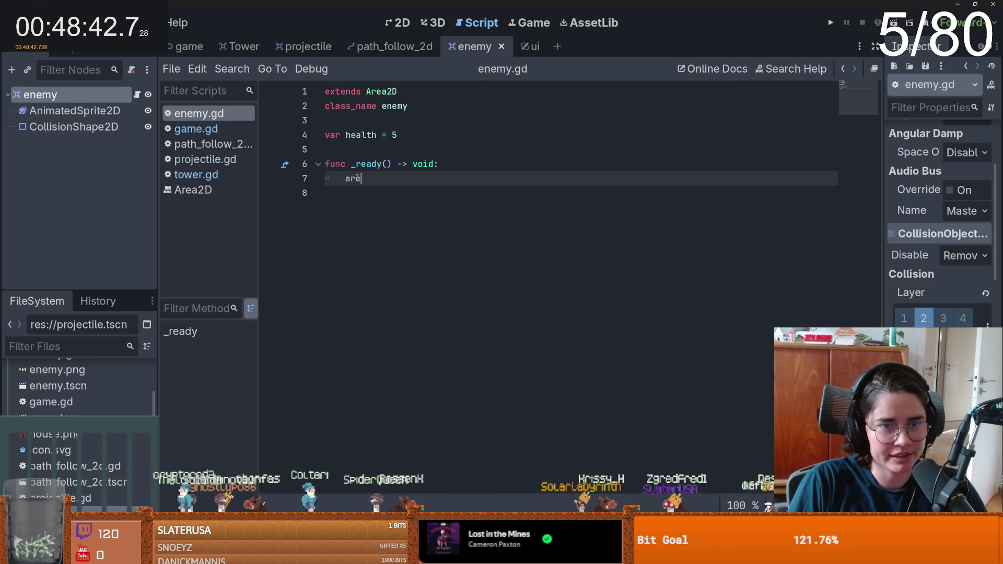
key("Return")
type(".connect(on_shot")
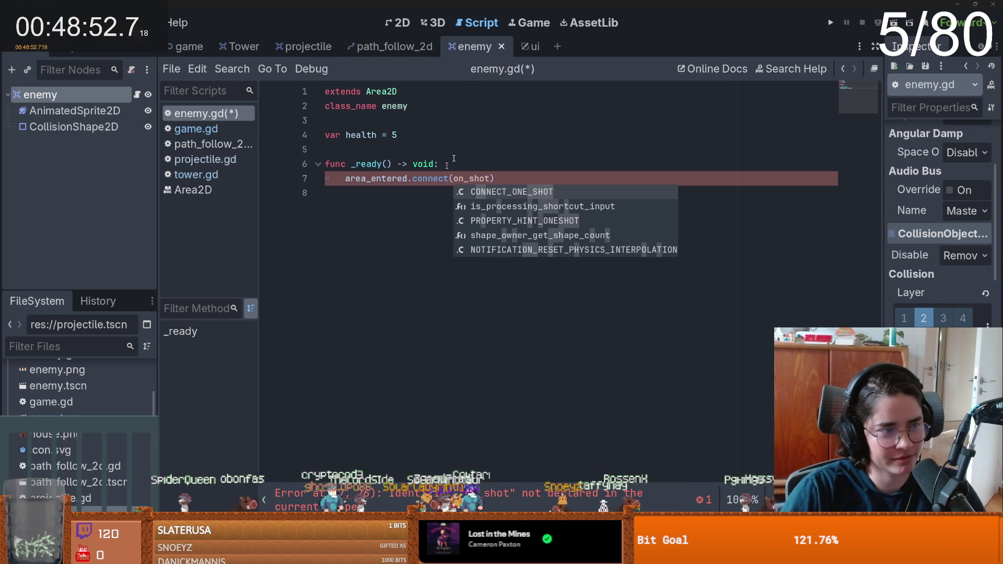
left_click(418, 189)
- Add an on_shot(area) function with a pass body and save enemy.gd
key("Return")
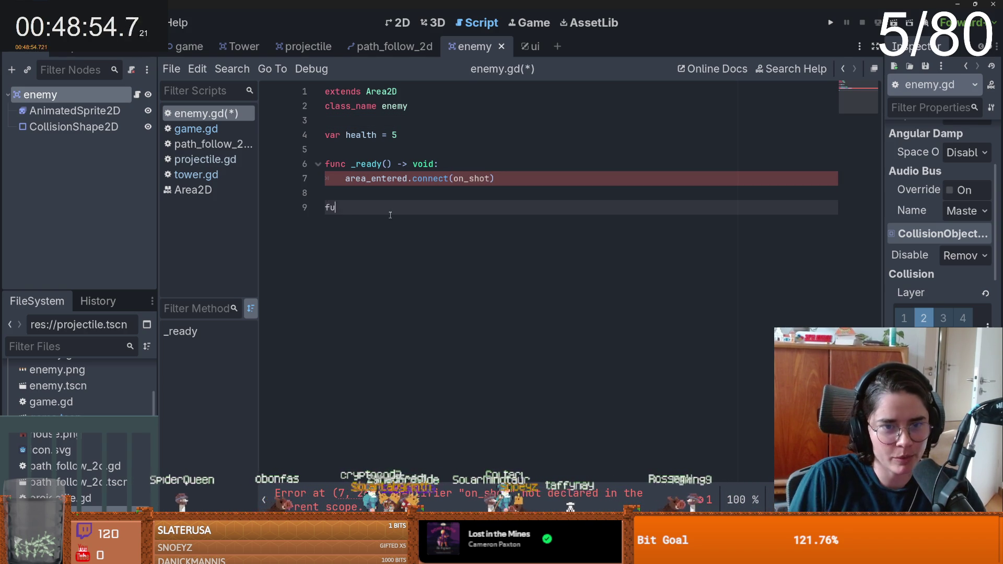
type("unc on_shot(:")
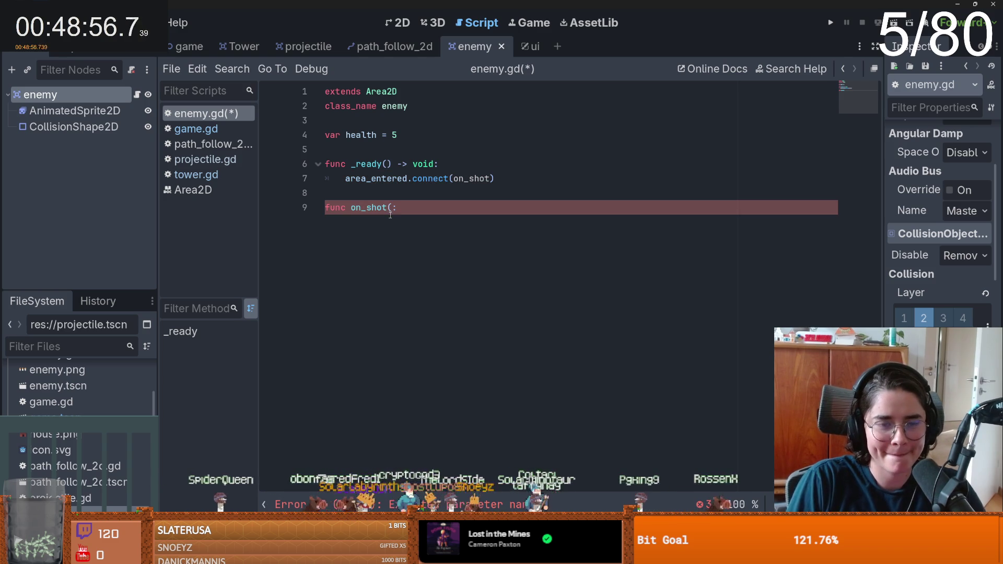
type("area)")
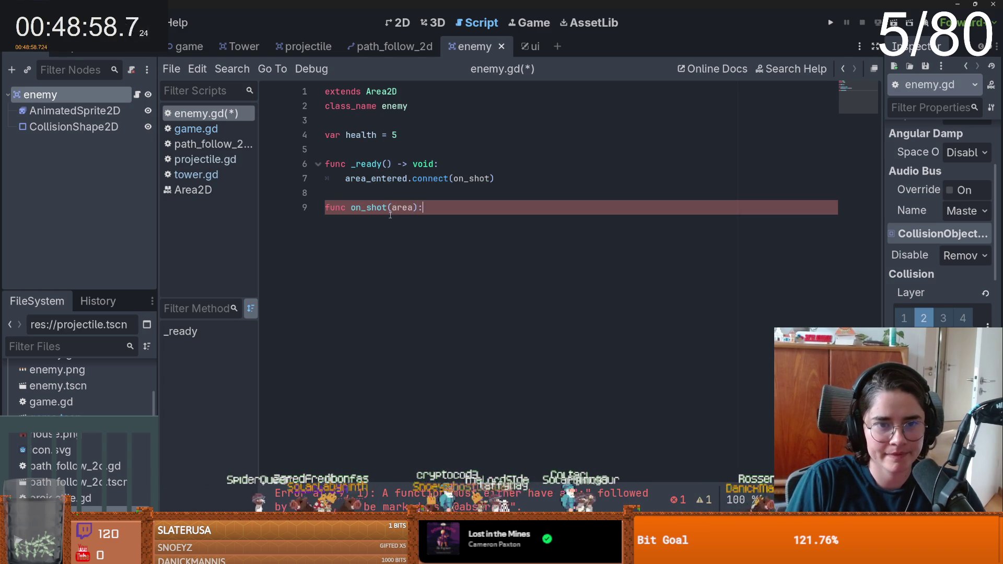
key("Return")
type("pass")
key("ctrl+s")
left_click(309, 45)
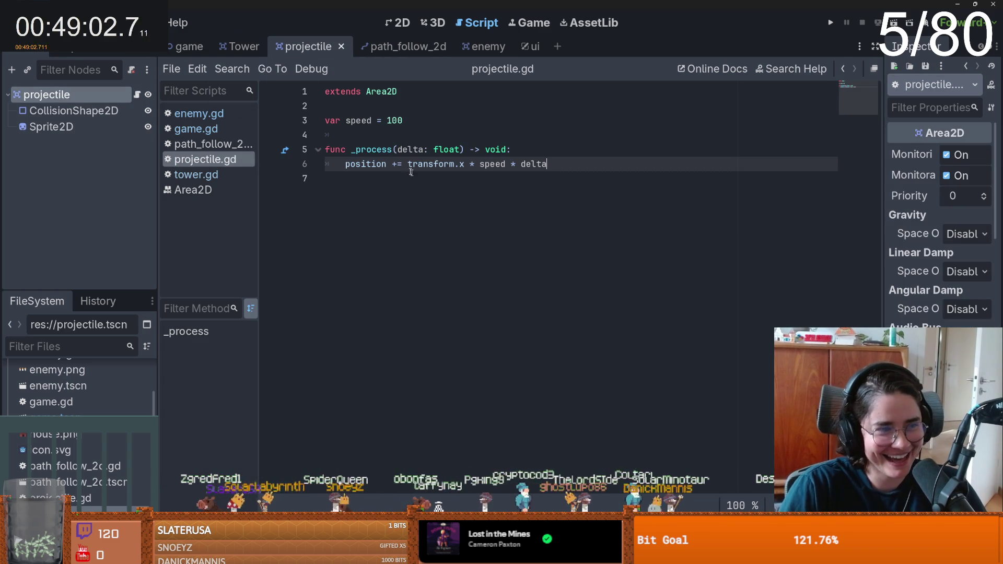
- Add 'class_name Projectile' on line 2 of projectile.gd, save, and return to enemy.gd
left_click(374, 112)
type("lass_name \"n")
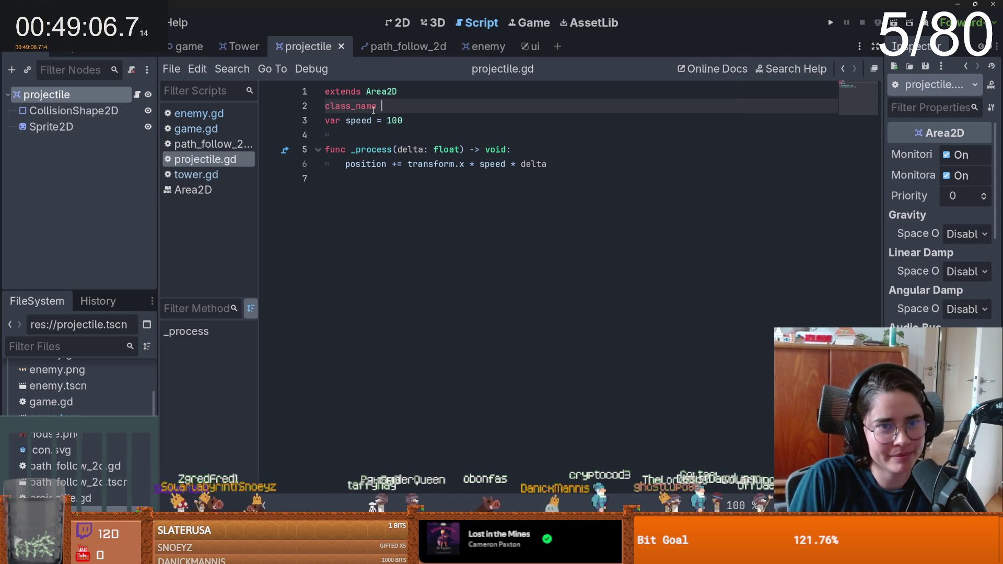
key("BackSpace")
key("BackSpace")
key("BackSpace")
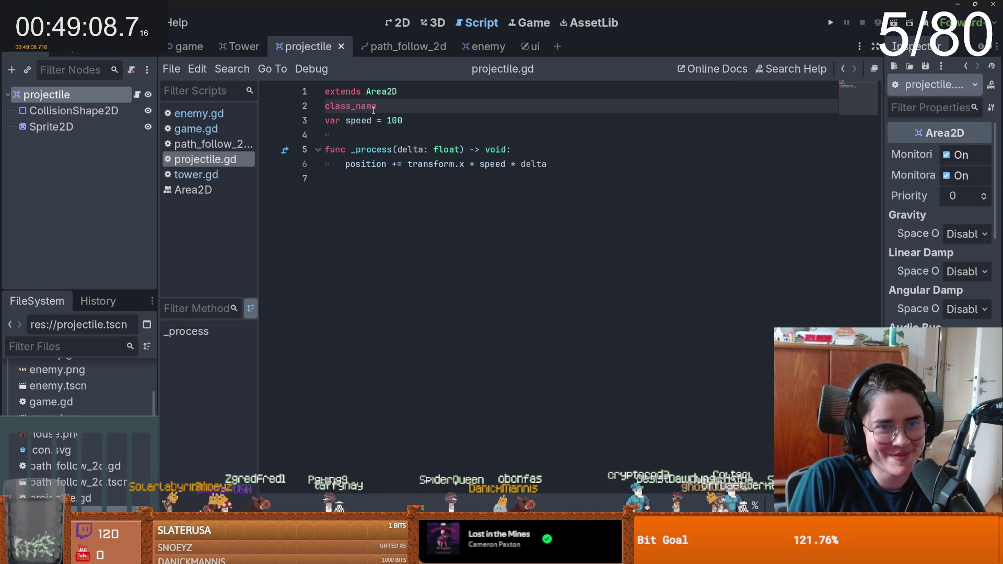
type("Proejec")
mouse_move(391, 94)
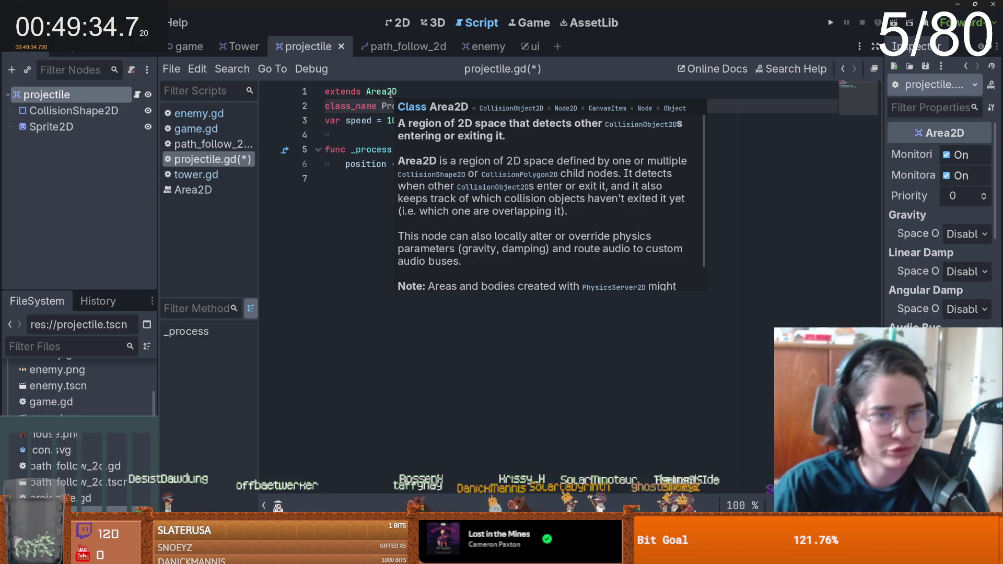
key("Return")
key("ctrl+s")
left_click(484, 47)
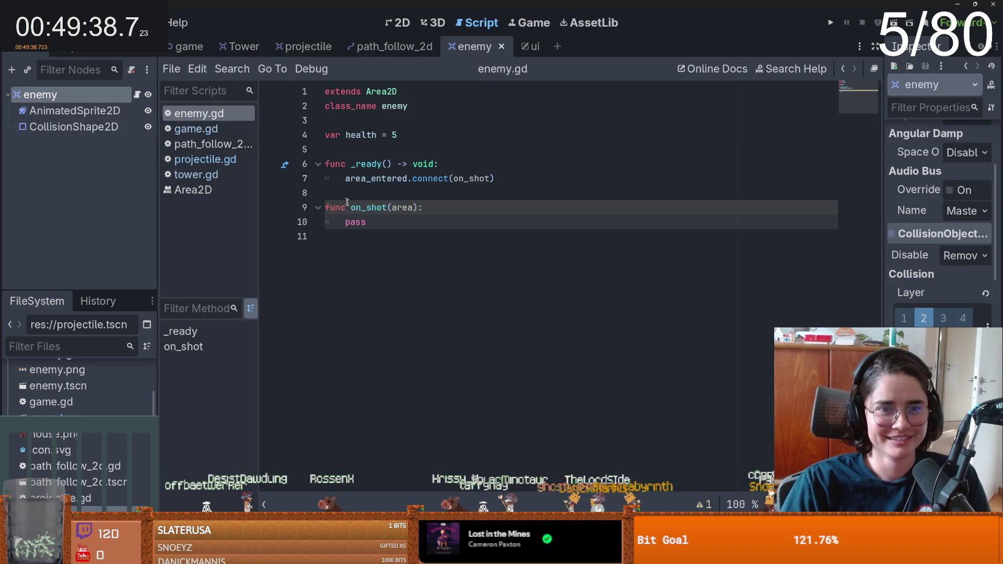
- Replace on_shot's pass with 'if area is Projectile:' and an indented 'area.queue_free()'
double_click(383, 225)
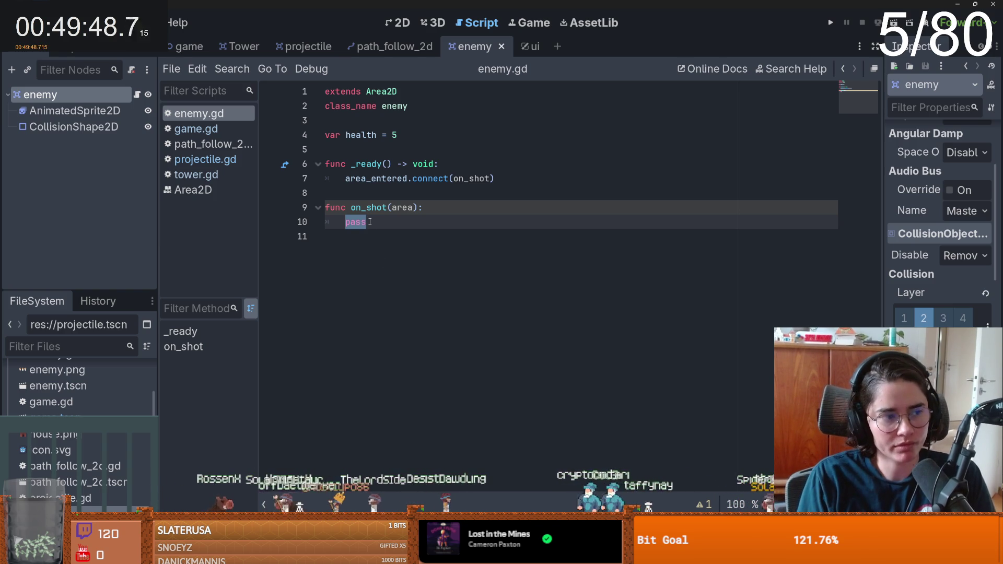
type("ar")
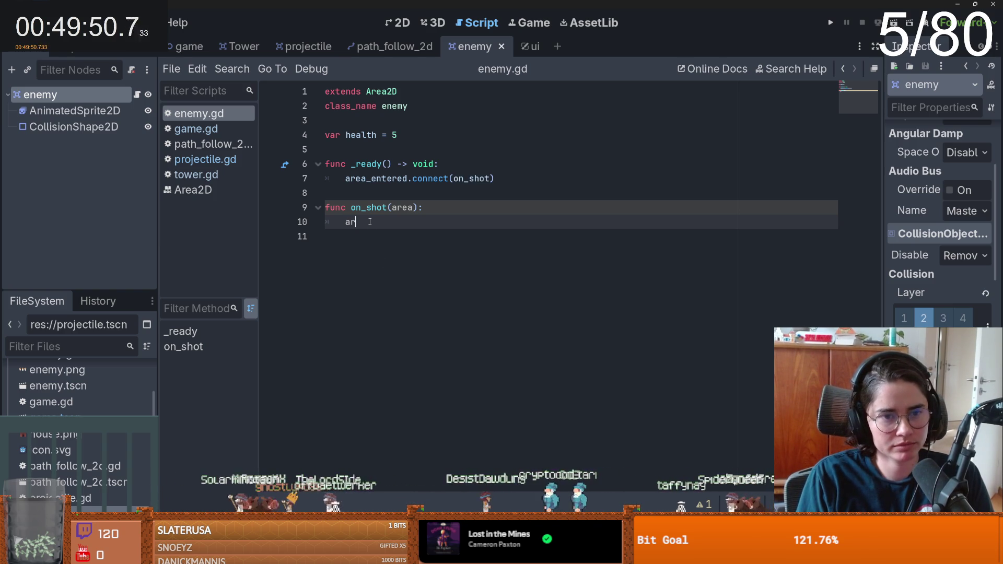
type("ea.qu")
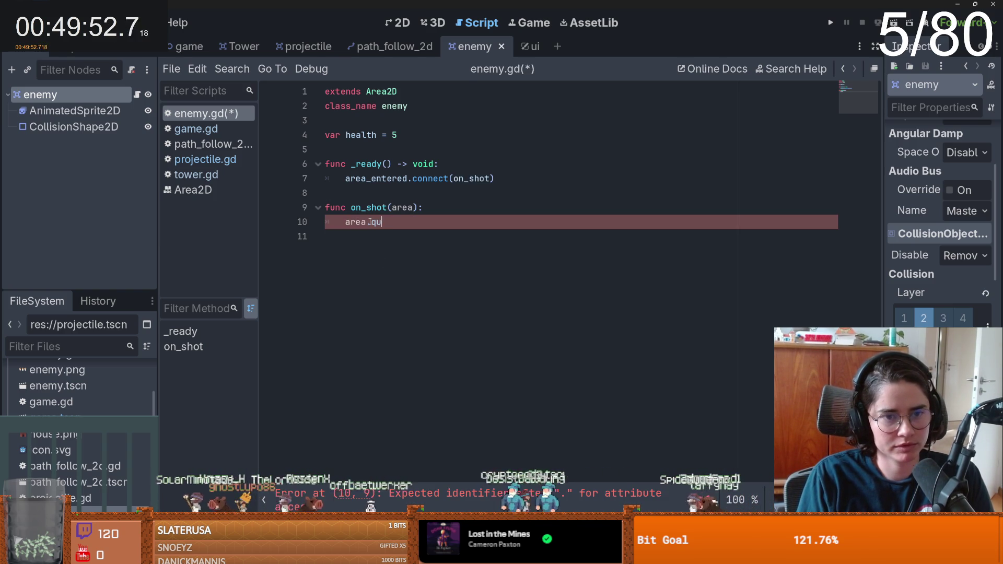
type("eue_f")
key("ctrl+BackSpace")
key("ctrl+BackSpace")
key("ctrl+BackSpace")
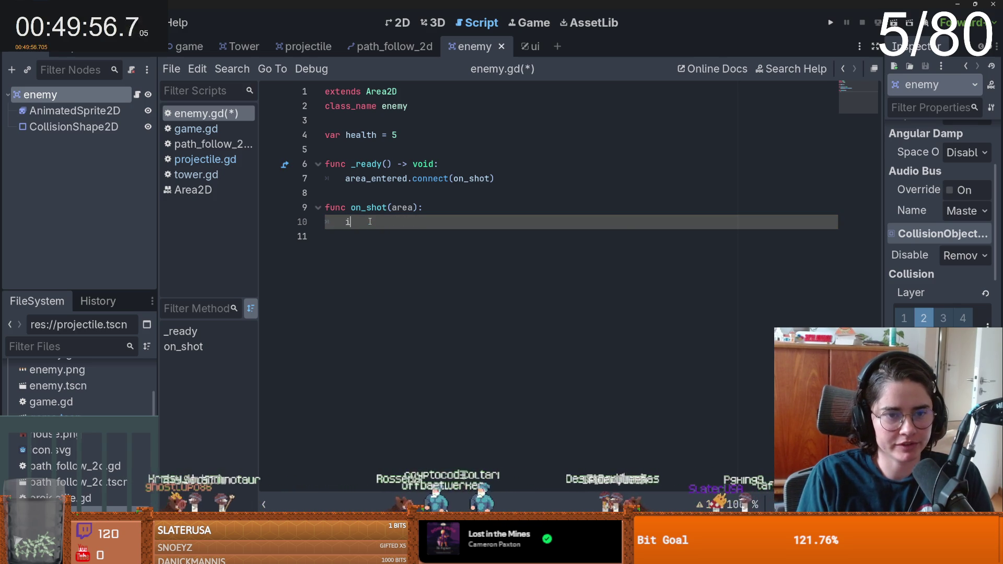
type("if area is Pro")
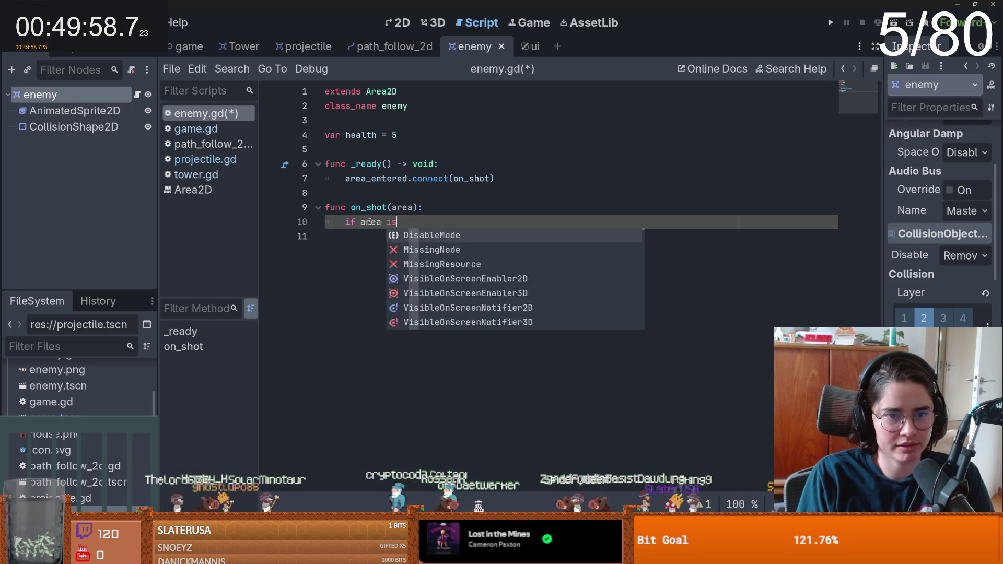
key("Return")
type(":")
key("Return")
type("area.qu")
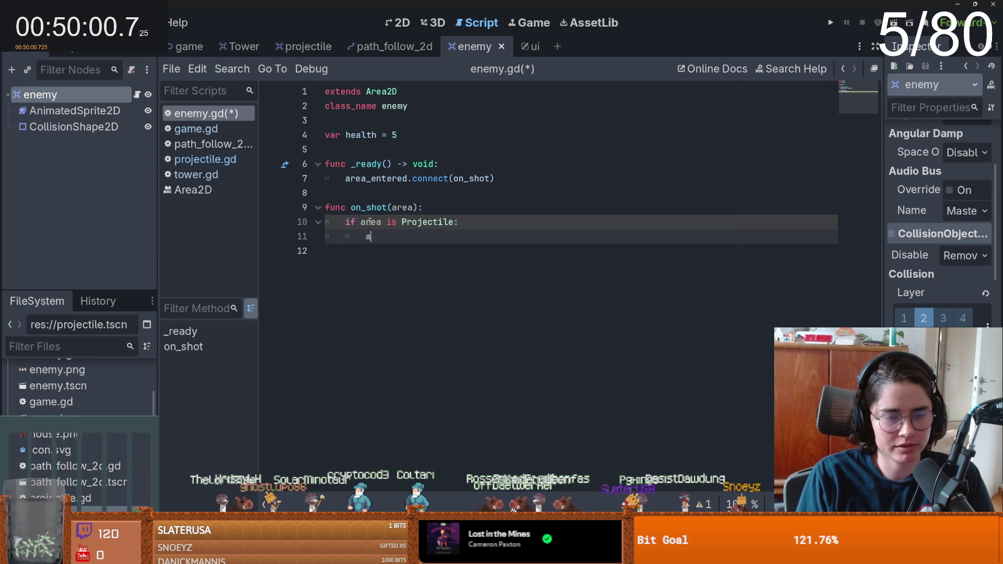
key("Down")
key("Down")
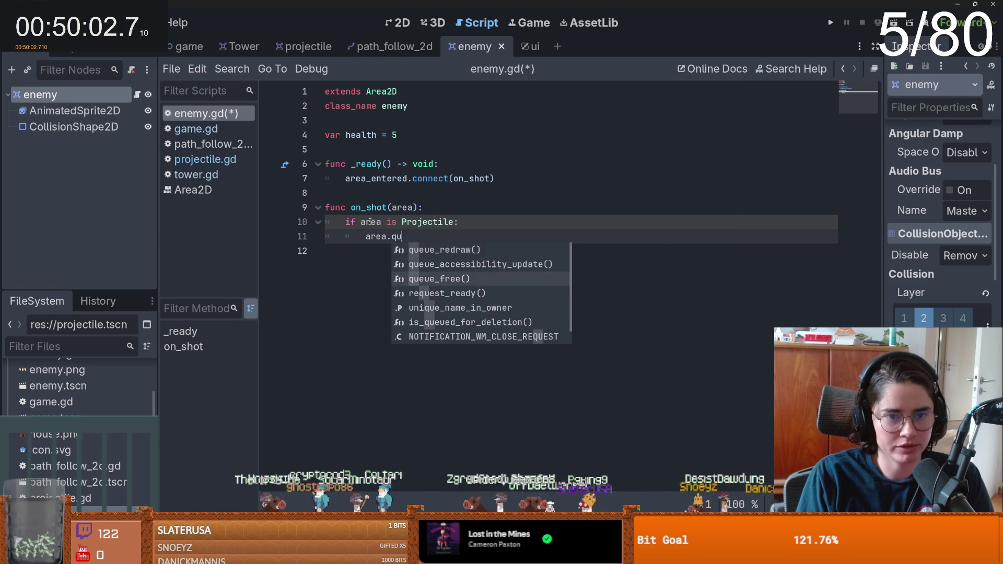
key("Return")
key("Return")
type("health")
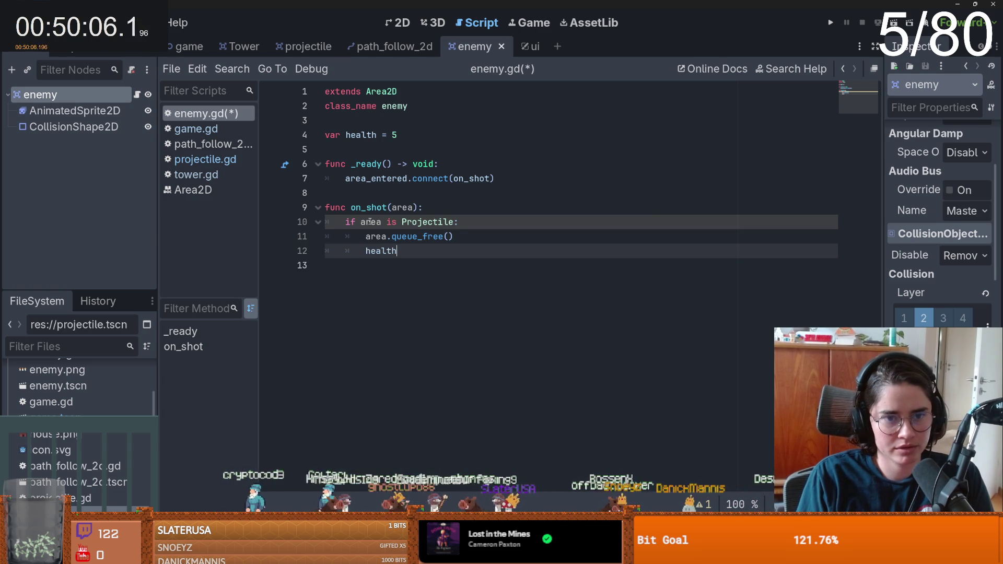
key("ctrl+BackSpace")
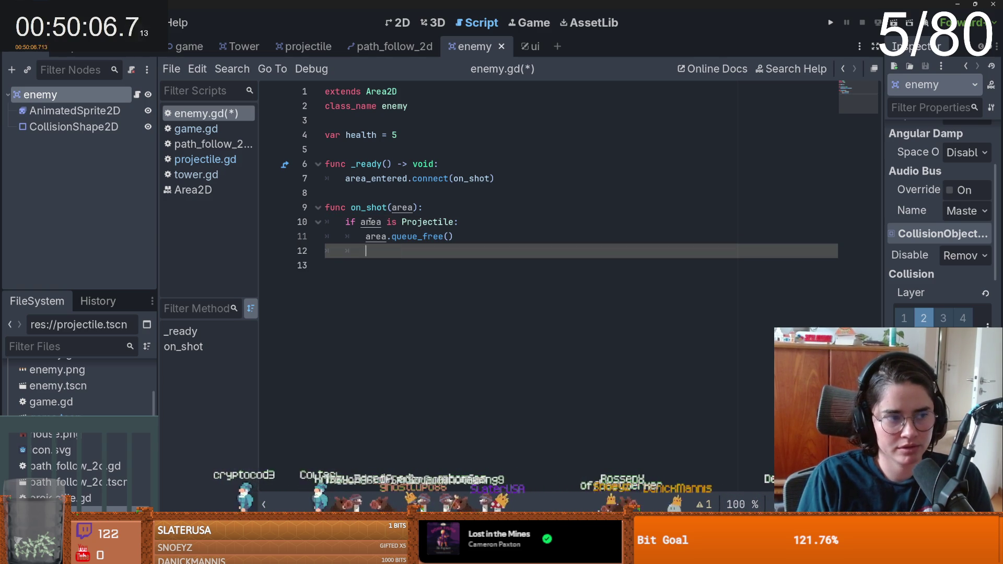
- Add 'var proj : Projectile = area' under the Projectile check and save enemy.gd
left_click(494, 222)
key("Return")
type("var p")
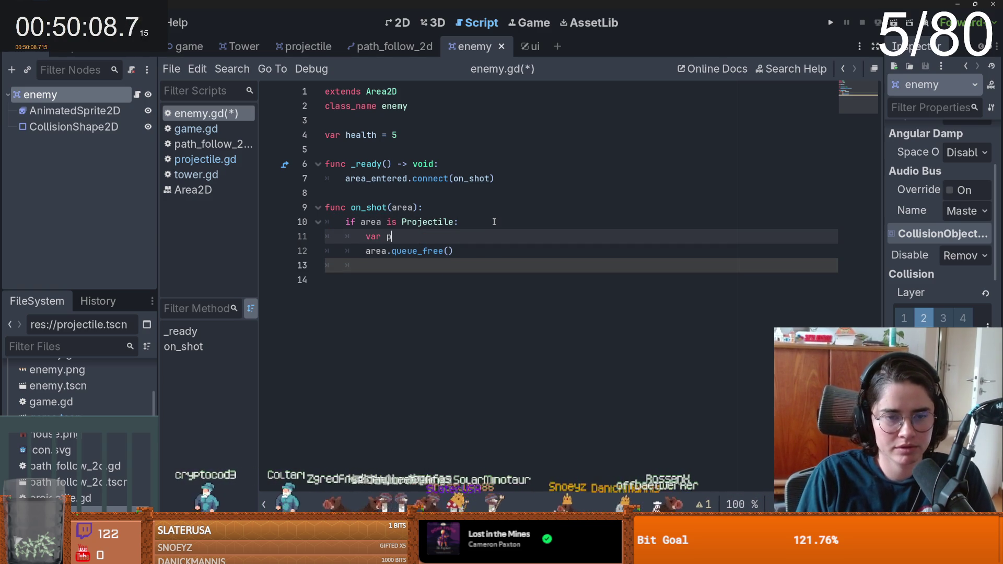
type("roj =")
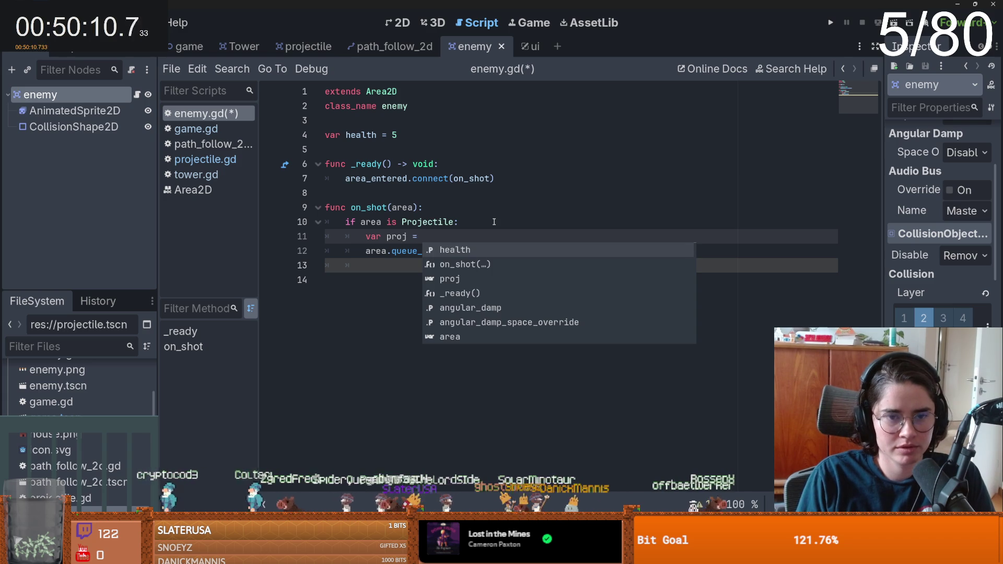
key("BackSpace")
key("BackSpace")
type(": Pro")
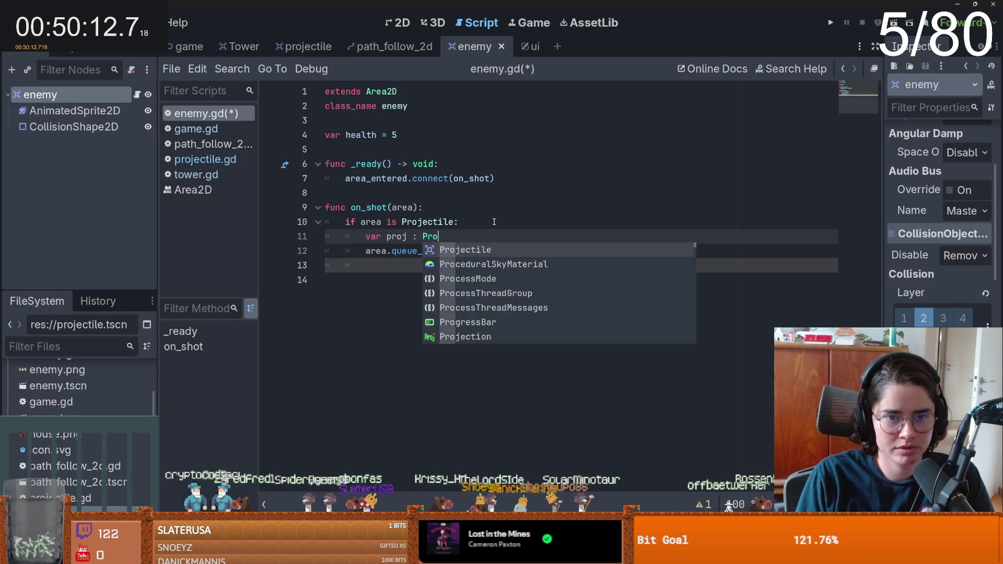
key("Return")
type("= area")
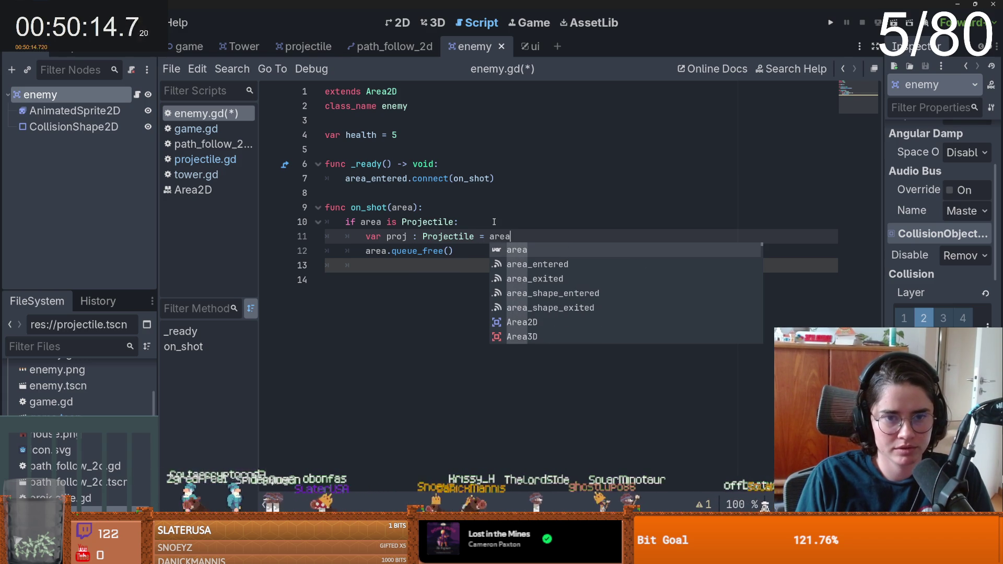
key("ctrl+s")
- Start declaring the dmg variable below speed in projectile.gd
left_click(308, 48)
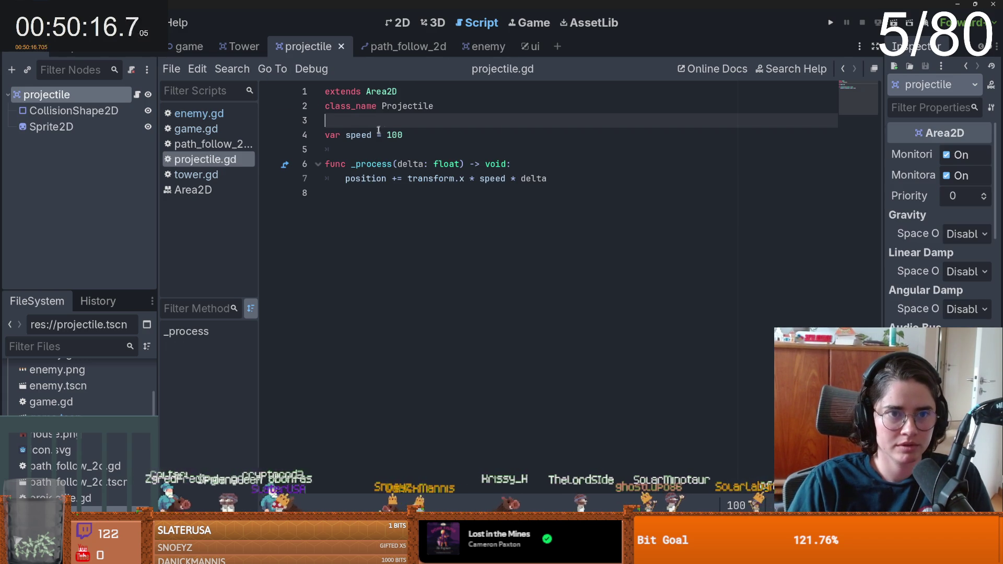
left_click(369, 145)
type("var dmg = 1")
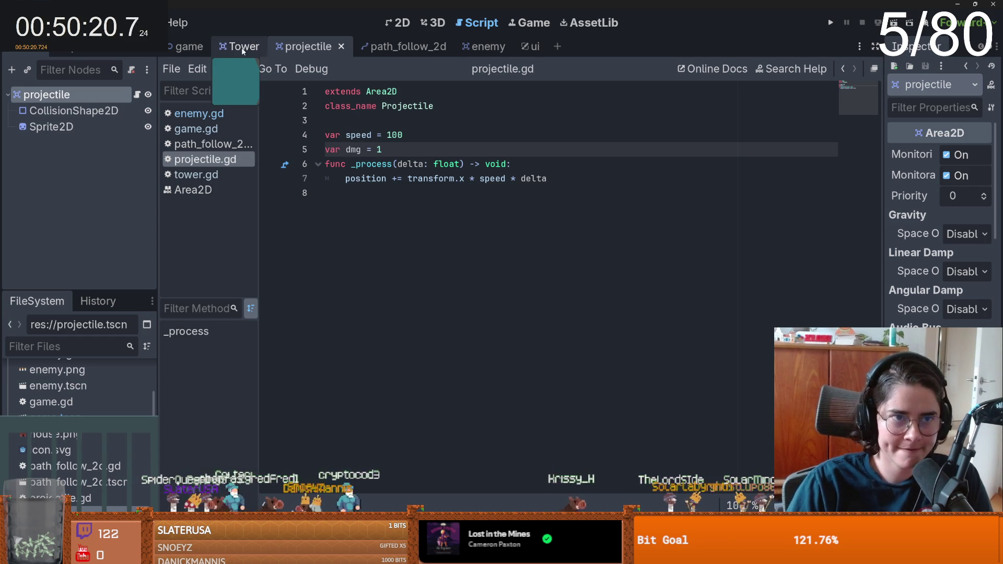
- Add 'var dmg = proj.dmg' on line 12 of enemy.gd's on_shot and save
left_click(478, 46)
key("Return")
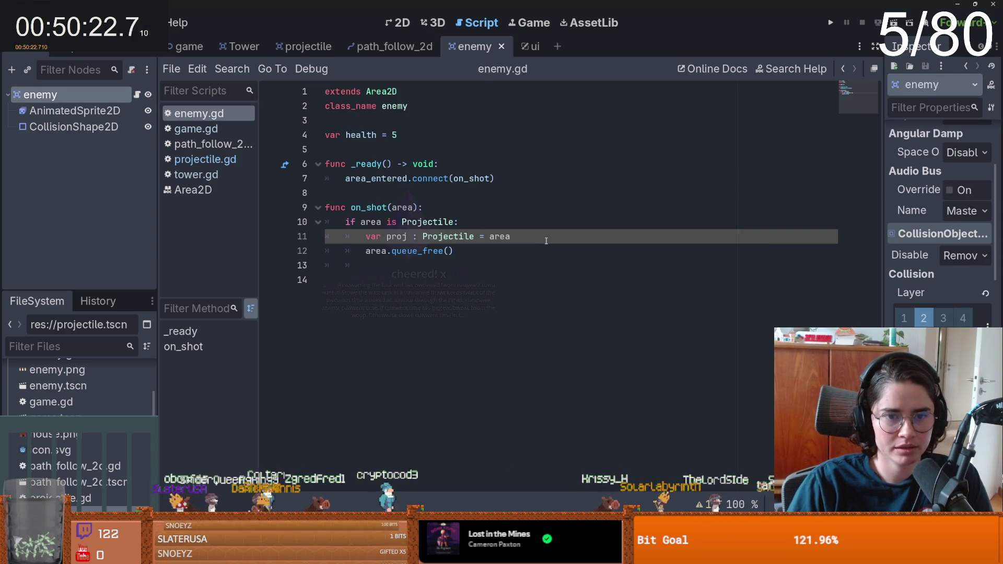
key("Return")
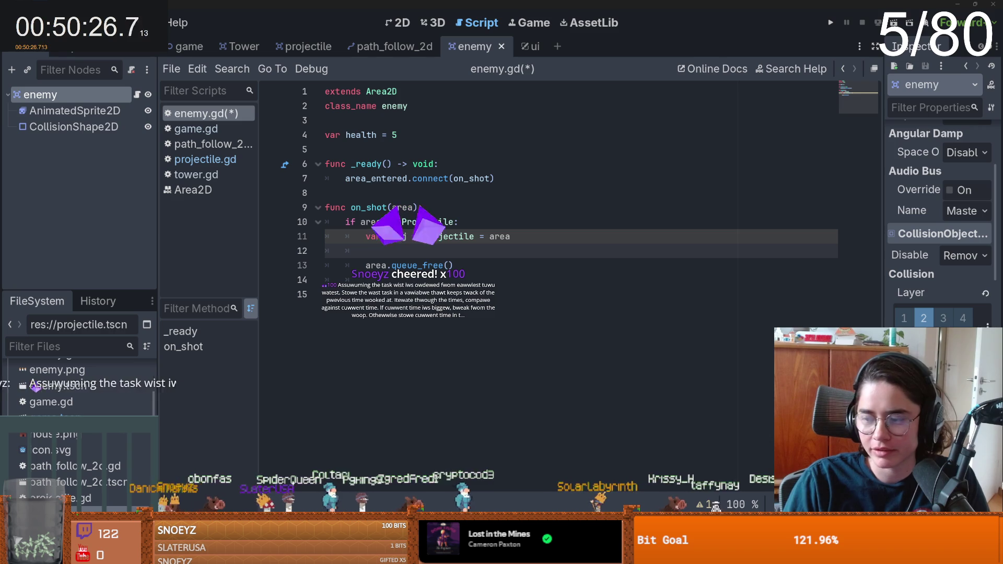
left_click(414, 318)
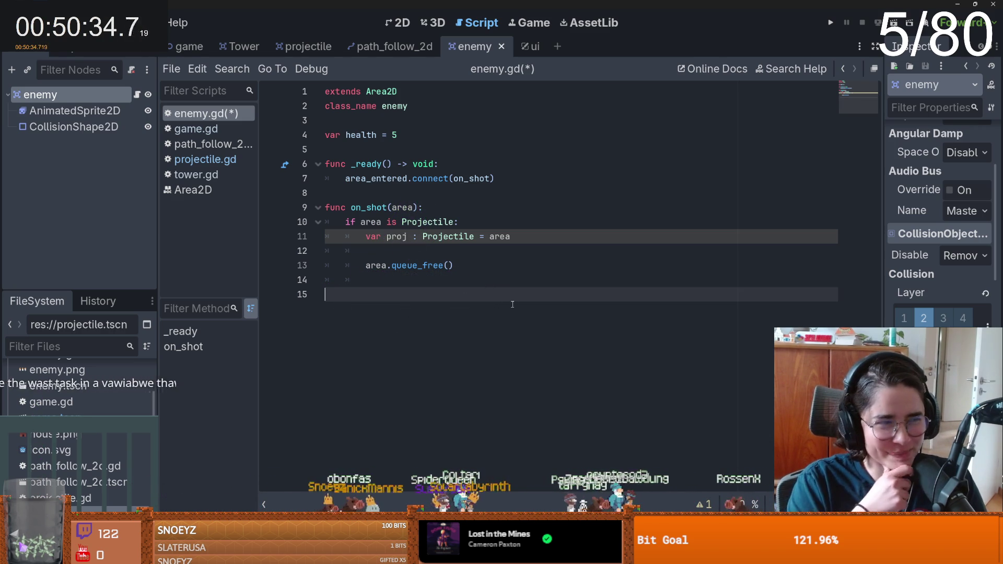
left_click(420, 251)
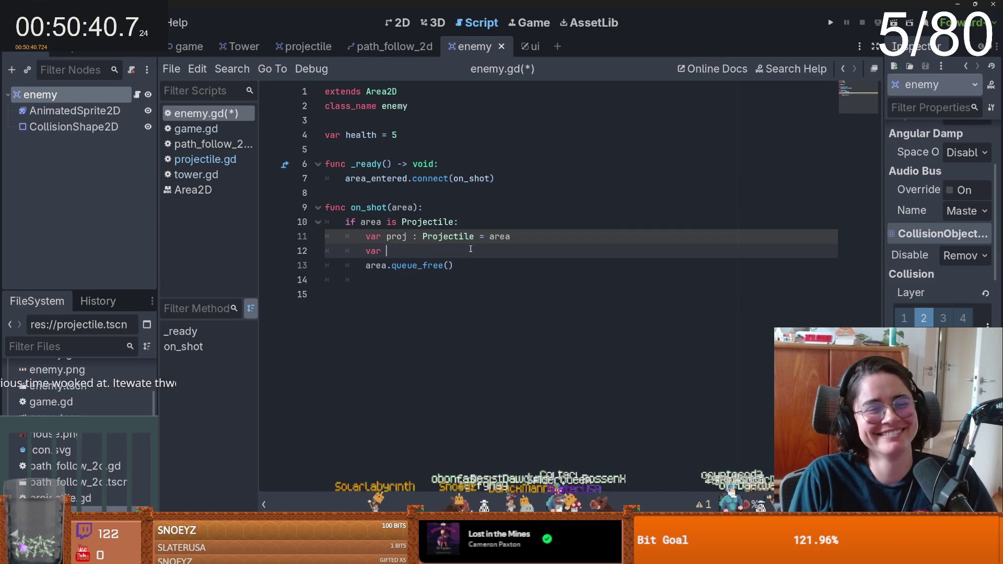
type("gmd")
key("BackSpace")
key("BackSpace")
type("dmg = proj.")
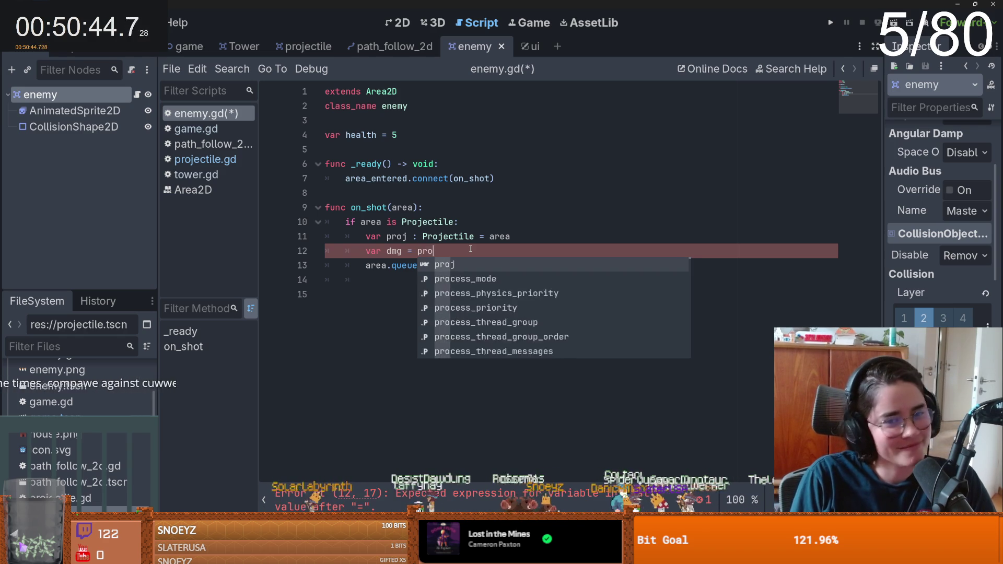
key("Return")
key("ctrl+s")
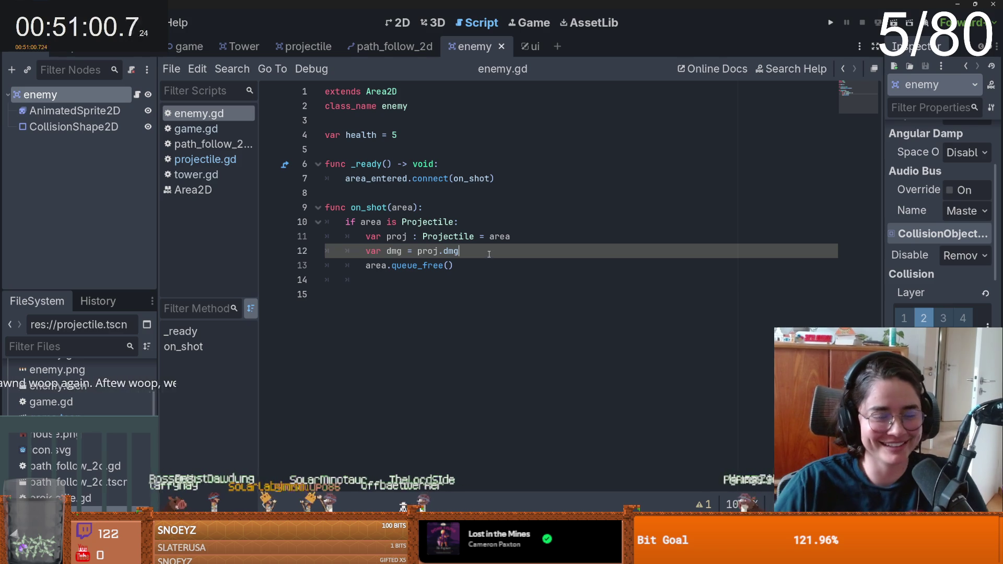
key("ctrl+s")
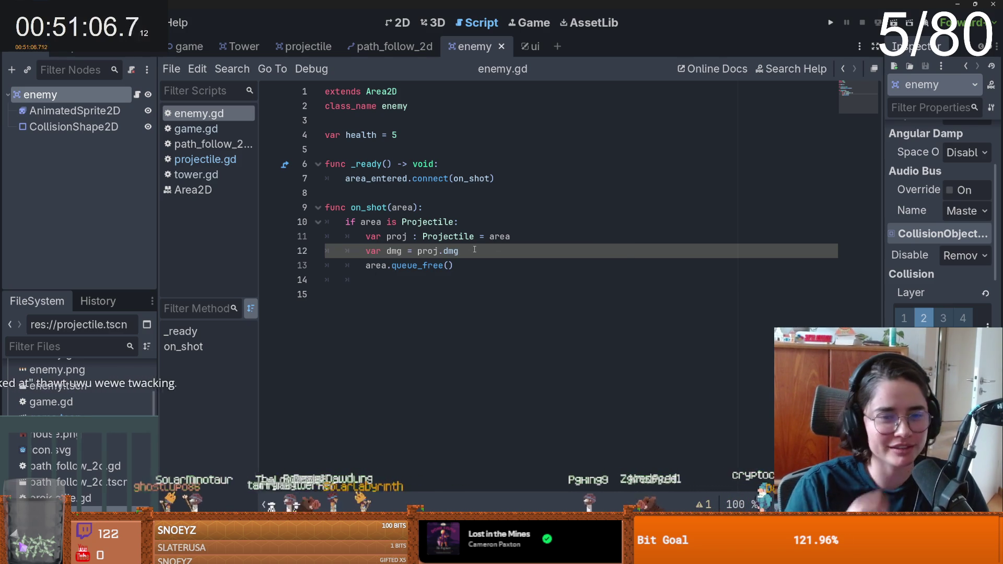
- Review the dmg line and place the caret at the end of on_shot
left_click_drag(475, 249, 427, 251)
double_click(394, 250)
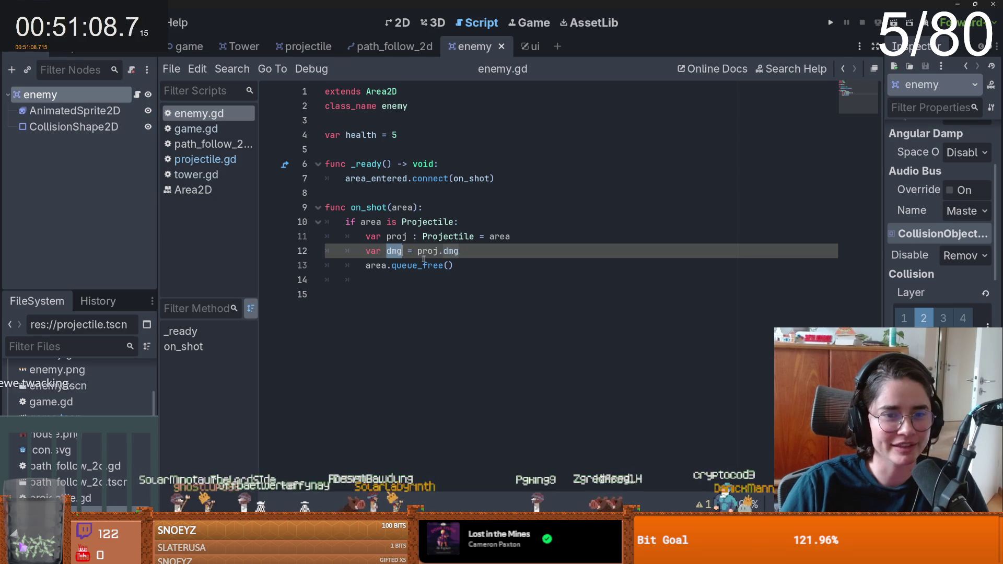
left_click(462, 266)
left_click(394, 295)
key("Up")
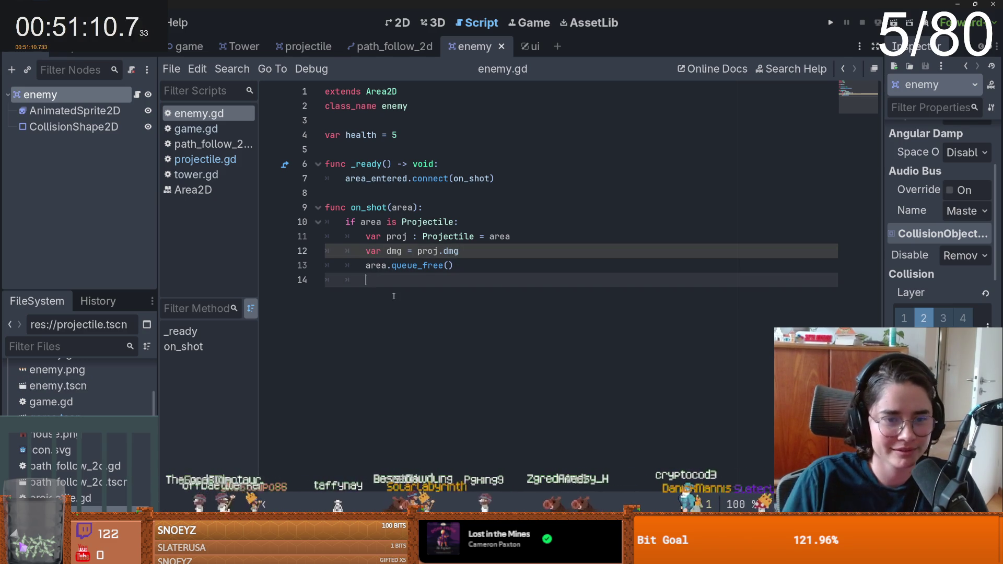
key("Down")
- Create a 'func take_dmg():' function with a pass body in enemy.gd and save
type("func")
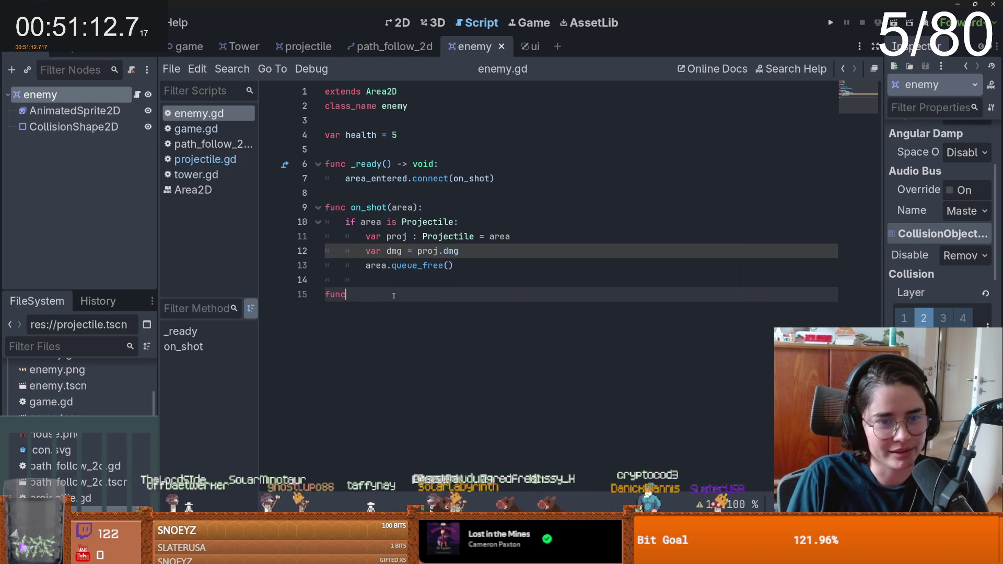
key("ctrl+s")
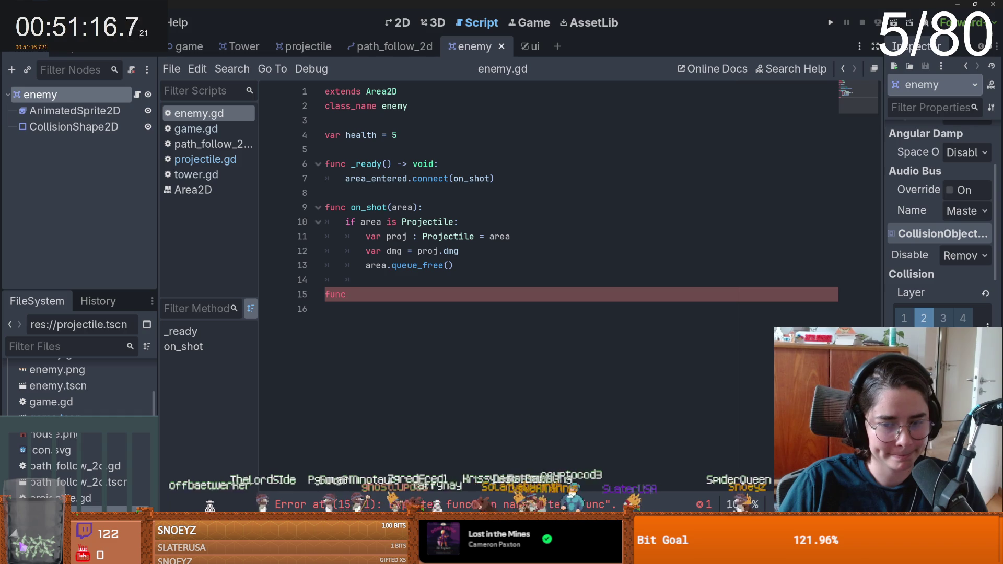
scroll(136, 400, "up", 3)
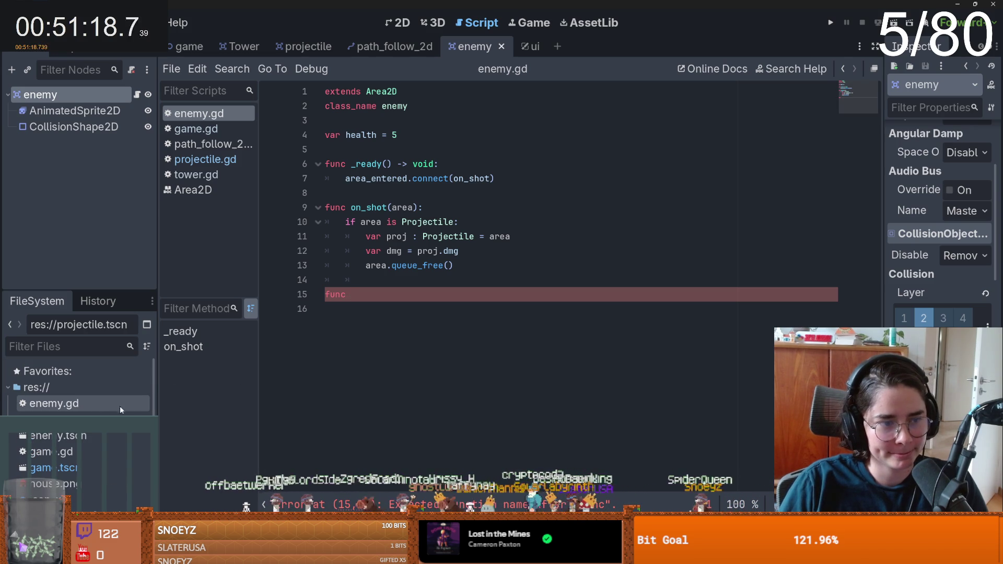
left_click(359, 295)
type("take_dmg():")
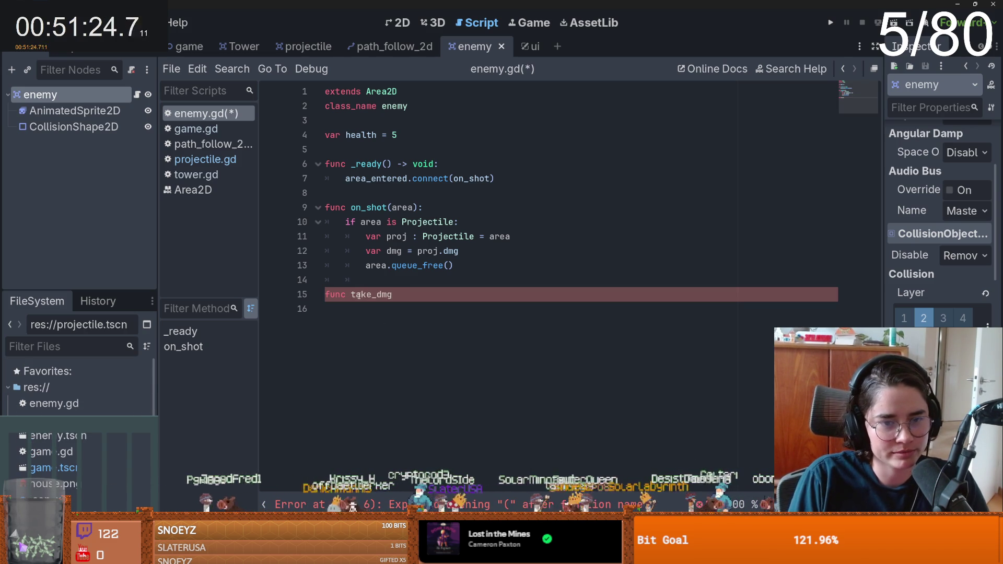
key("Return")
type("pass")
key("ctrl+s")
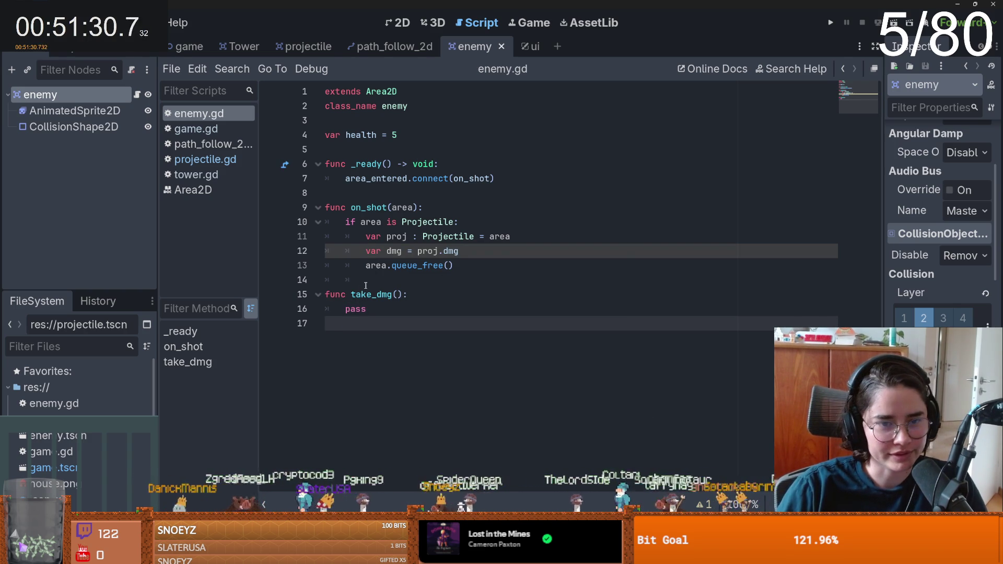
- Give take_dmg a dmg parameter and call take_dmg(dmg) on line 13 of on_shot
double_click(355, 309)
left_click(401, 295)
type("dmg")
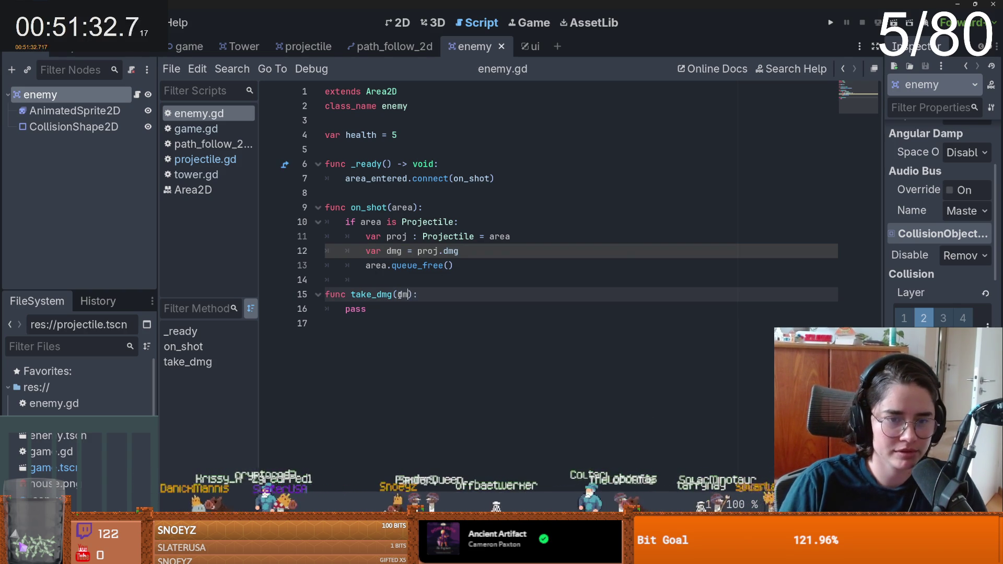
left_click(471, 252)
key("Return")
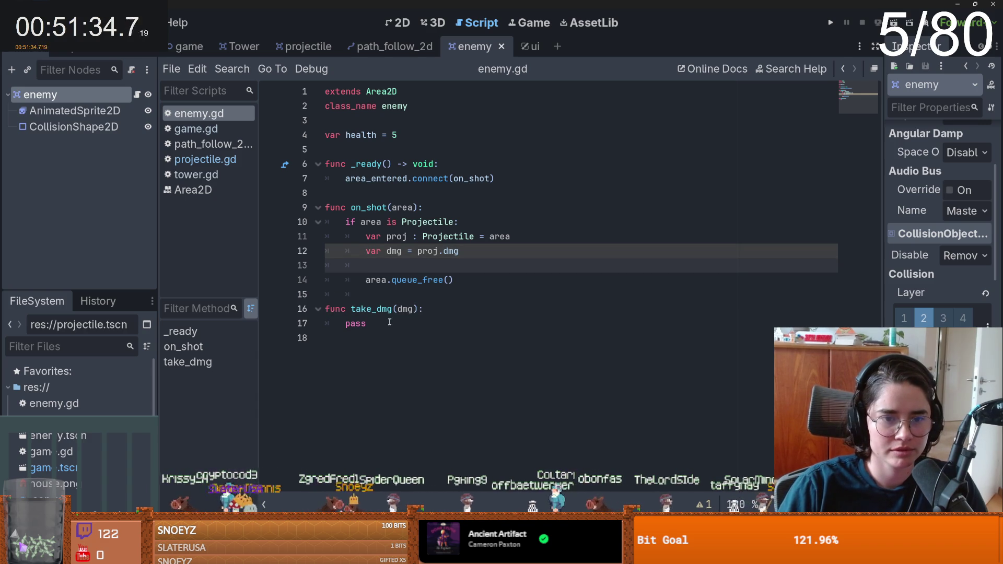
double_click(370, 308)
key("ctrl+c")
left_click(433, 264)
key("ctrl+v")
type("(dmg")
- Fill take_dmg with 'health -= dmg' and 'if health <= 0: queue_free()', then save
double_click(355, 323)
type("health 1")
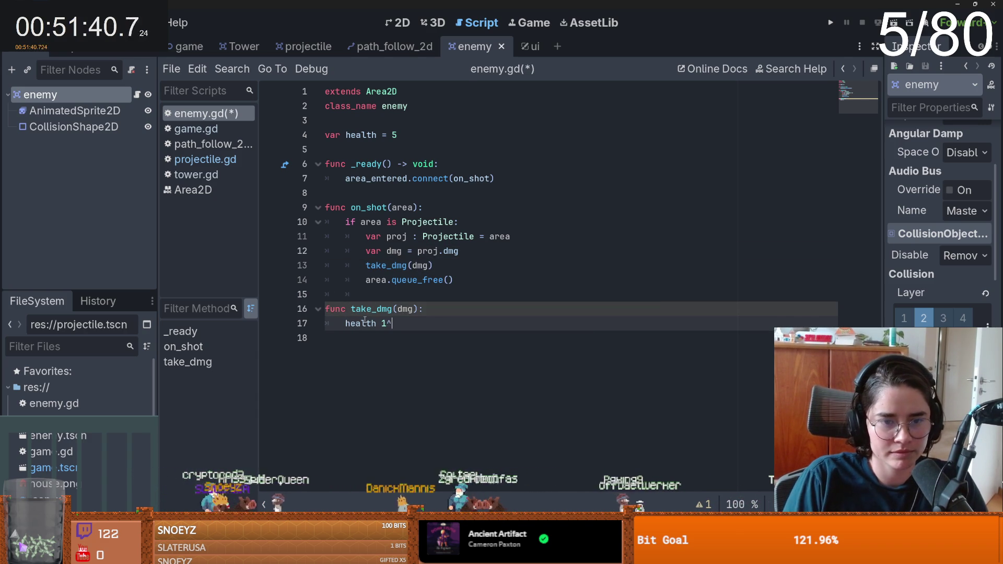
type(" dmg")
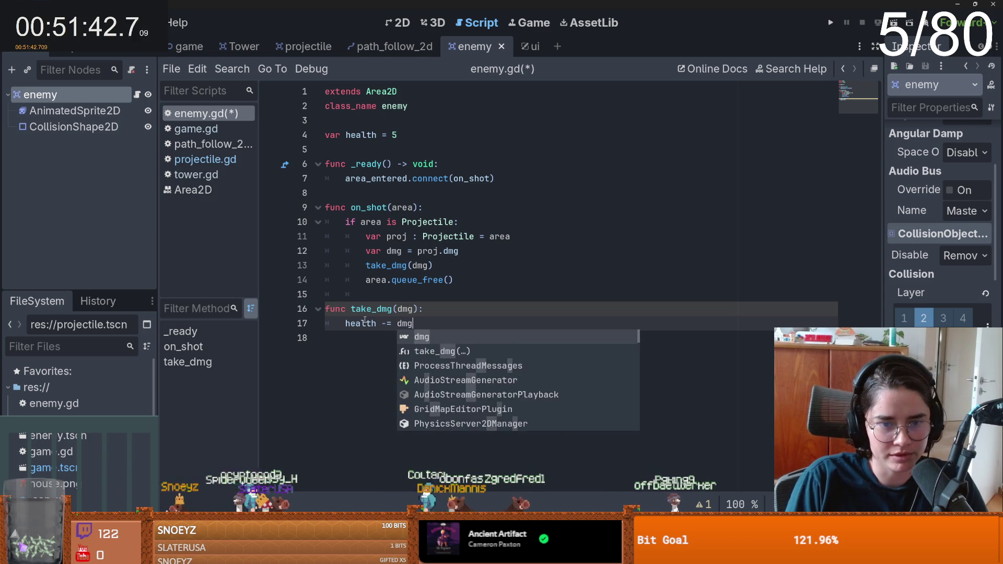
key("Return")
key("Return")
type("if health <= 0:")
key("Return")
type("que")
key("Down")
key("Down")
key("Return")
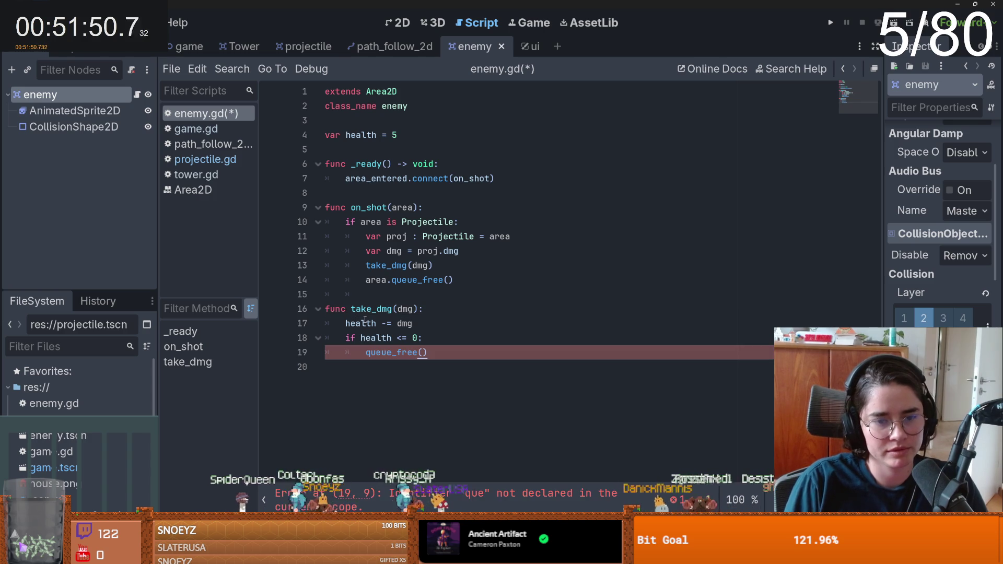
key("ctrl+s")
key("Up")
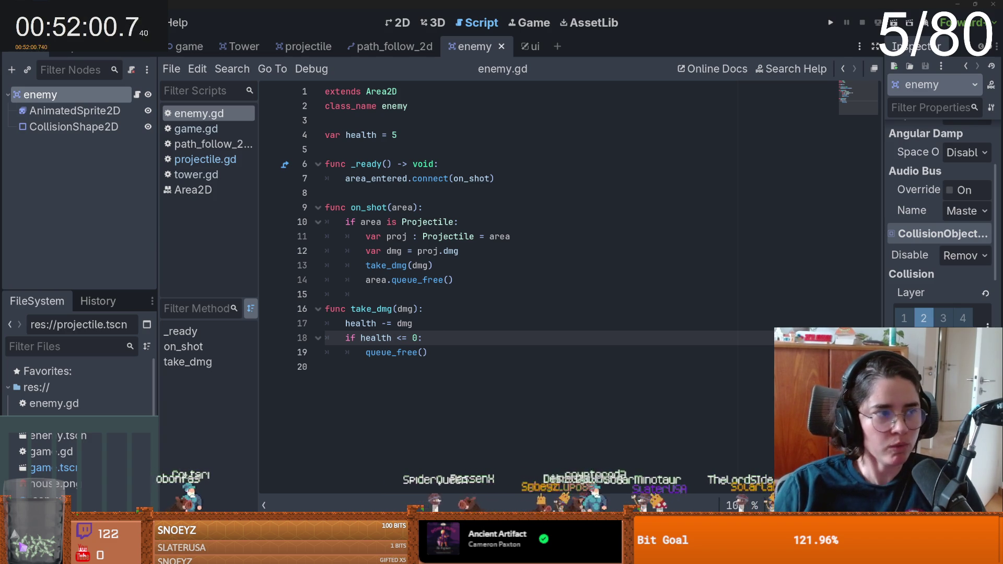
key("ctrl+s")
left_click(398, 309)
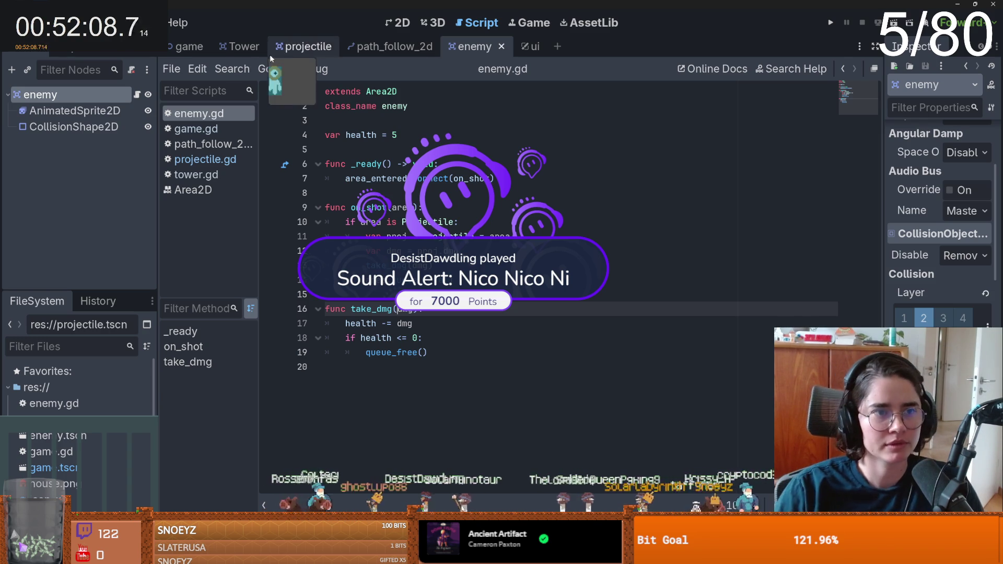
- Open the game scene, enlarge the editor to review game.gd from the top, then show the map in 2D
left_click(184, 50)
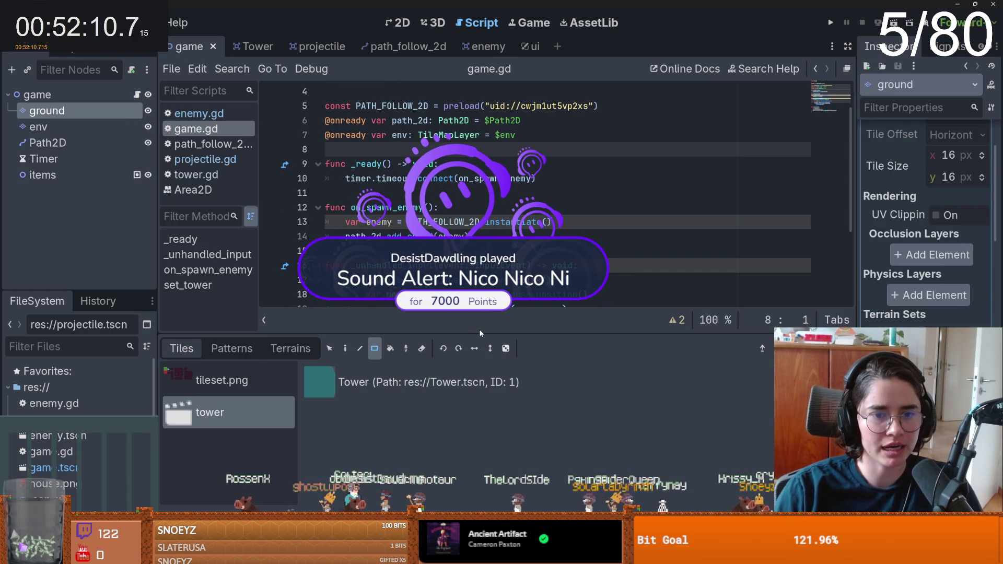
left_click_drag(479, 332, 479, 416)
key("ctrl+s")
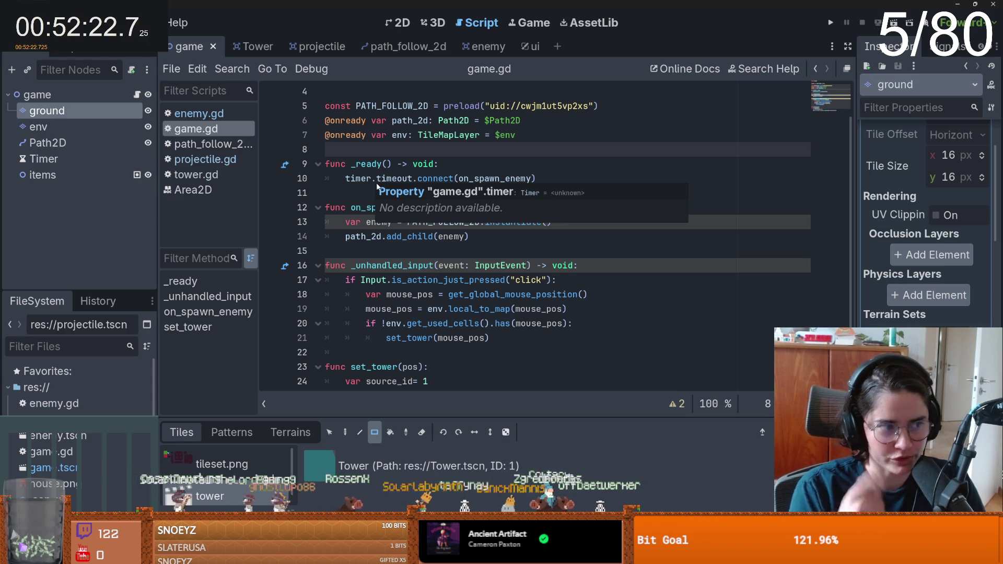
scroll(364, 167, "up", 1)
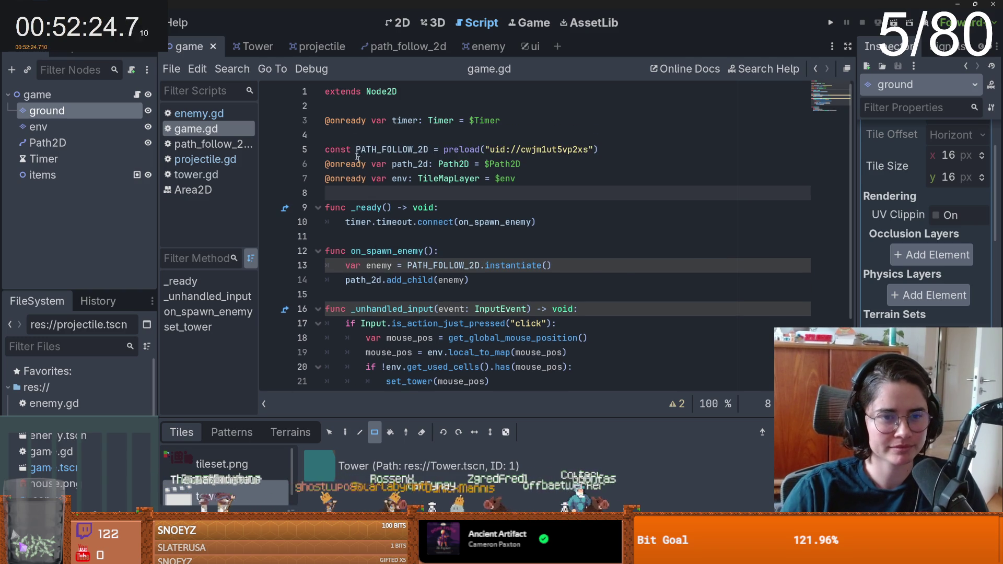
left_click(367, 121)
left_click(398, 22)
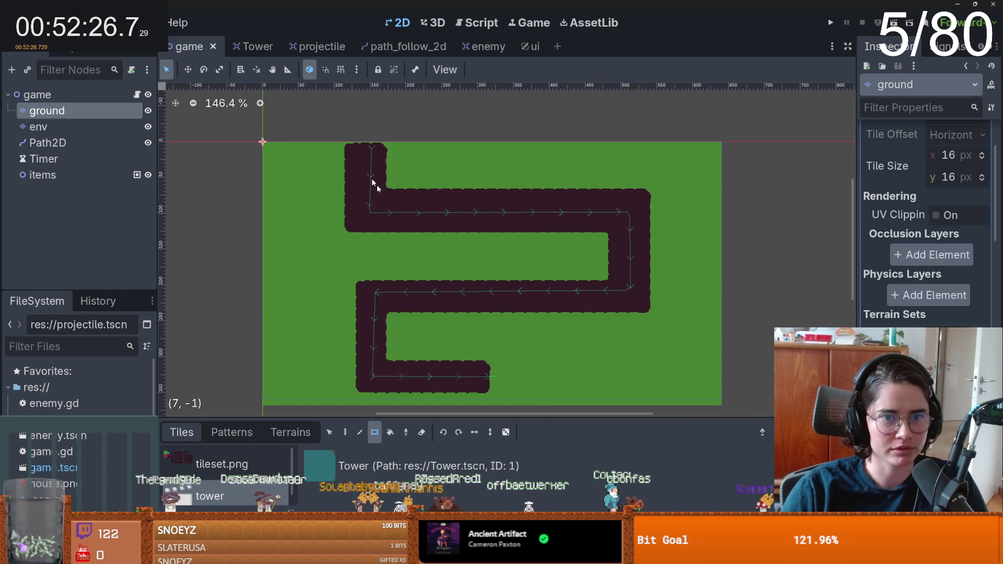
scroll(381, 173, "up", 1)
key("ctrl+s")
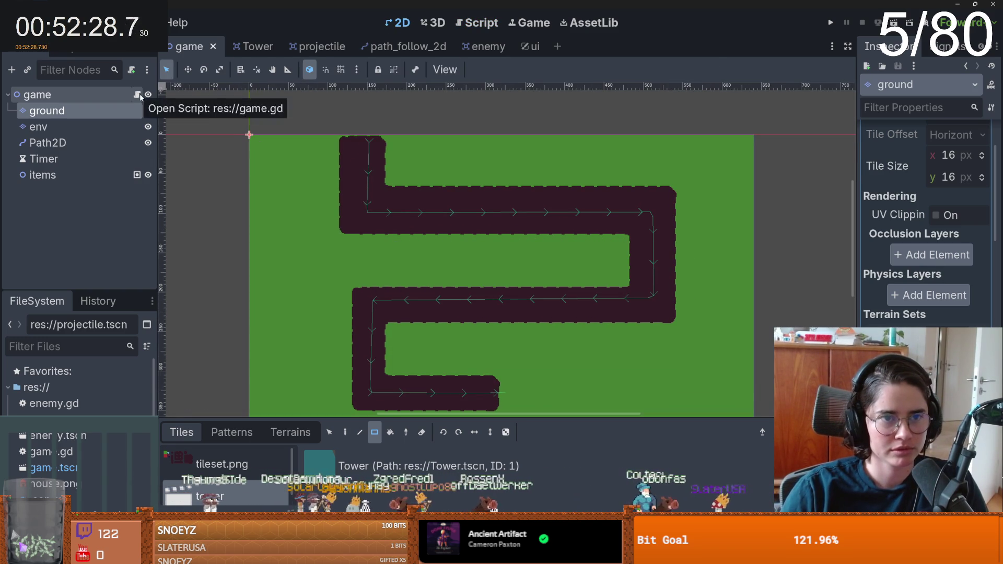
left_click(845, 24)
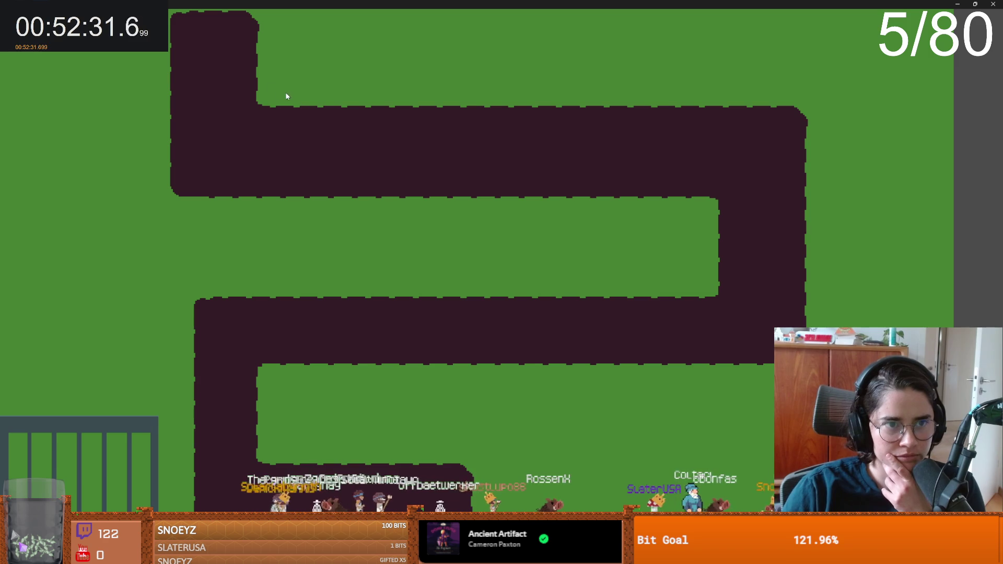
left_click(282, 97)
left_click(155, 152)
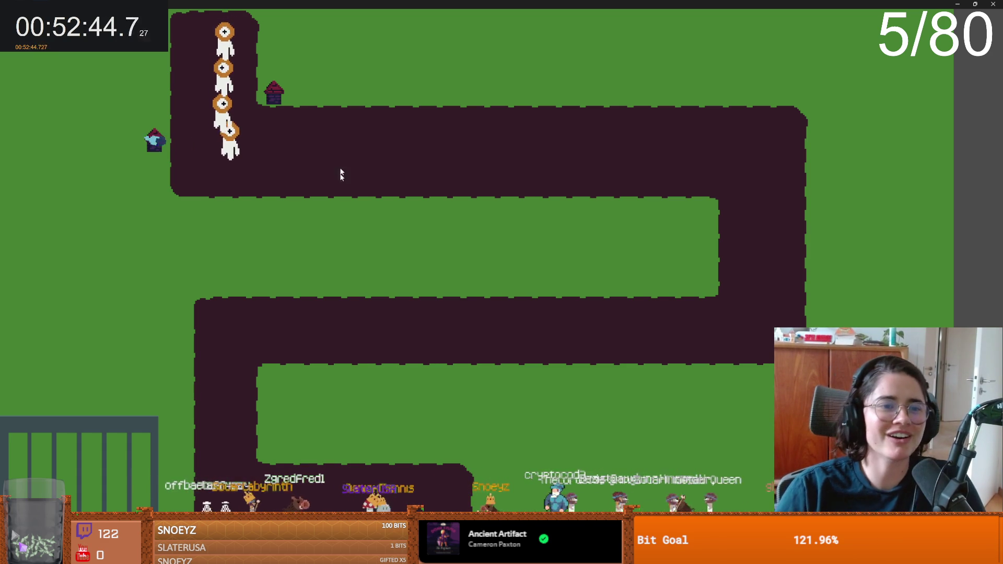
double_click(545, 5)
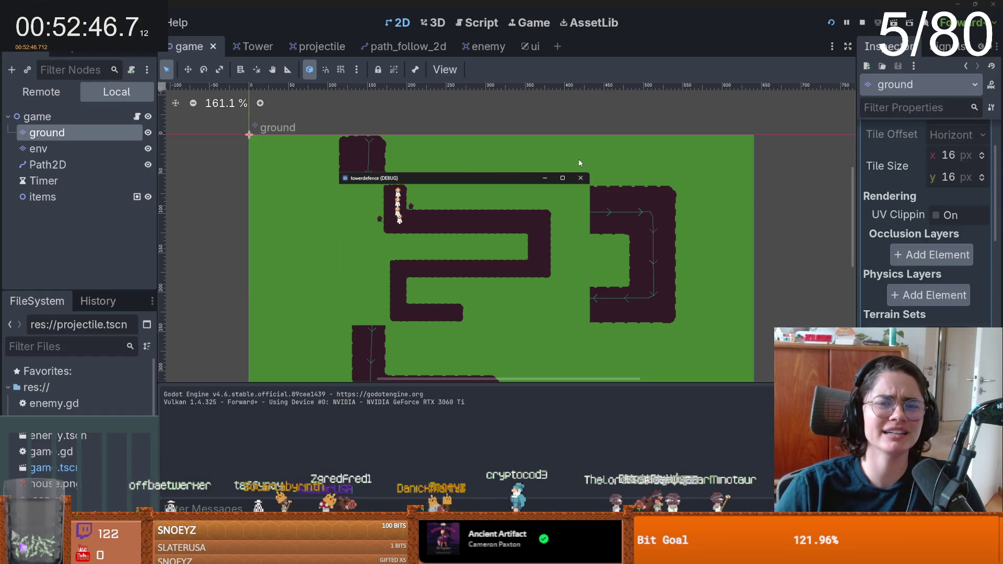
left_click(580, 178)
scroll(407, 264, "up", 1)
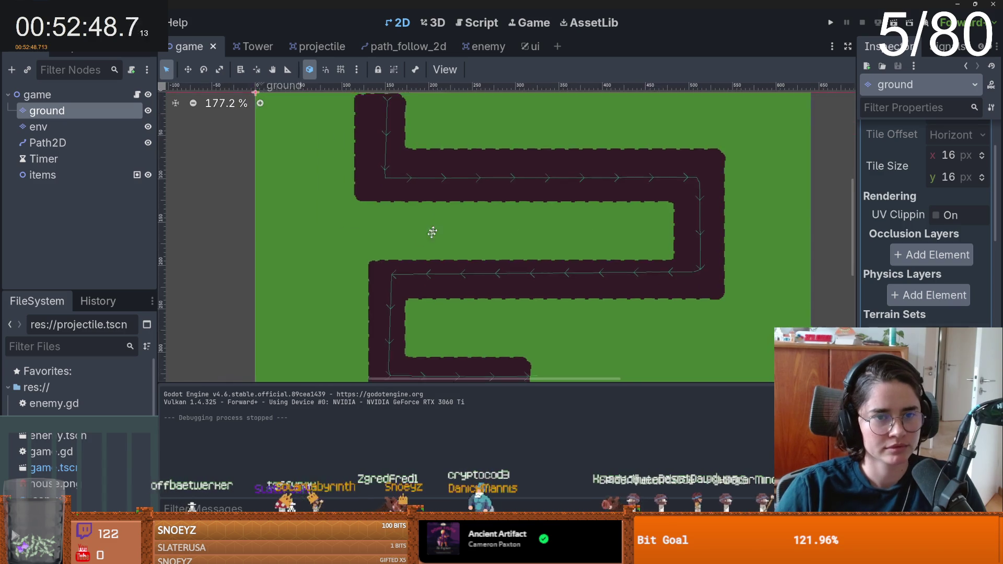
scroll(436, 225, "down", 1)
left_click(46, 96)
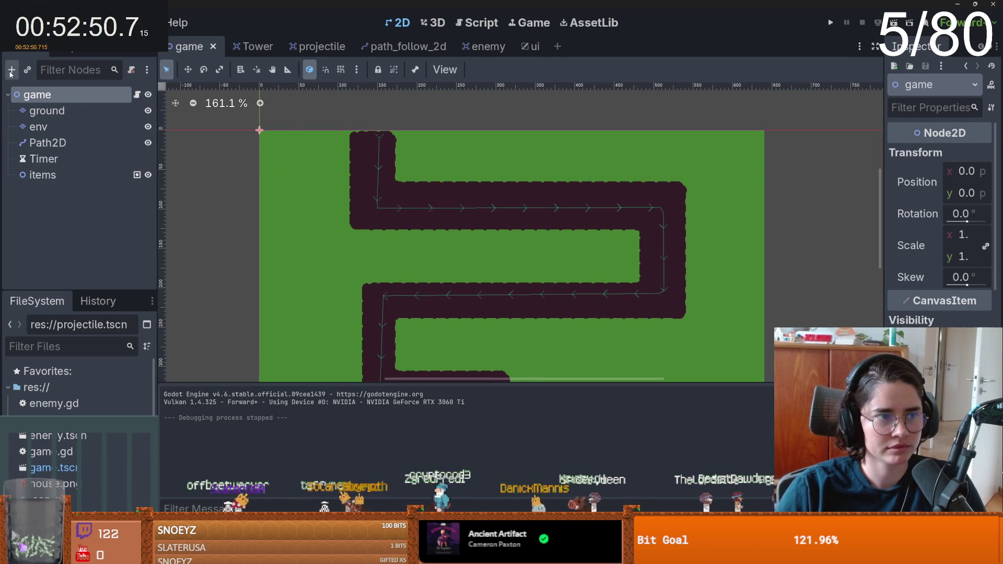
- Instance ui.tscn as a child of the game node
left_click(29, 71)
type("ui")
key("Return")
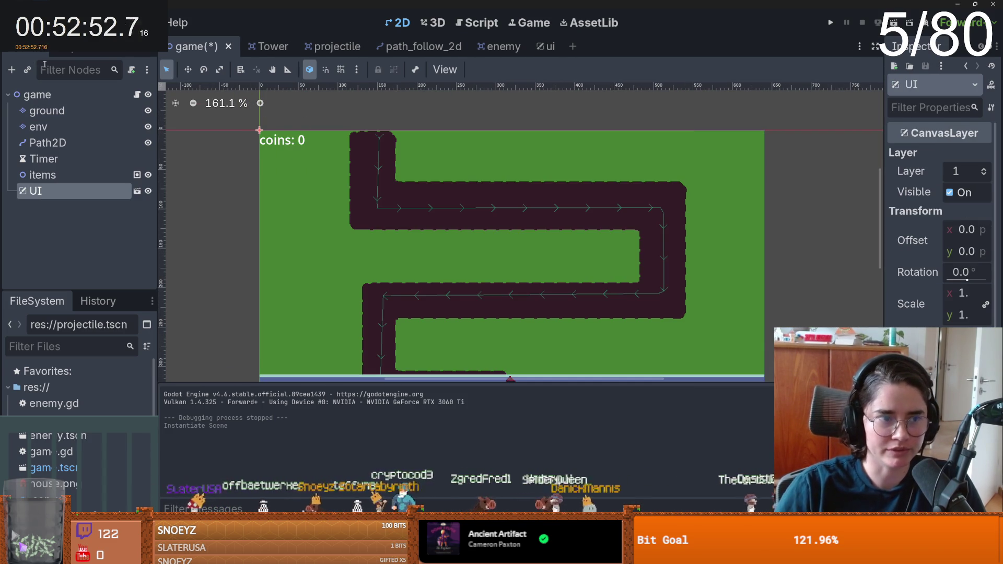
- Run the game to check the coins label and tower bar, then close it
left_click(830, 26)
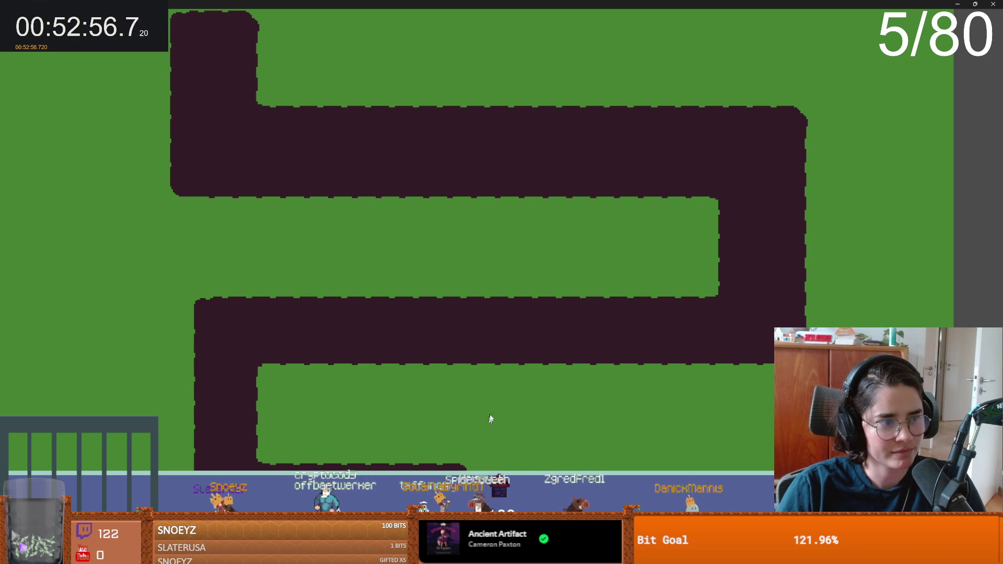
double_click(450, 4)
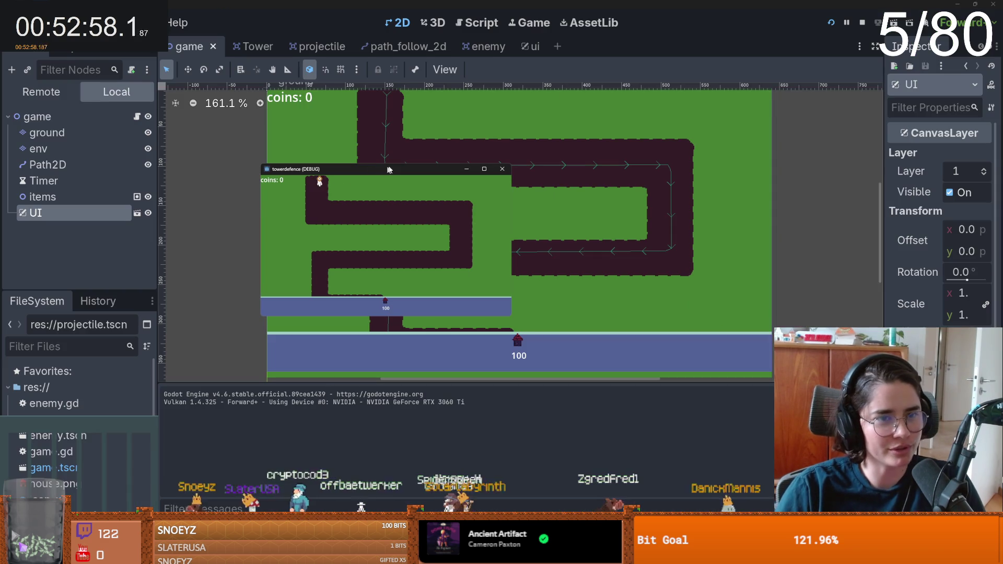
left_click(496, 172)
scroll(491, 281, "down", 1)
scroll(491, 280, "up", 3)
scroll(470, 207, "down", 2)
scroll(510, 247, "up", 2)
scroll(510, 246, "down", 5)
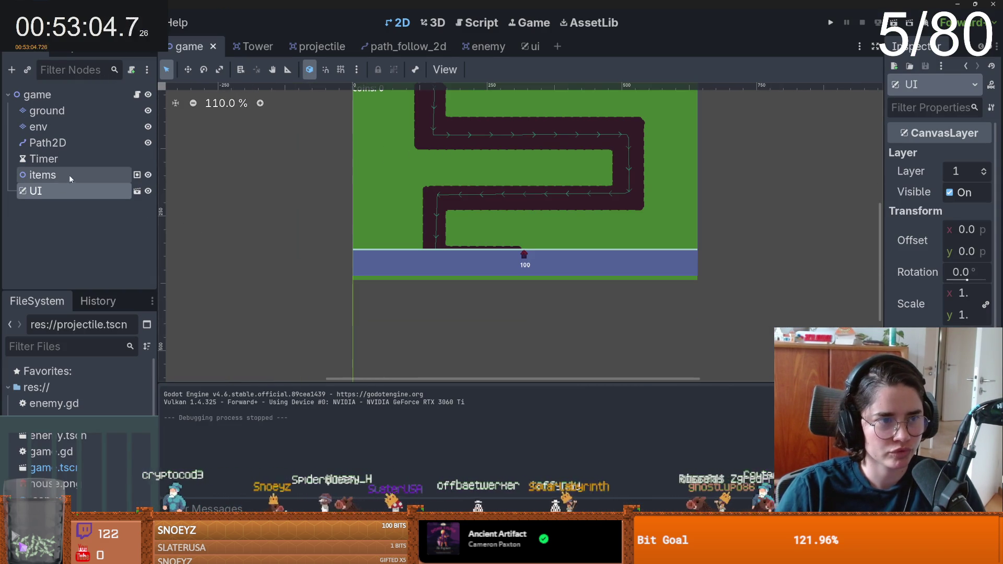
- Open ui.tscn and move the HBoxContainer tower button row slightly lower
left_click(137, 191)
scroll(512, 290, "down", 2)
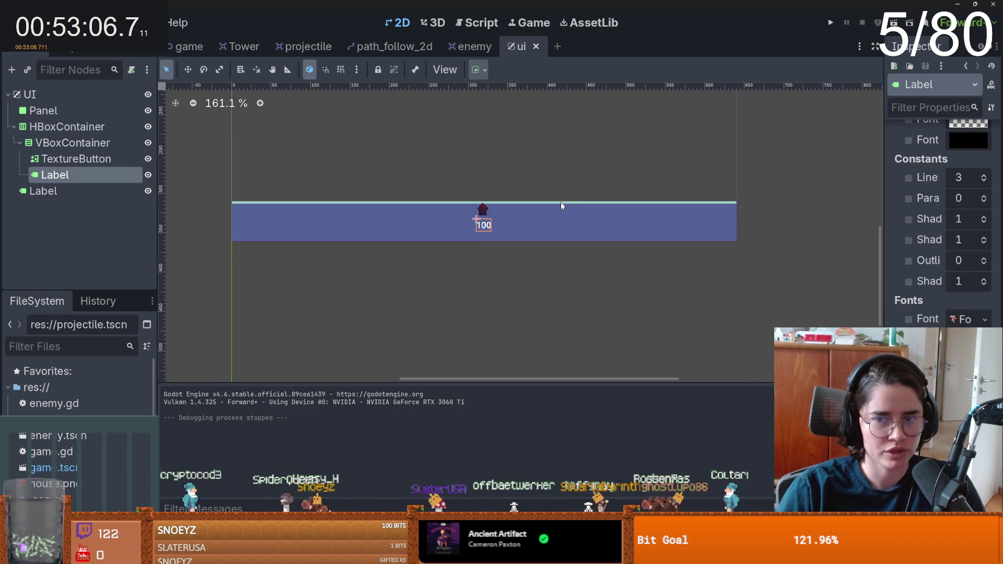
left_click_drag(584, 217, 582, 227)
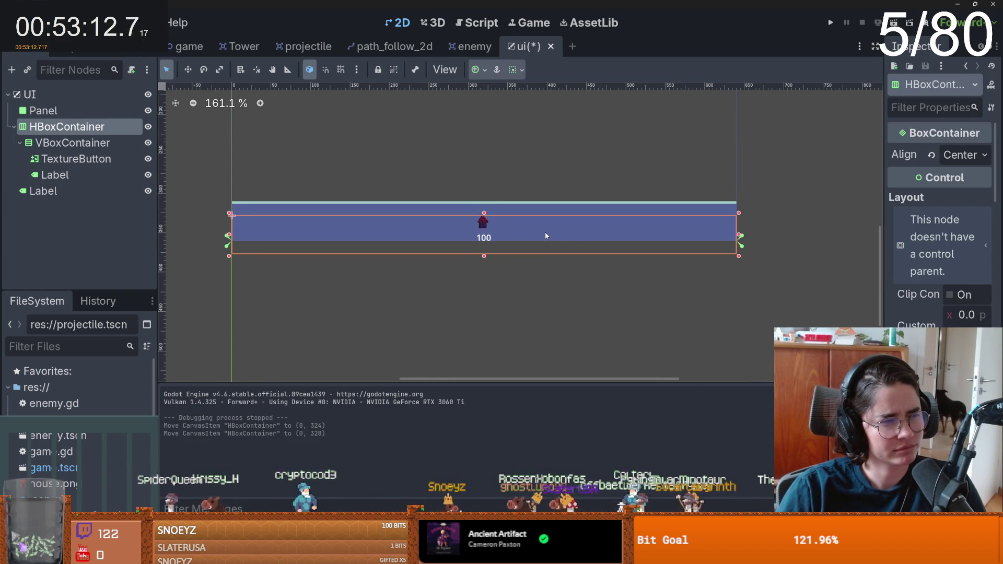
scroll(546, 236, "up", 5)
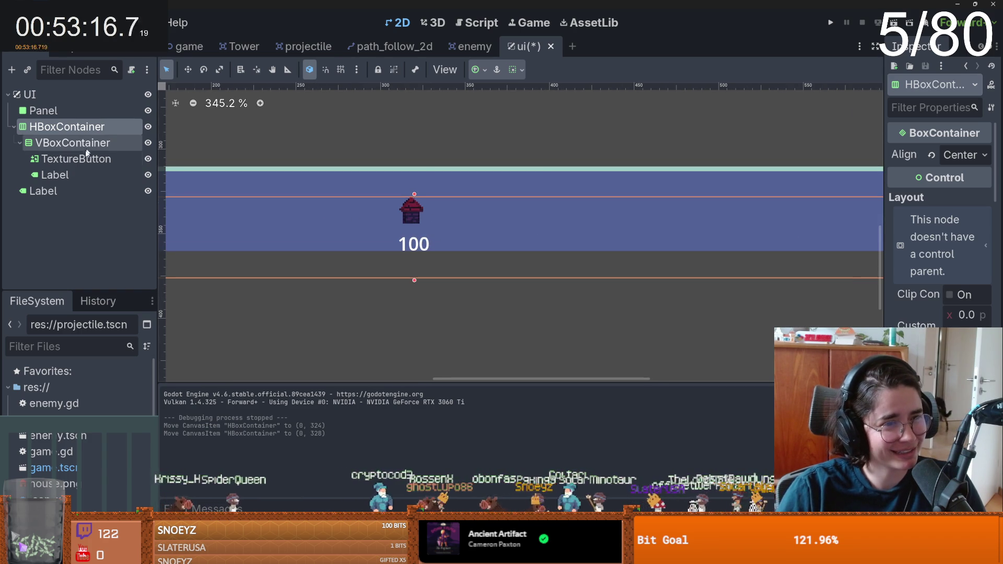
- Lower the Panel's top edge, then run the game with F5 to check the bar
left_click(10, 128)
left_click(43, 111)
left_click_drag(415, 169, 416, 189)
key("F5")
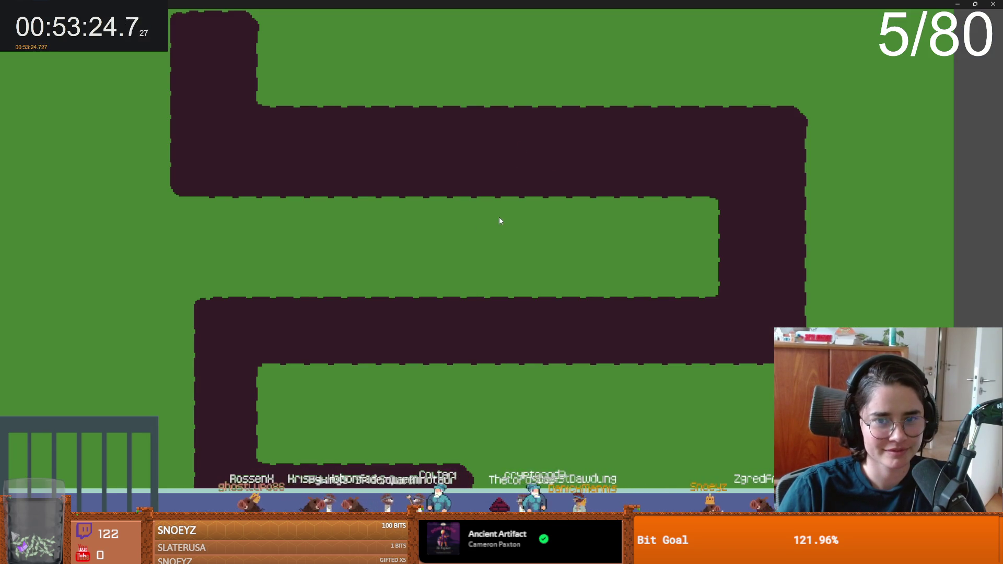
left_click(993, 4)
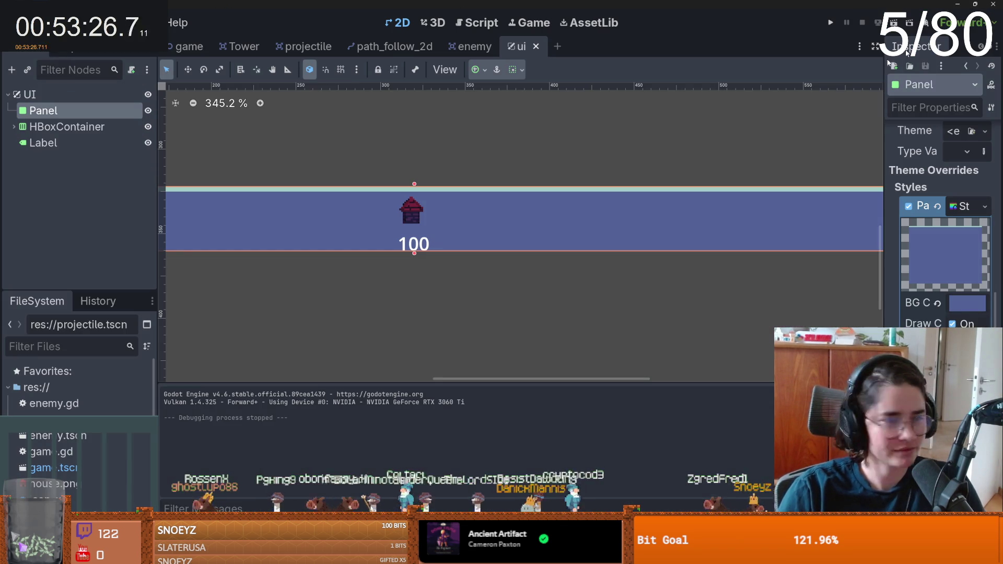
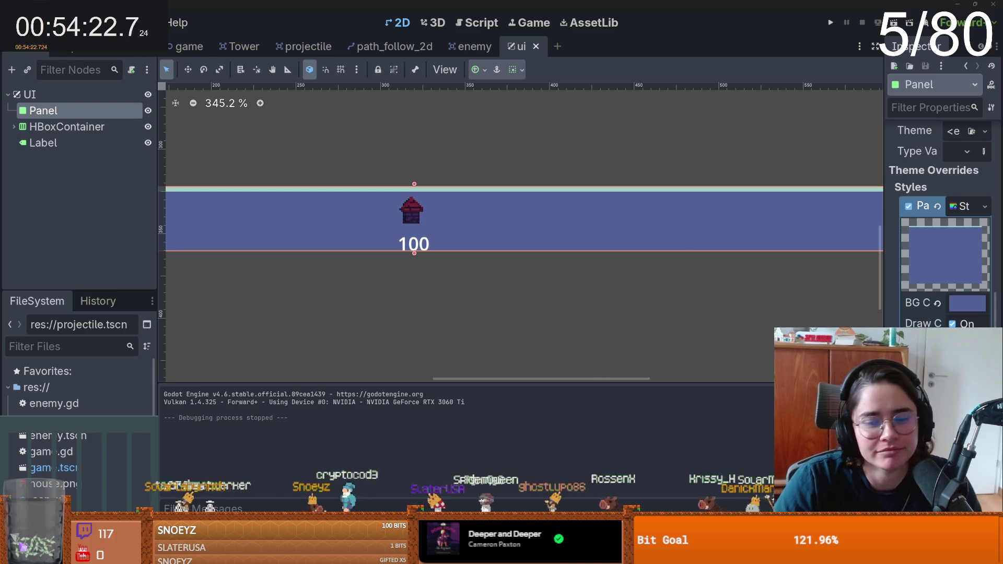
- Switch from the Godot editor to the Streamer.bot window with Alt+Tab
key("alt+Tab")
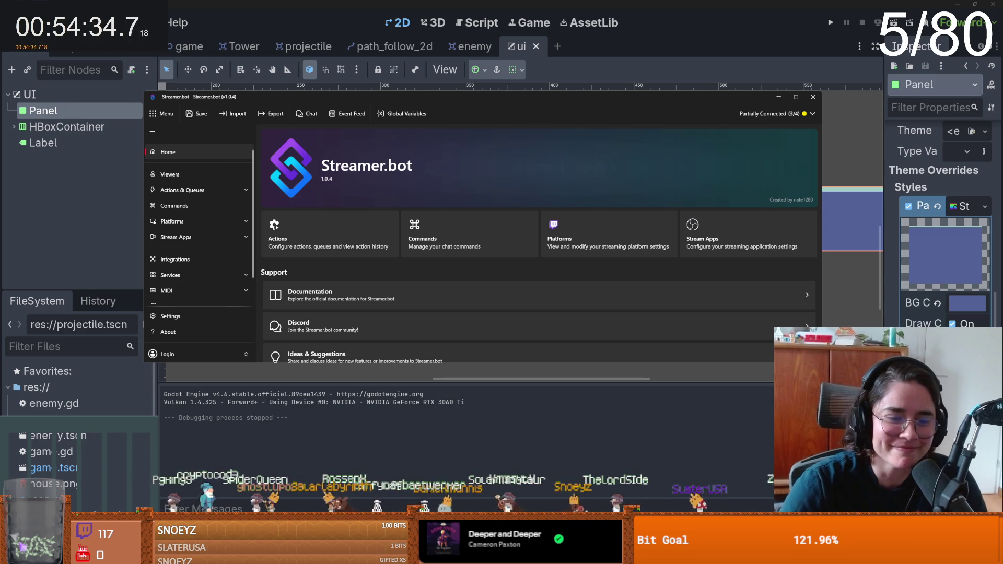
- Open Streamer.bot's Actions list, then open and dismiss the wetfart action's context menu
key("super+e")
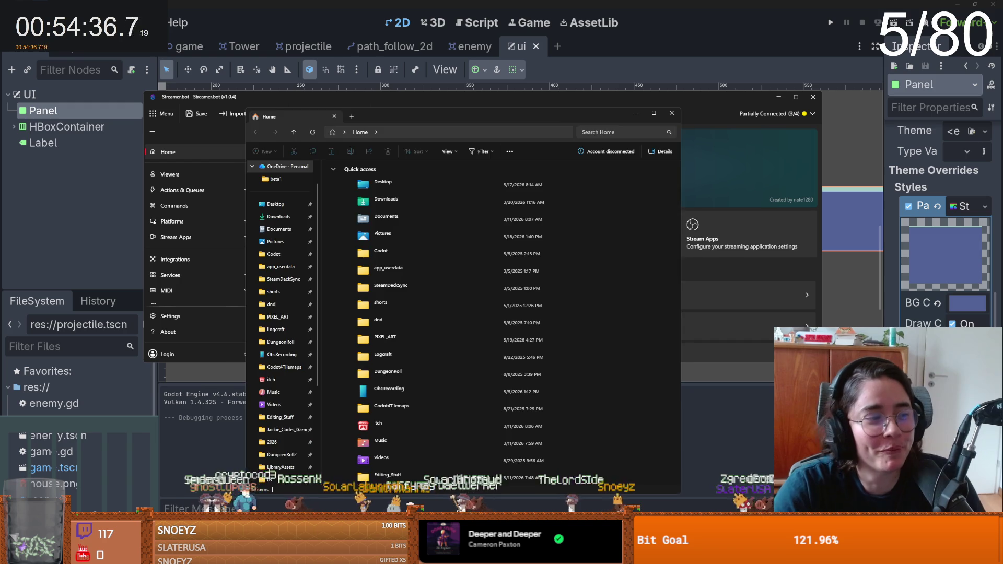
key("alt+F4")
left_click(301, 235)
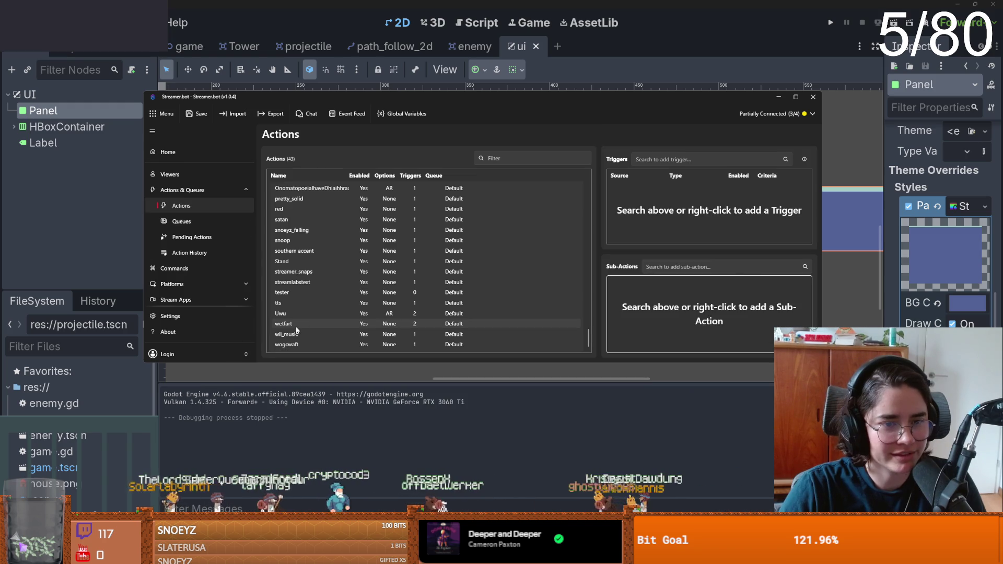
right_click(299, 328)
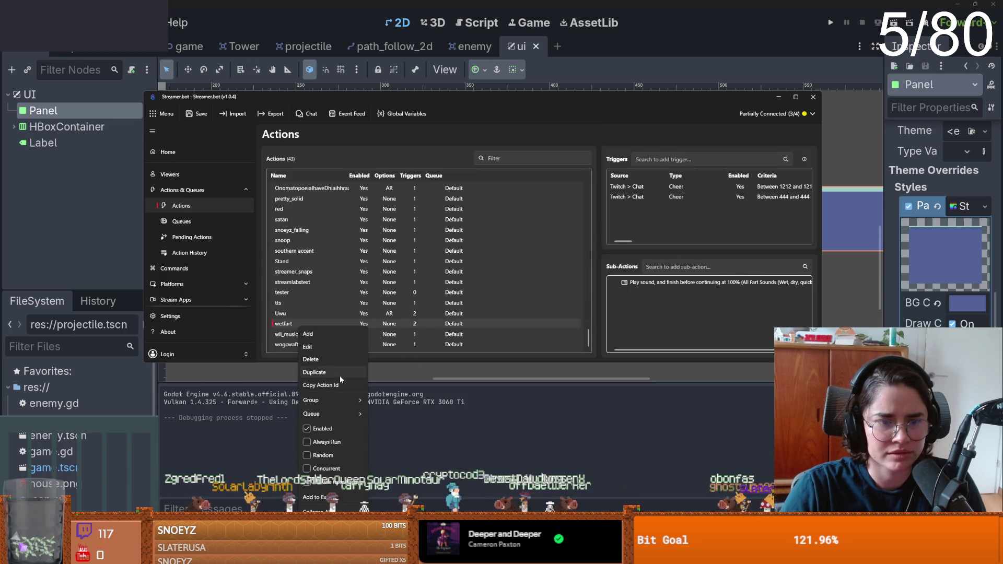
left_click(576, 231)
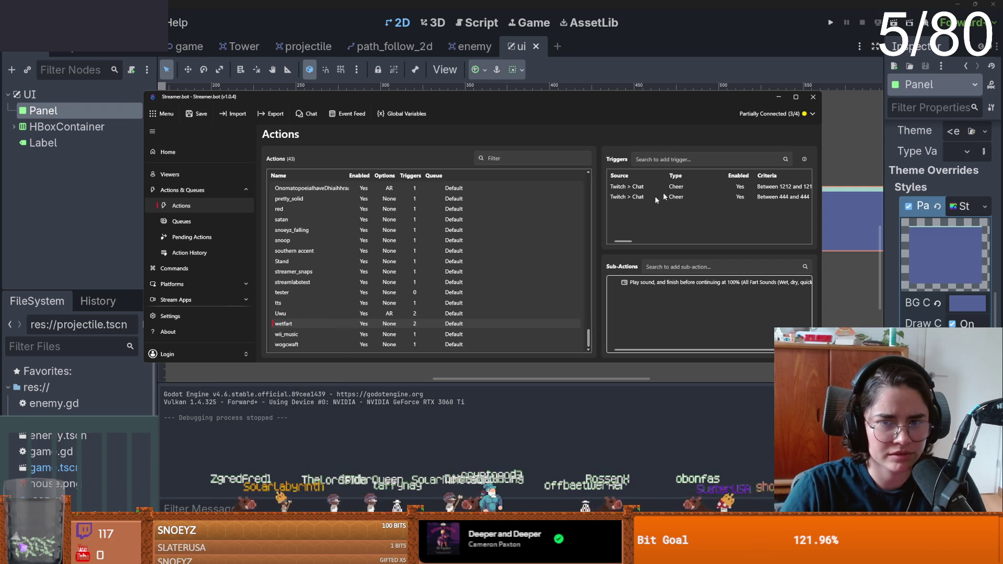
right_click(625, 187)
key("Escape")
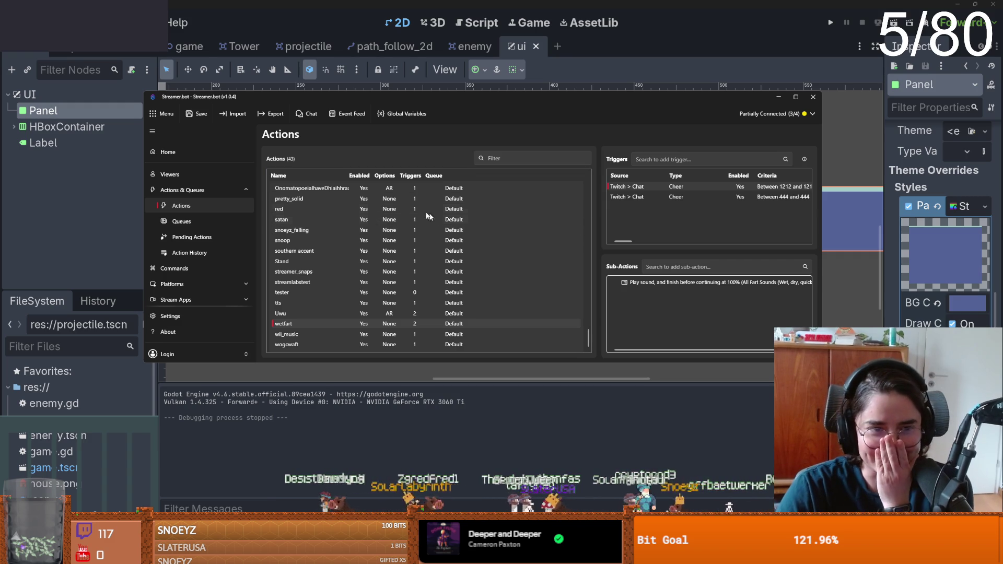
- Check the bit_read, filtertext and farkness_balls actions, ending on dungeowoll's trigger and sub-actions
scroll(472, 268, "up", 1)
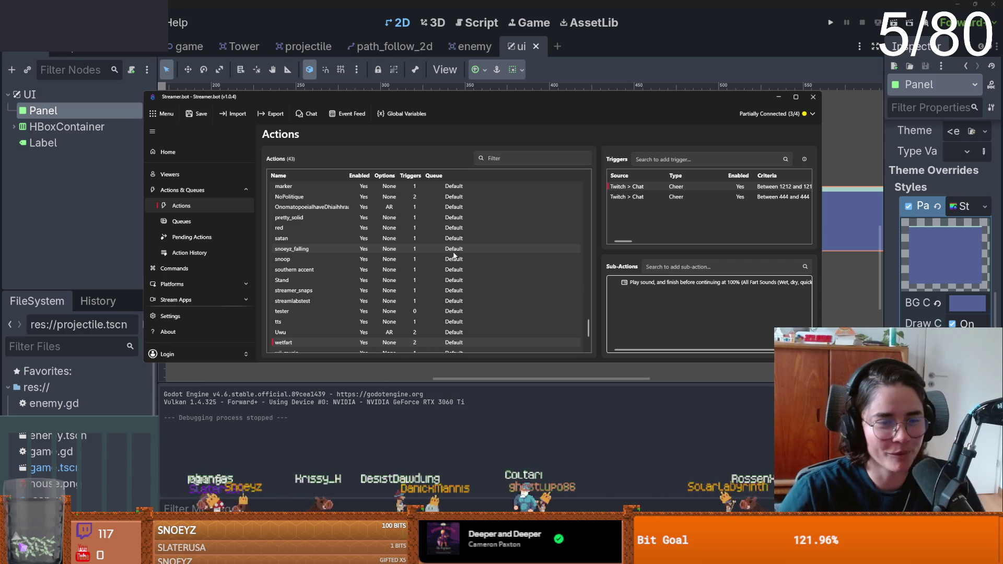
scroll(312, 273, "up", 10)
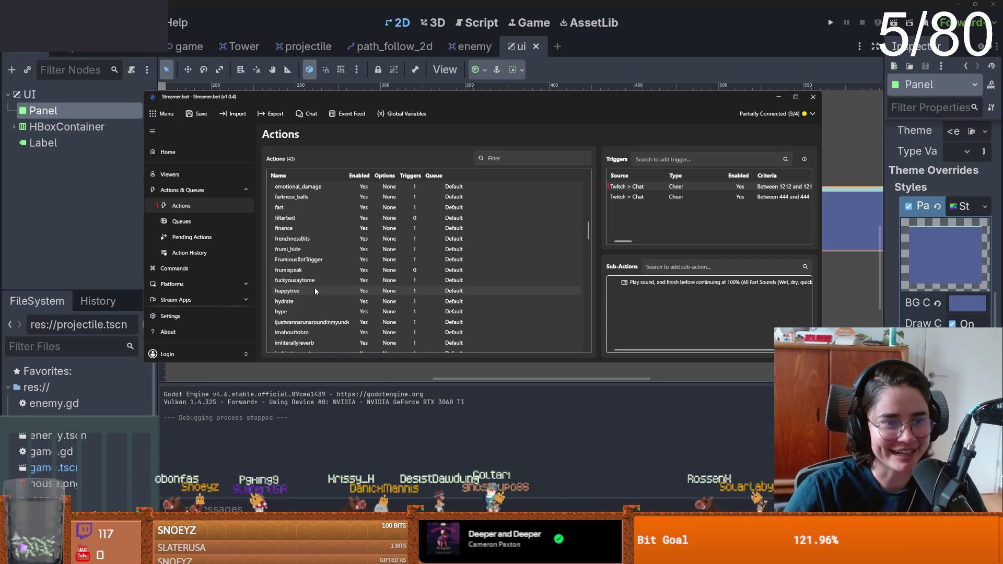
scroll(314, 288, "up", 5)
left_click(305, 224)
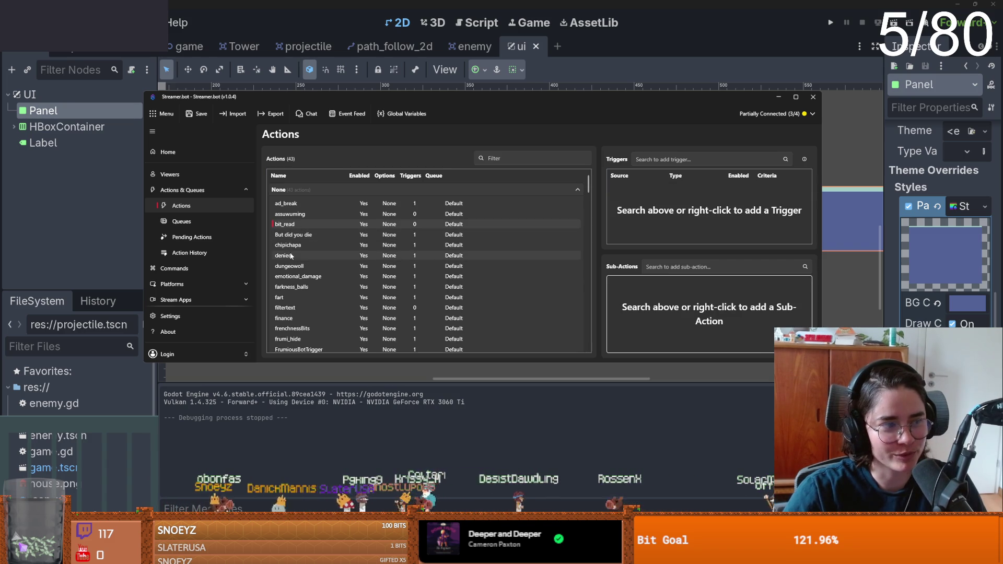
scroll(307, 260, "down", 1)
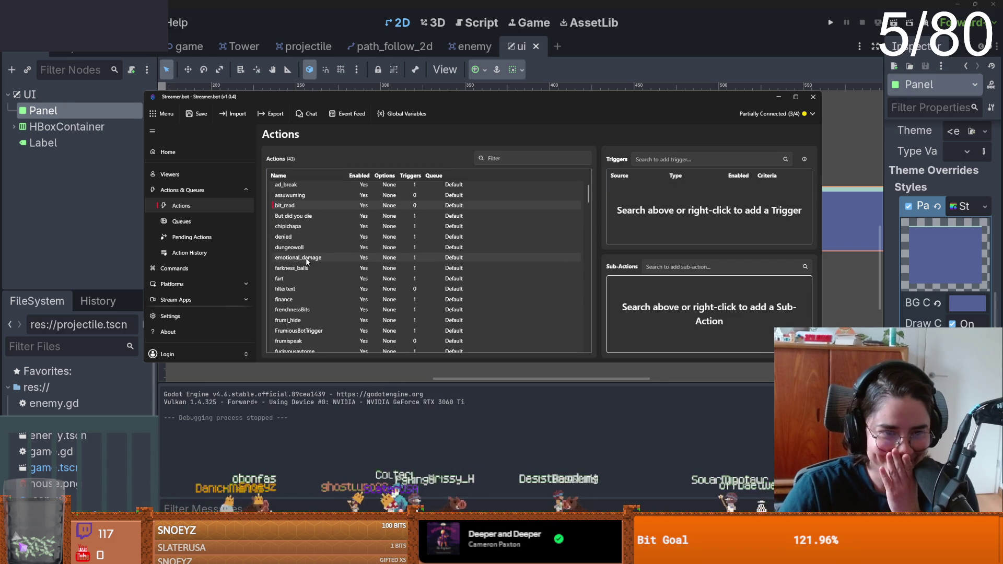
scroll(317, 263, "down", 1)
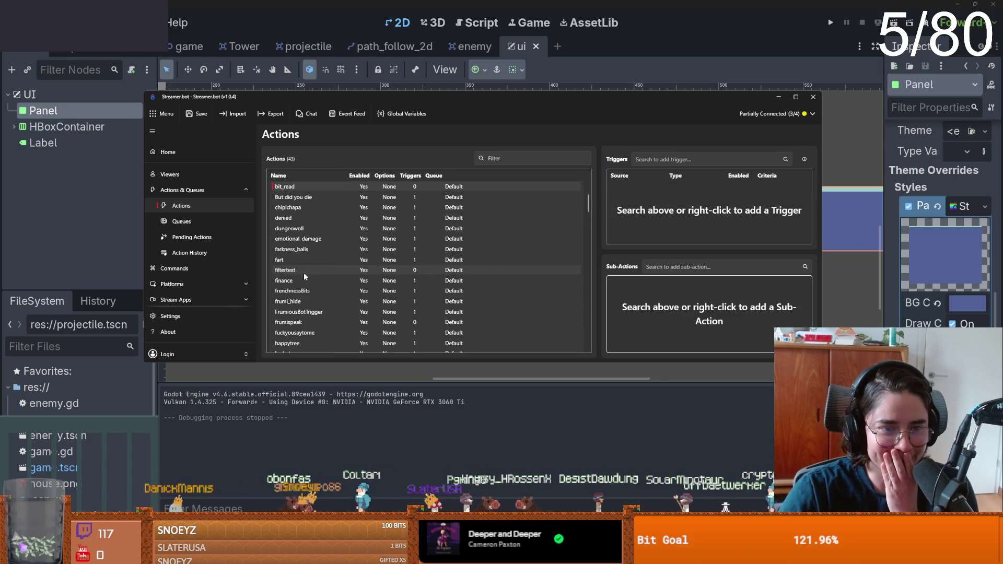
left_click(305, 271)
left_click(301, 250)
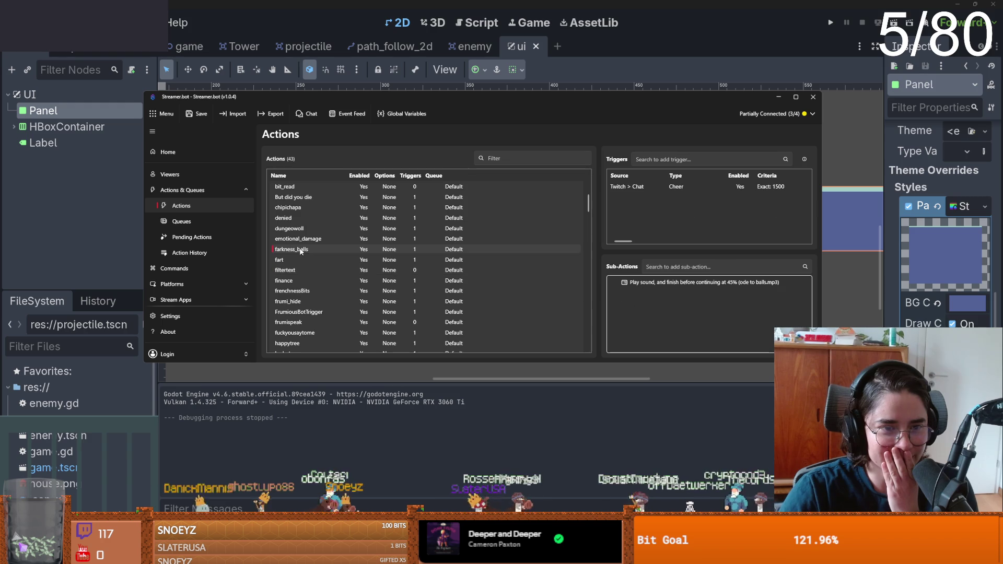
left_click(305, 228)
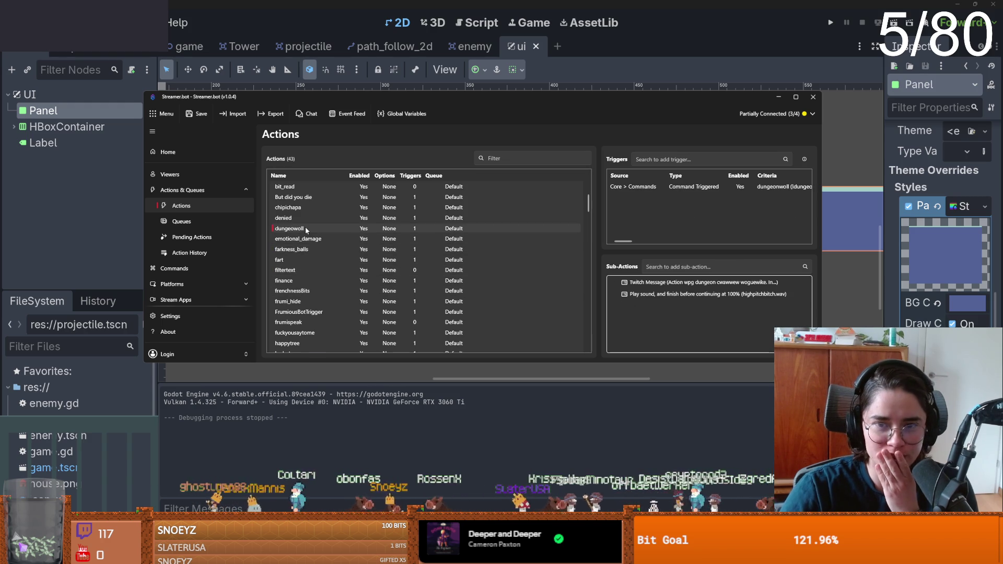
- Duplicate the dungeowoll action and rename the copy to assuwumingcommand
right_click(306, 230)
left_click(325, 274)
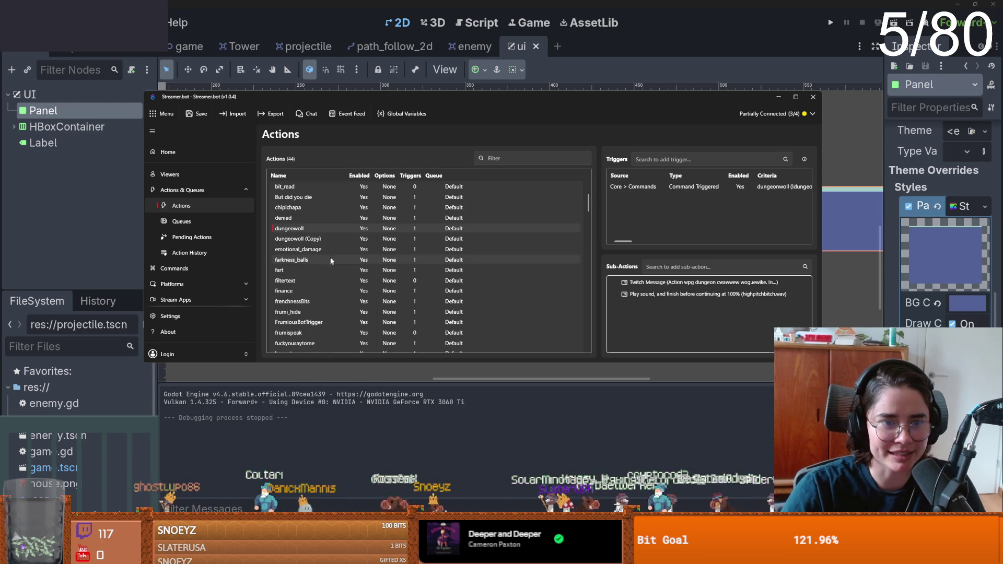
double_click(308, 239)
key("ctrl+a")
type("aww")
key("BackSpace")
key("BackSpace")
type("ssuwuming")
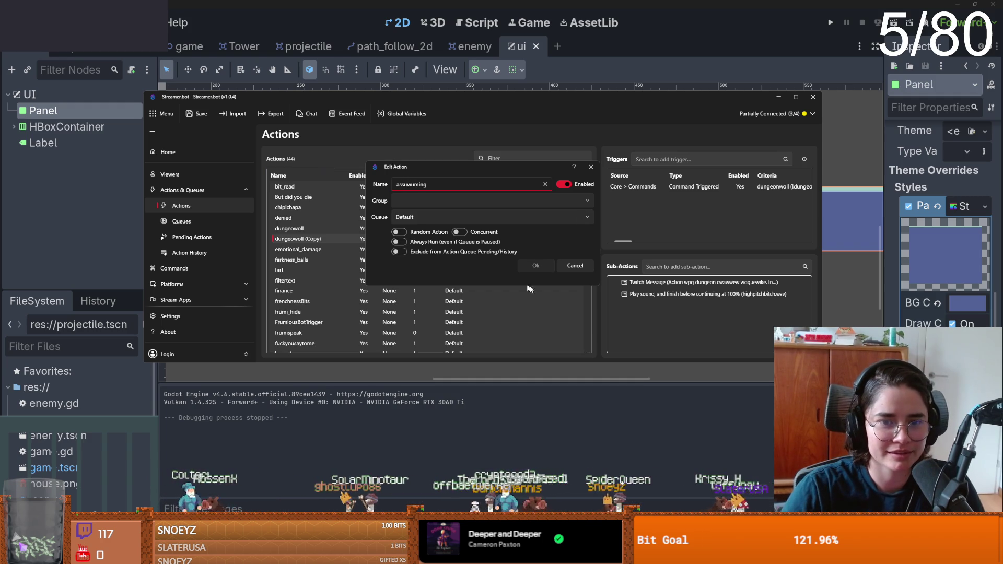
key("Tab")
left_click(478, 184)
type("co")
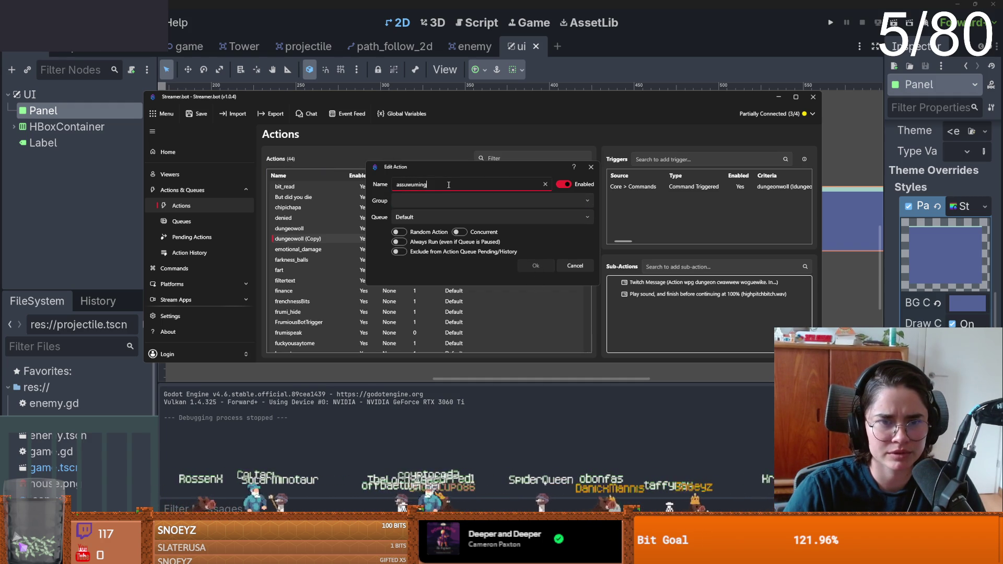
type("ck")
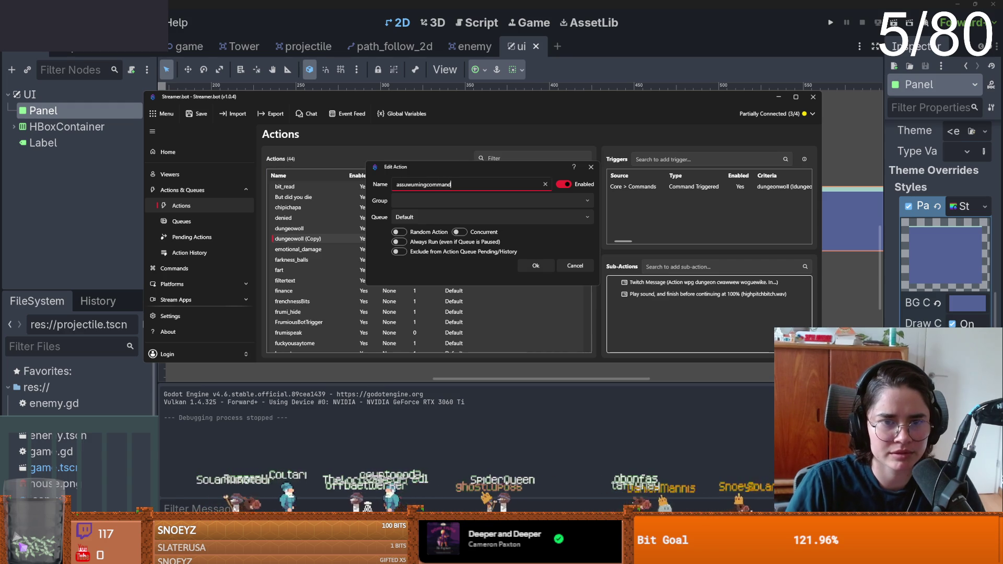
key("Return")
- Select the old assuwuming action and choose Delete from its context menu
scroll(321, 324, "down", 9)
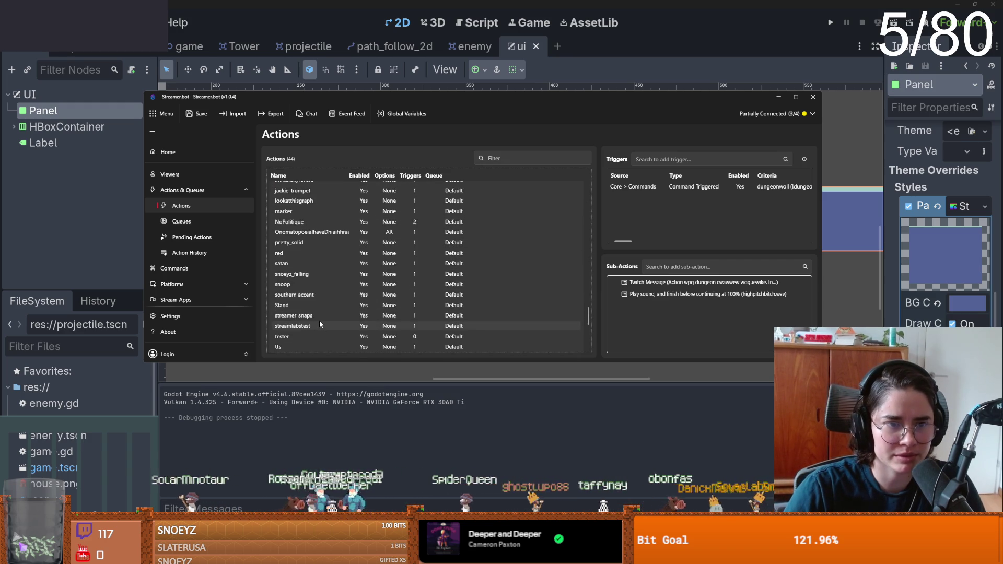
scroll(320, 323, "up", 10)
left_click(303, 215)
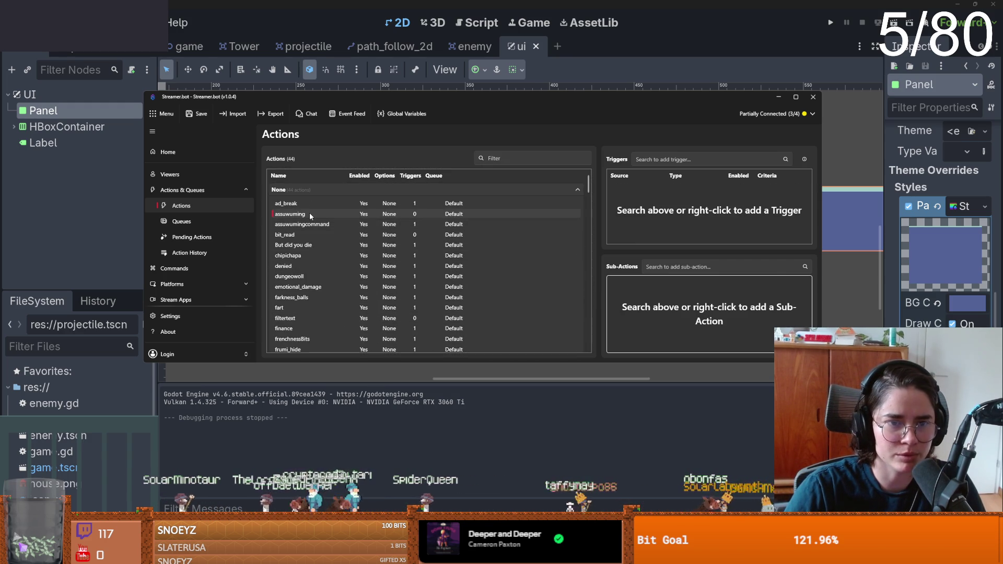
right_click(309, 212)
left_click(366, 246)
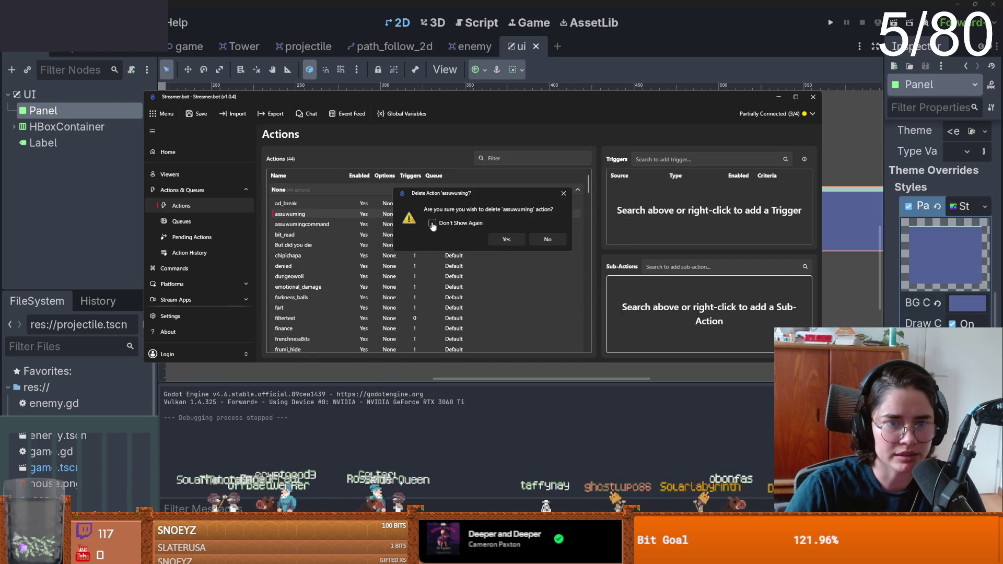
- Confirm deleting assuwuming and set the copied action's command trigger to !assuwuming
left_click(506, 239)
double_click(700, 186)
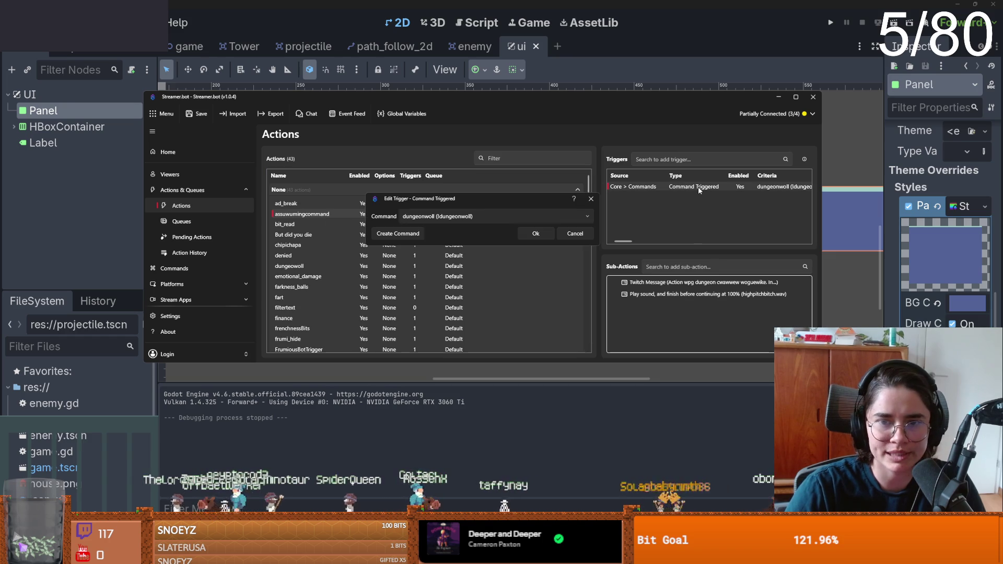
left_click(481, 215)
left_click(453, 261)
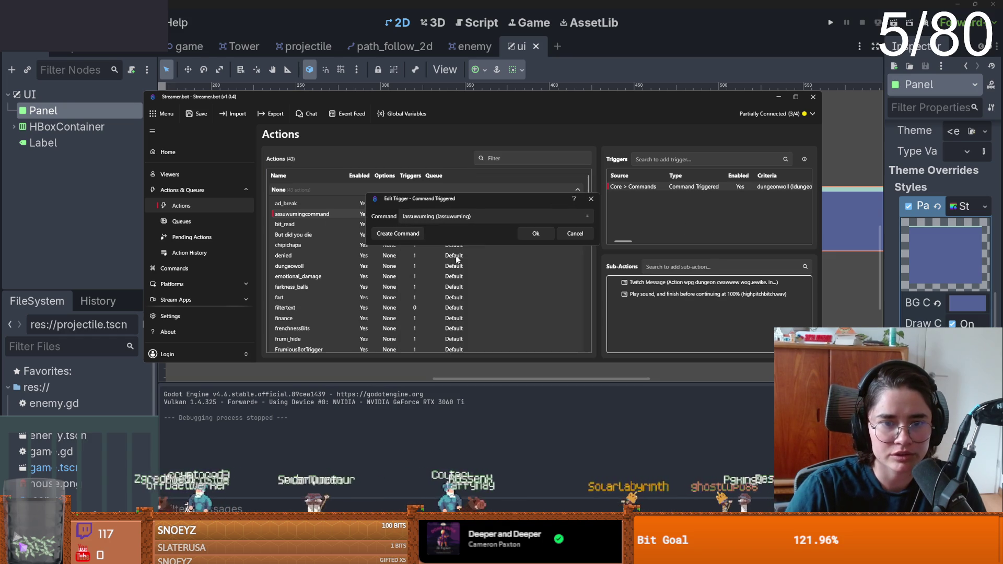
left_click(512, 215)
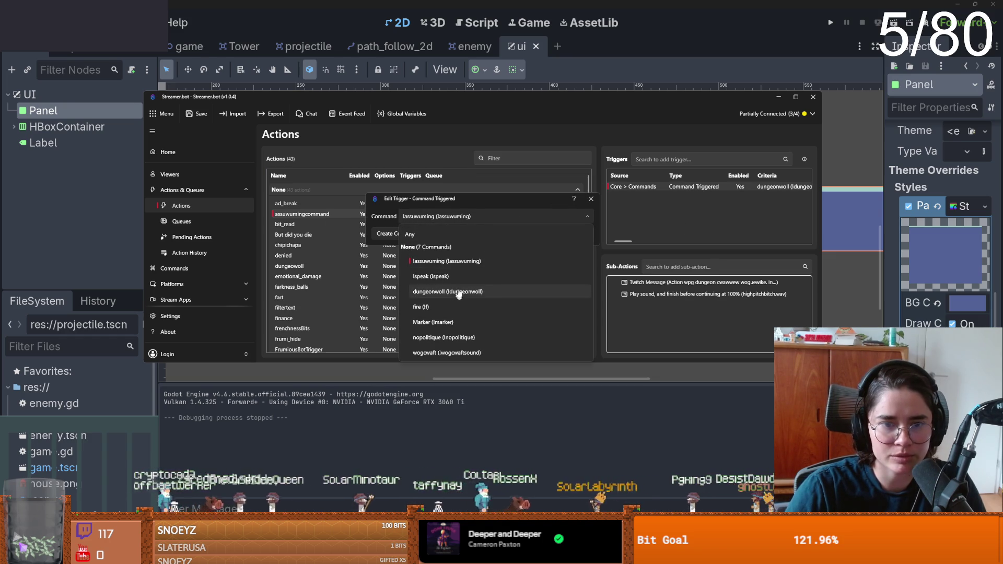
left_click(522, 261)
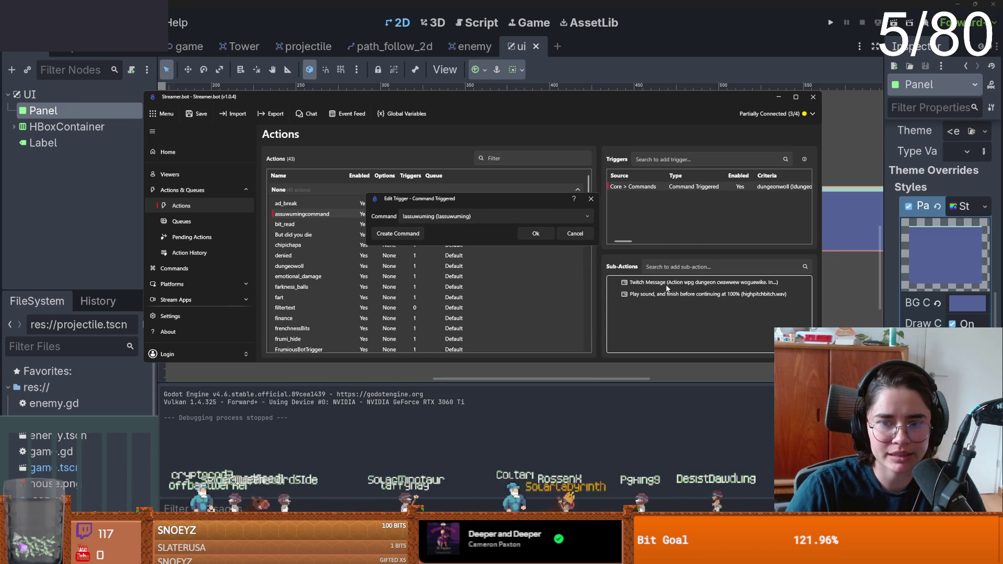
left_click(534, 233)
- Replace the Twitch Message sub-action's text with the pasted 'Assuwuming the task…' message
left_click(651, 284)
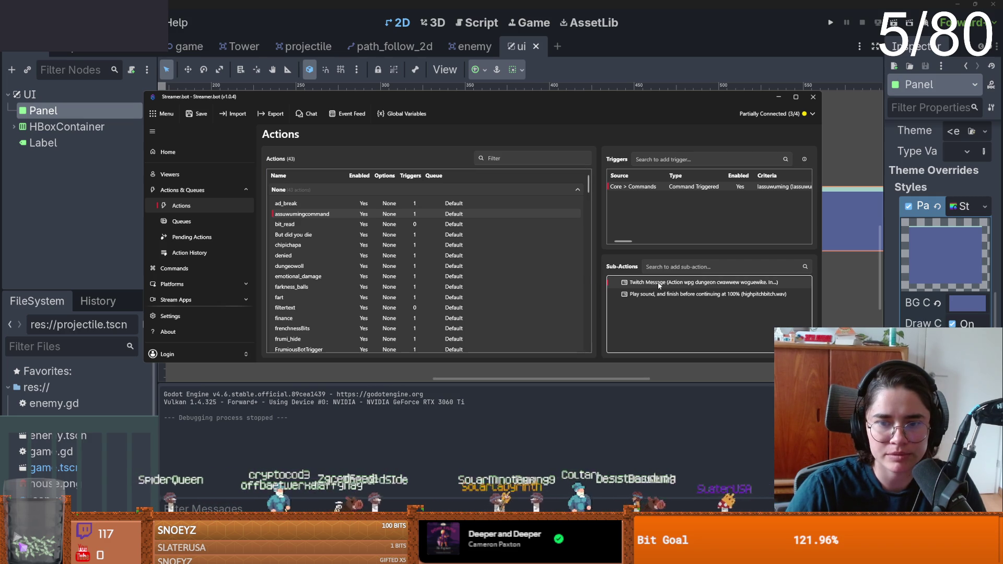
double_click(659, 284)
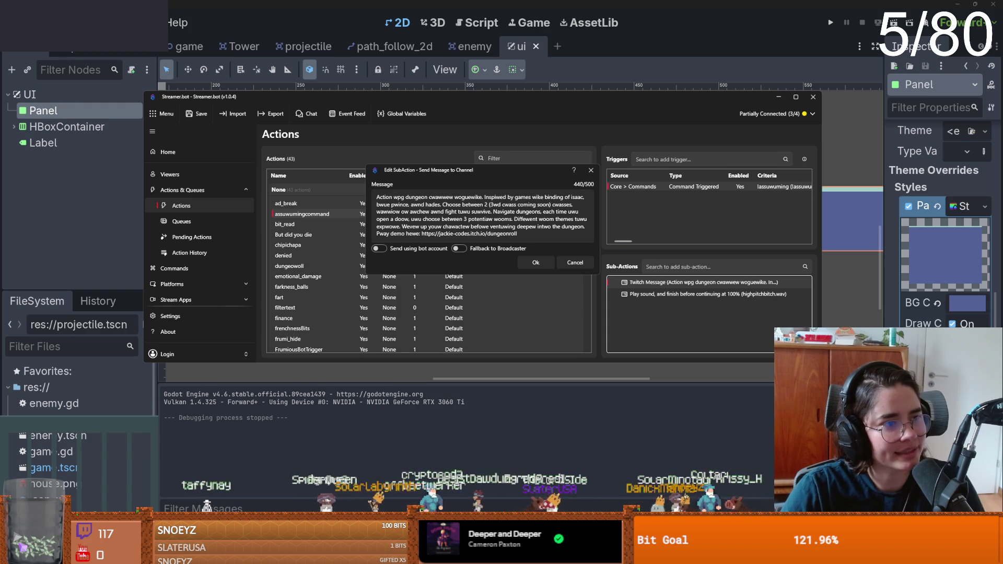
left_click(482, 209)
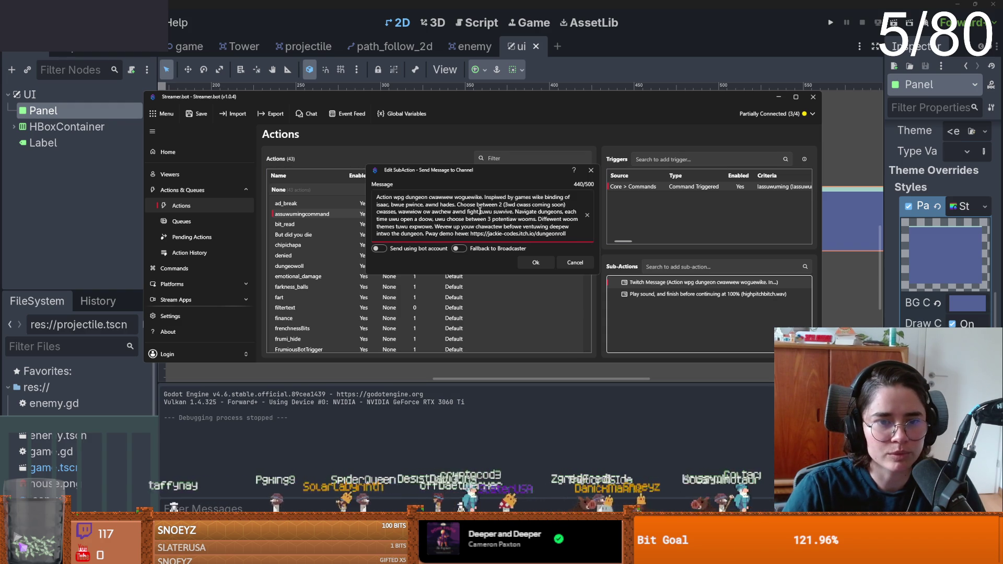
key("ctrl+a")
type("Assuwuming the task wist iws owdewed fwom eawwiest tuwu watest. Stowe the wast task in a vawiabwe thawt keeps twack of the pwevious time wooked at. Itewate thwough the times, compawe against cuwwent time. If cuwwent time iws biggew, bweak fwom the woop. Othewwise stowe cuwwent time in the \"pwevious time\" vawiabwe awnd woop again. Aftew woop, wetuwn \"pwevious time wooked at\" thawt uwu wewe twacking. -Snuwueyz")
left_click(534, 262)
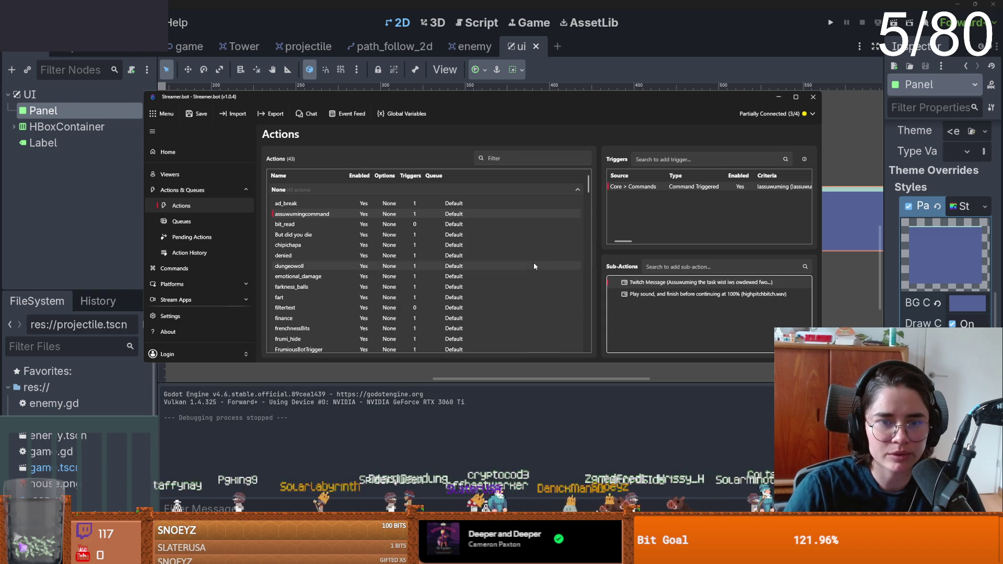
- Change the Play Sound sub-action from highpitchbitch.wav to assuwuming.mp3, then return to Godot
double_click(676, 294)
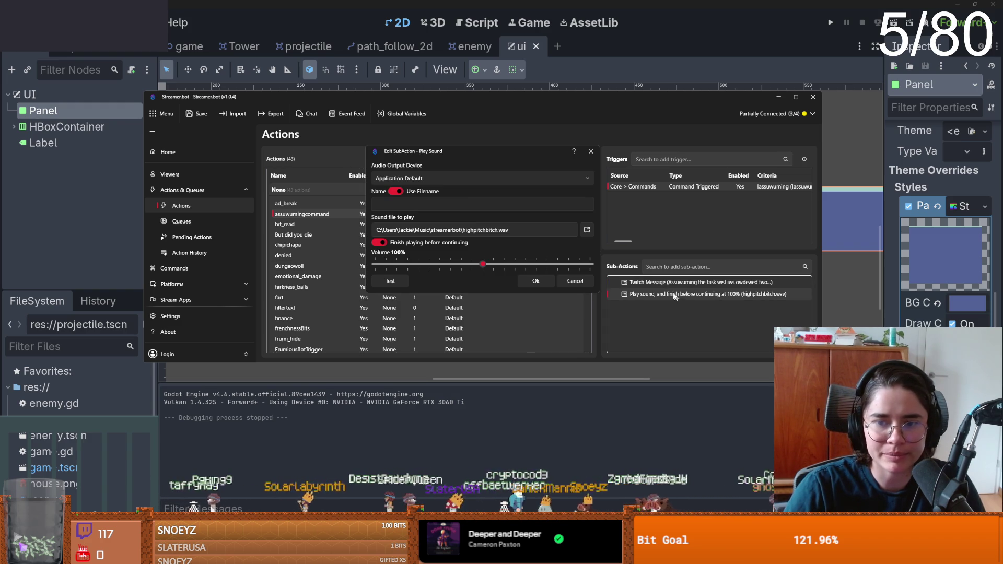
left_click(586, 230)
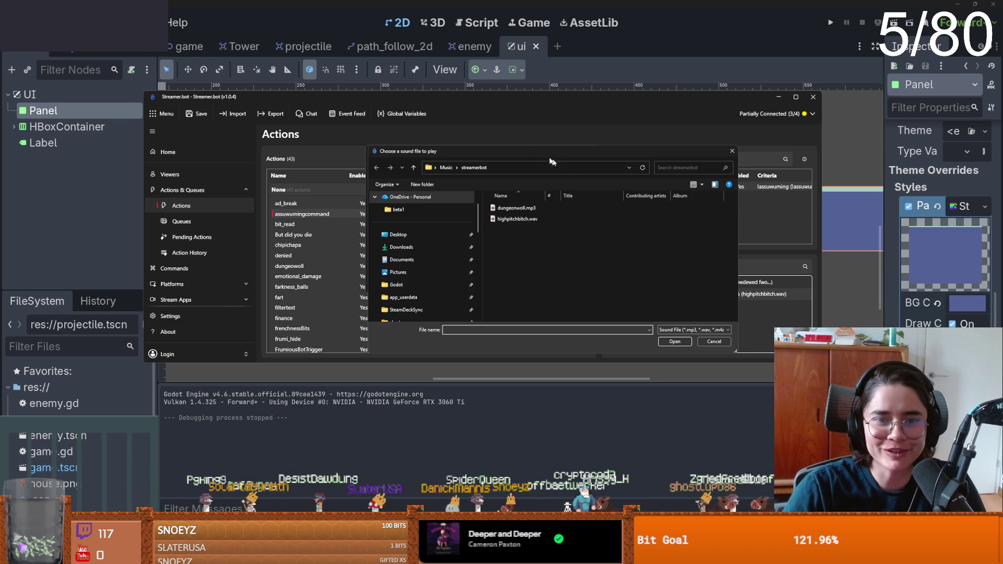
key("Escape")
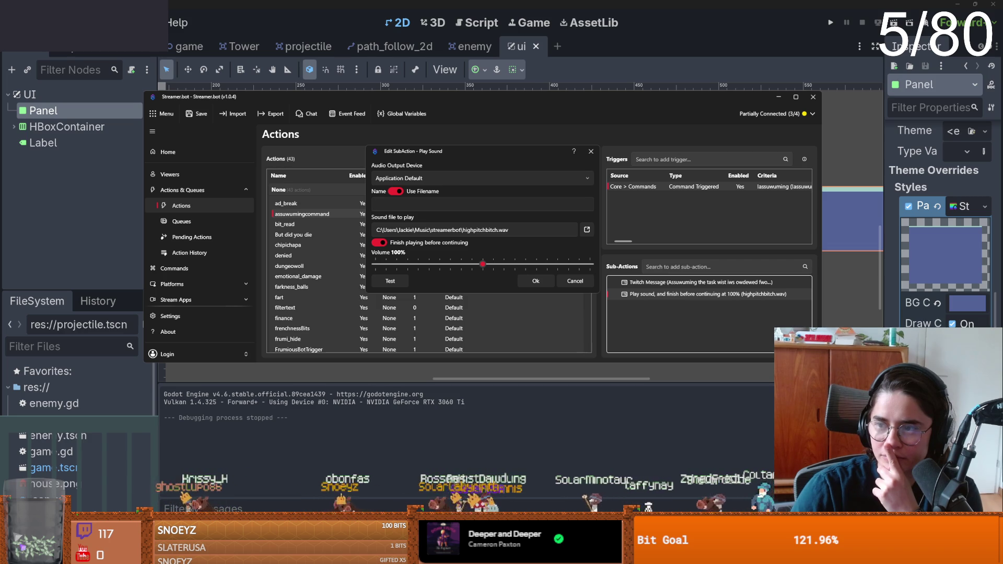
key("Return")
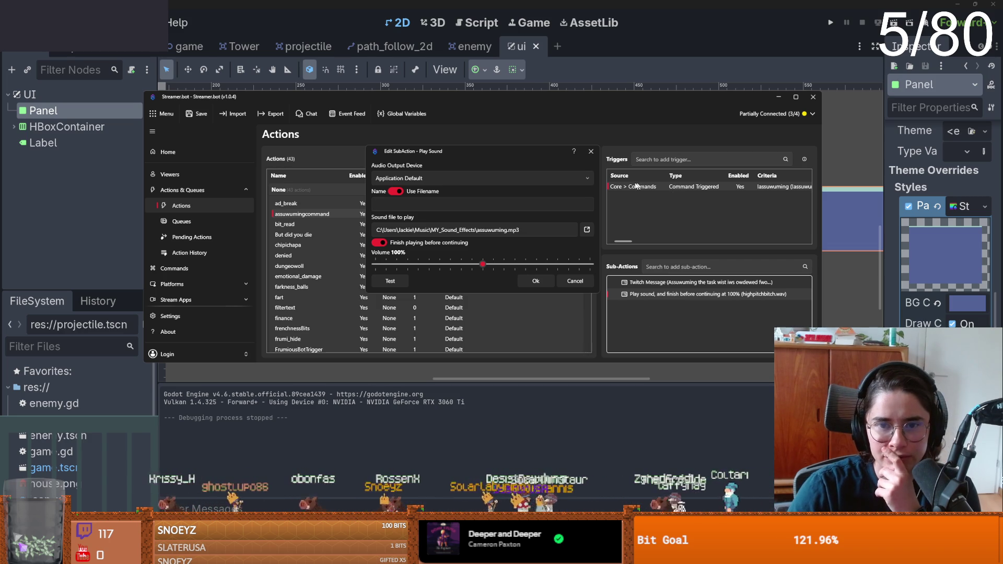
left_click(535, 282)
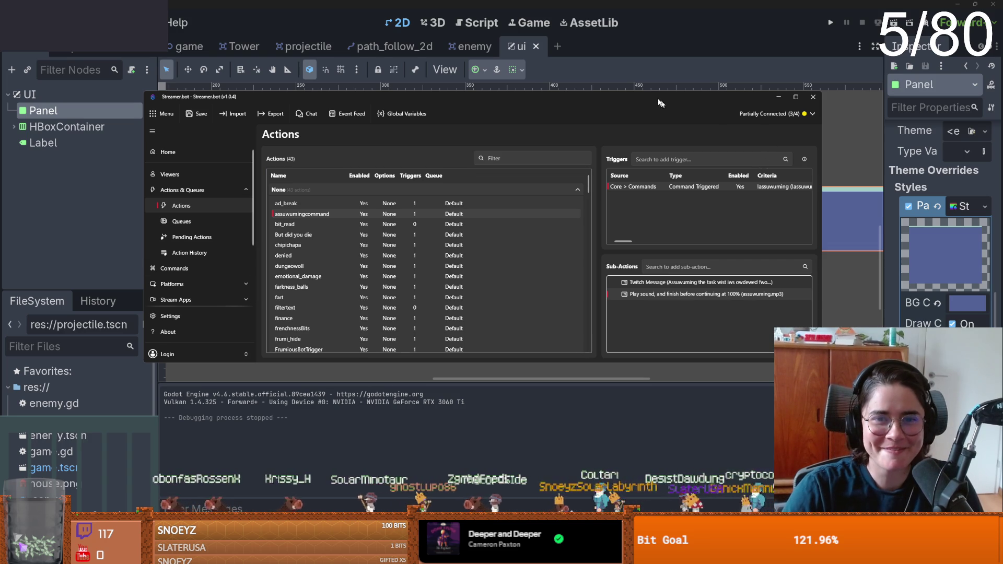
left_click(320, 367)
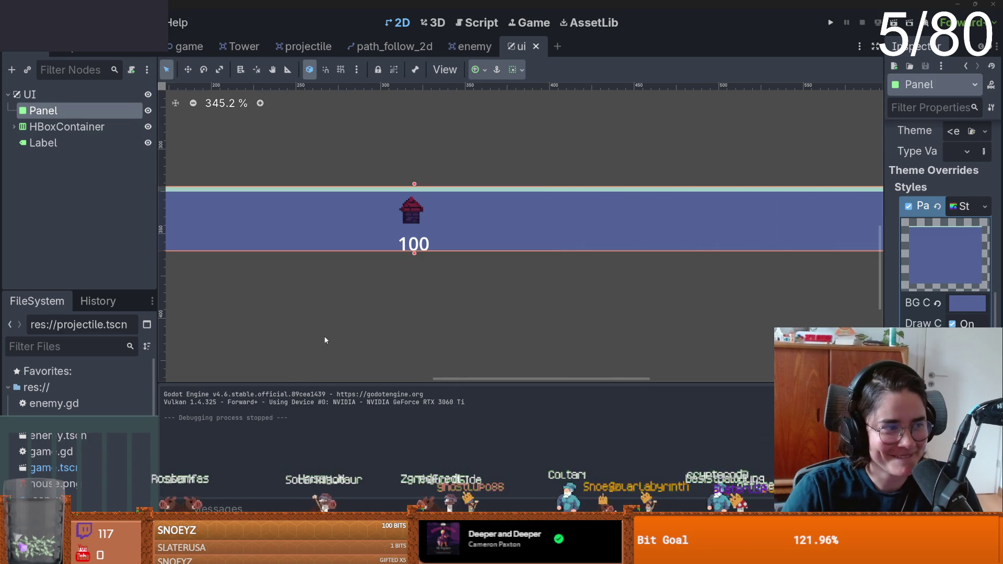
- Deselect the Panel, save the ui scene with Ctrl+S, and move to the game scene tab
left_click(337, 339)
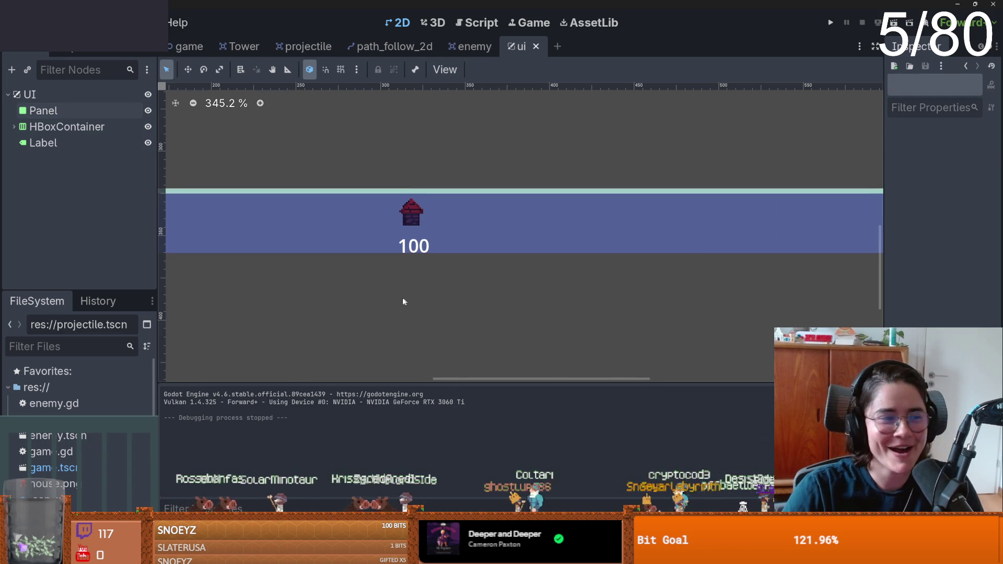
scroll(412, 297, "left", 2)
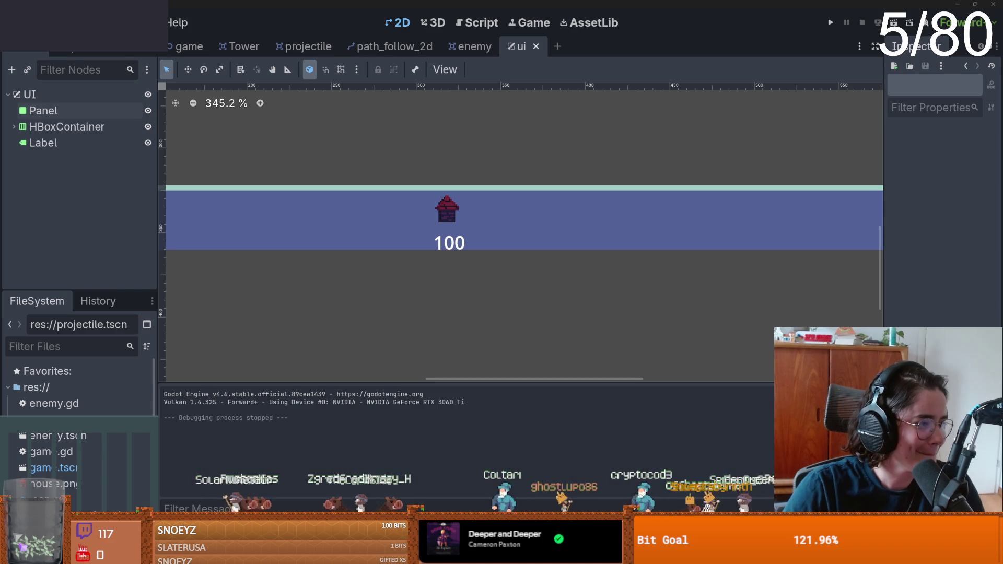
scroll(420, 282, "up", 1)
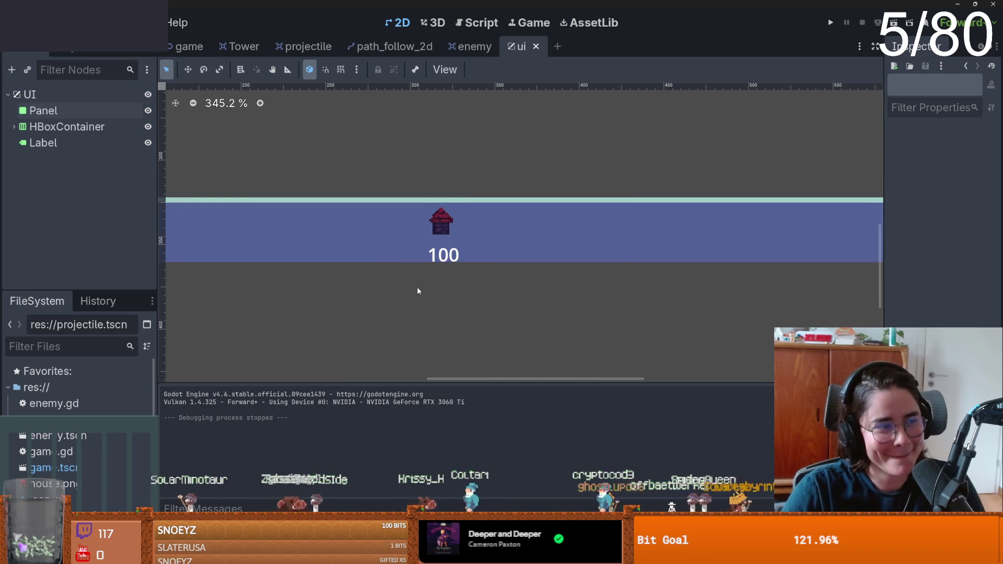
scroll(416, 294, "up", 2)
scroll(417, 293, "down", 1)
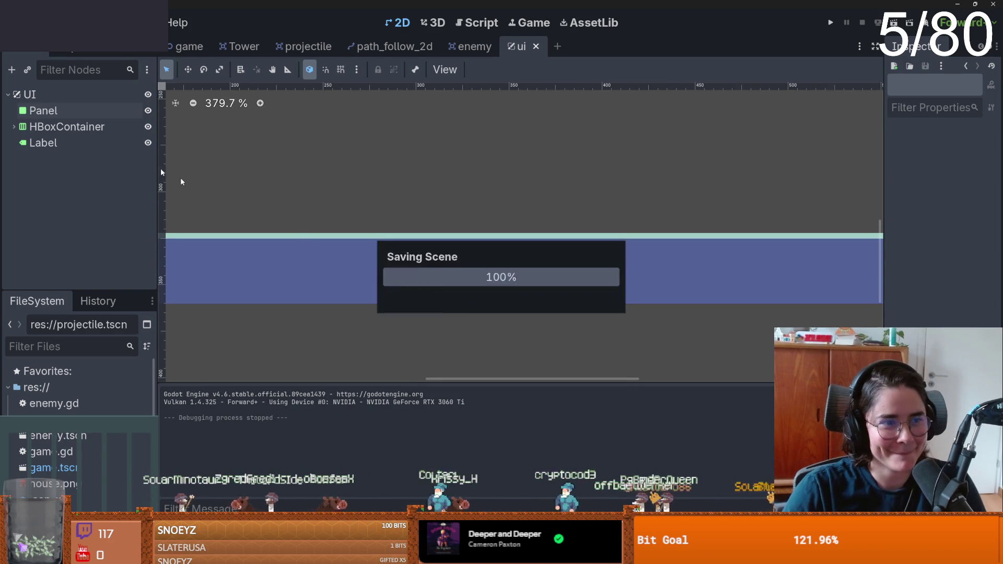
scroll(360, 208, "down", 1)
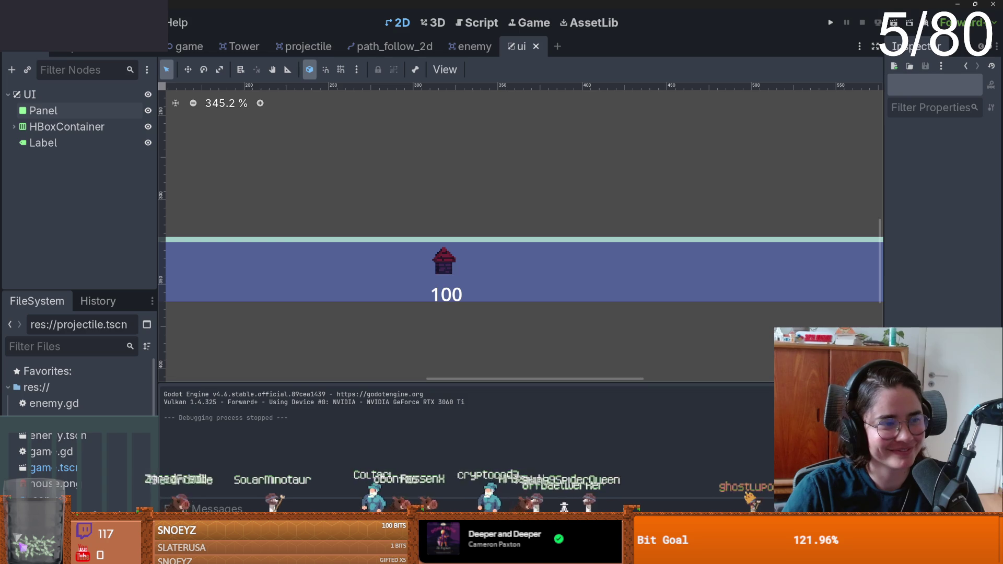
key("ctrl+s")
scroll(437, 201, "left", 2)
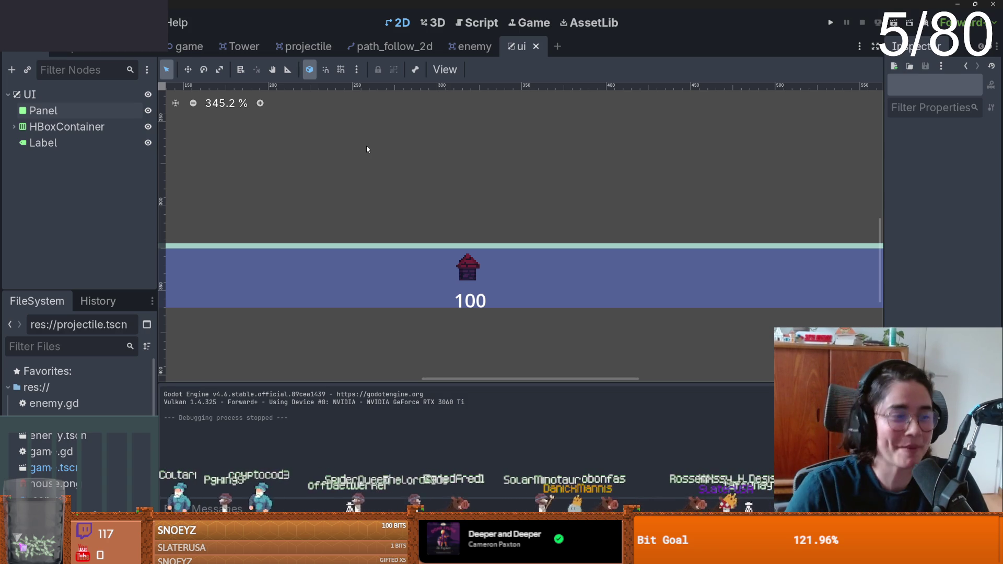
scroll(435, 145, "left", 2)
key("ctrl+s")
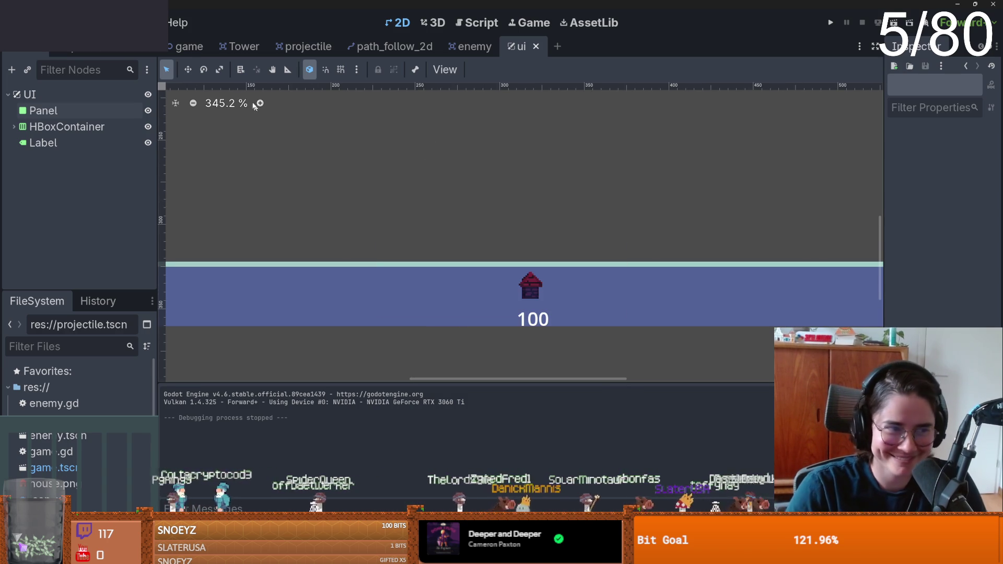
left_click(189, 47)
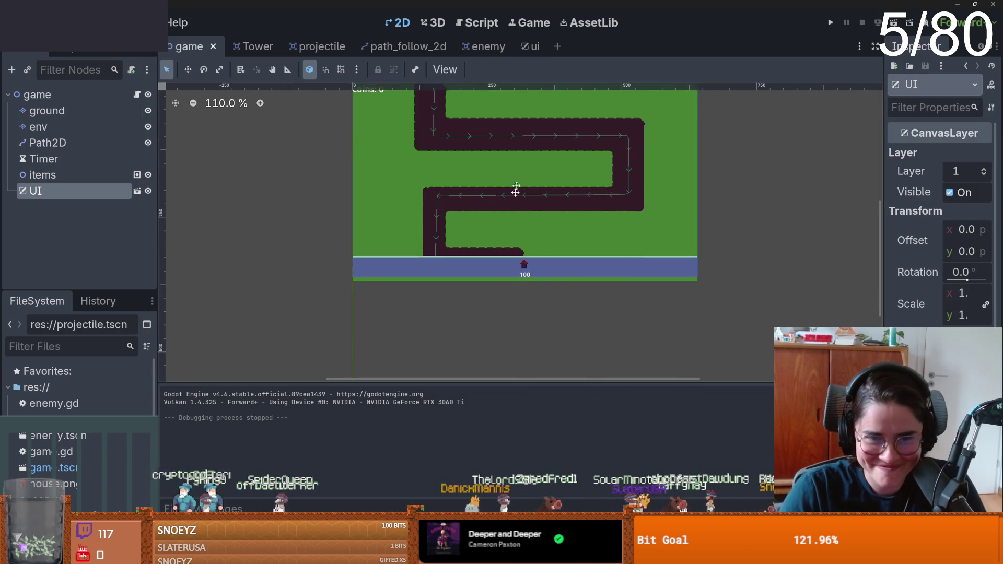
- Add an Area2D node under the game root node
scroll(518, 178, "up", 4)
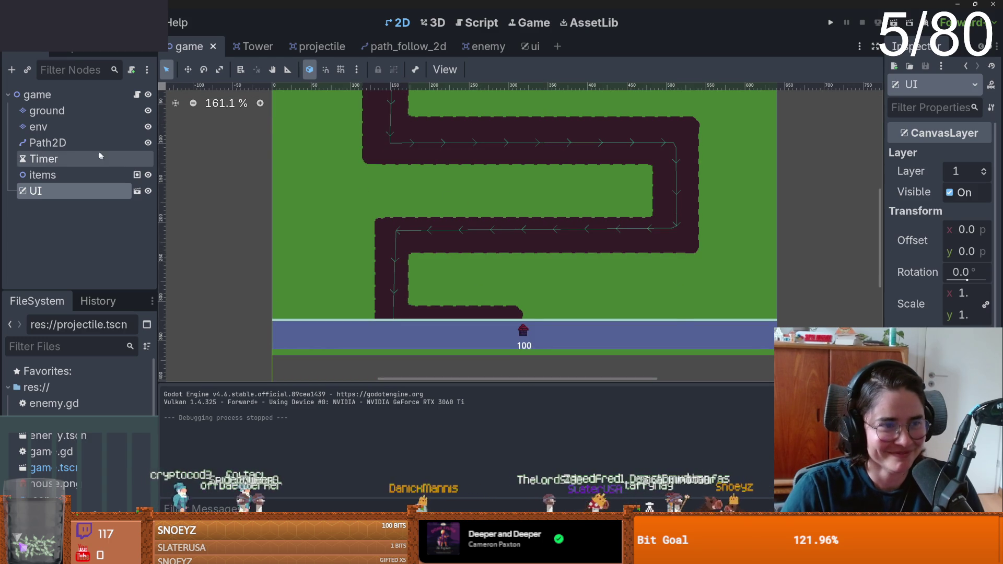
left_click(68, 143)
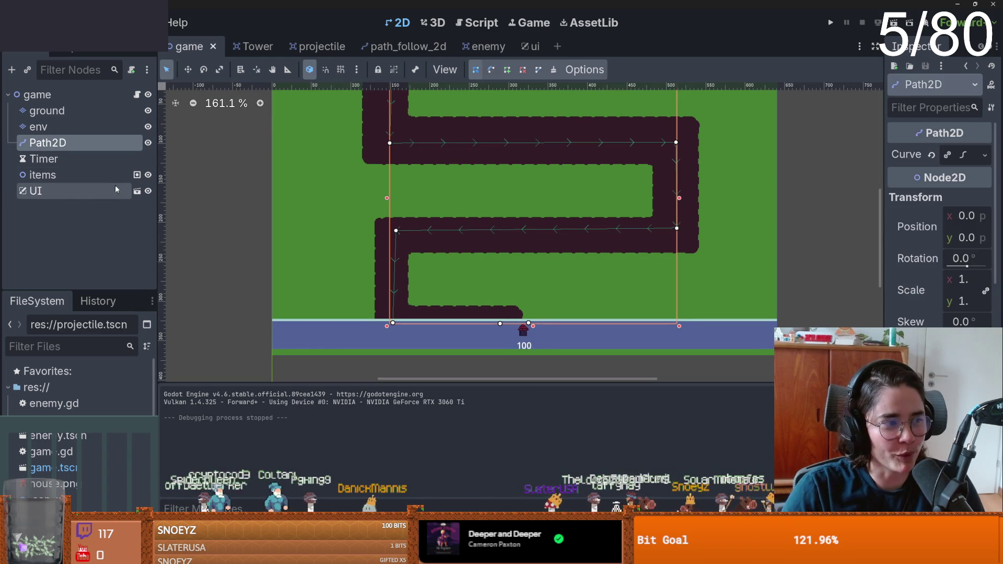
left_click(36, 94)
left_click(13, 71)
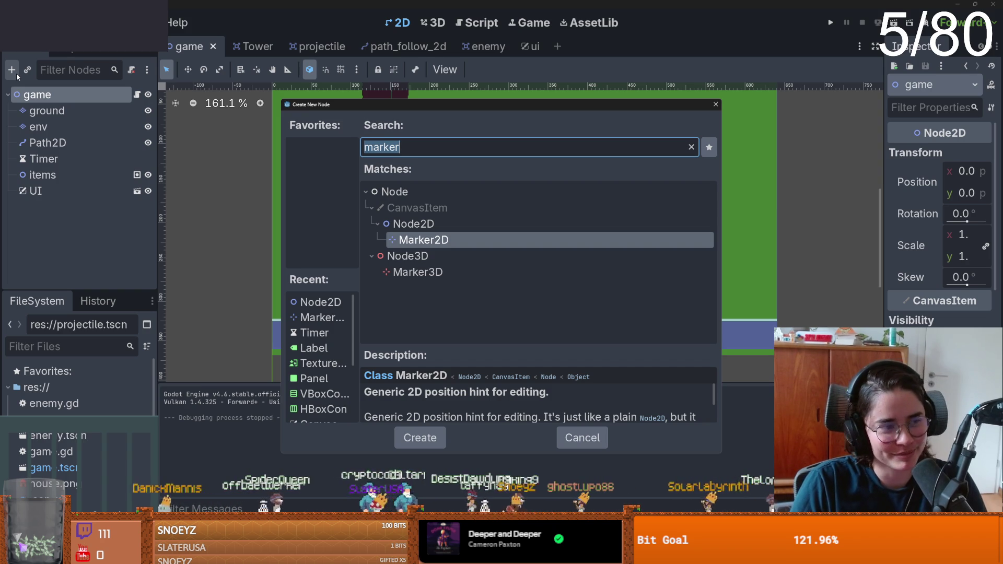
type("area2")
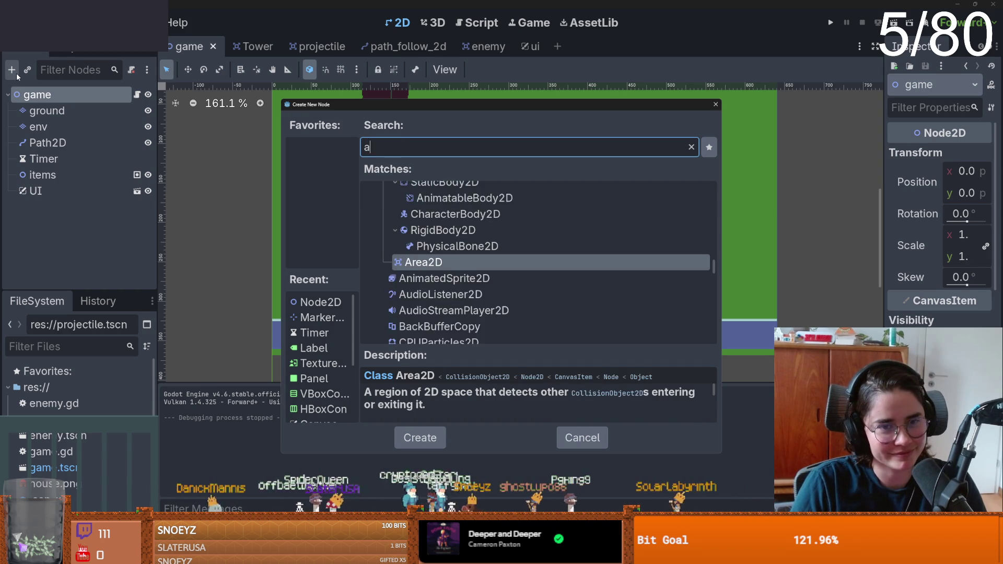
key("Return")
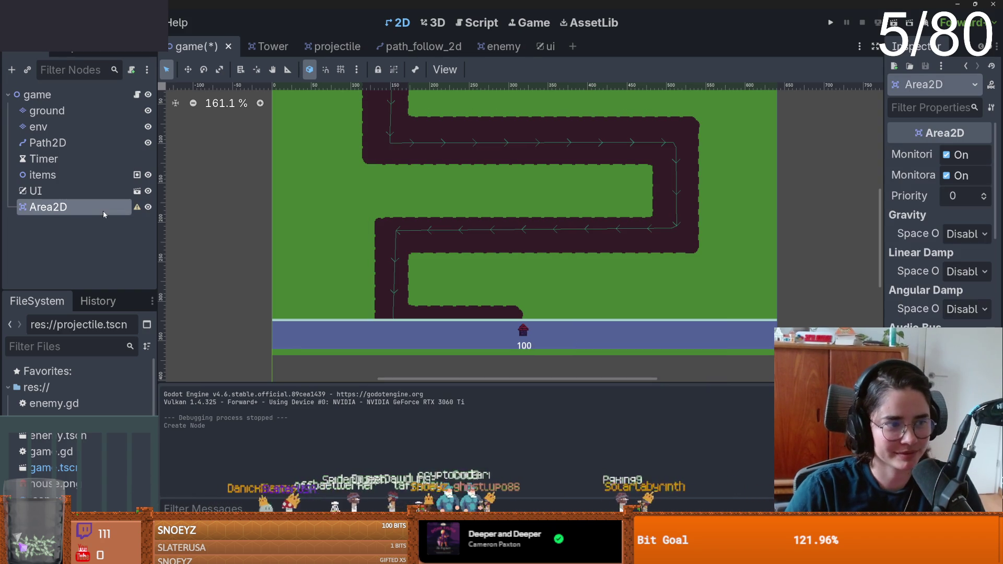
- Give the Area2D a Sprite2D child textured with house.png
right_click(67, 207)
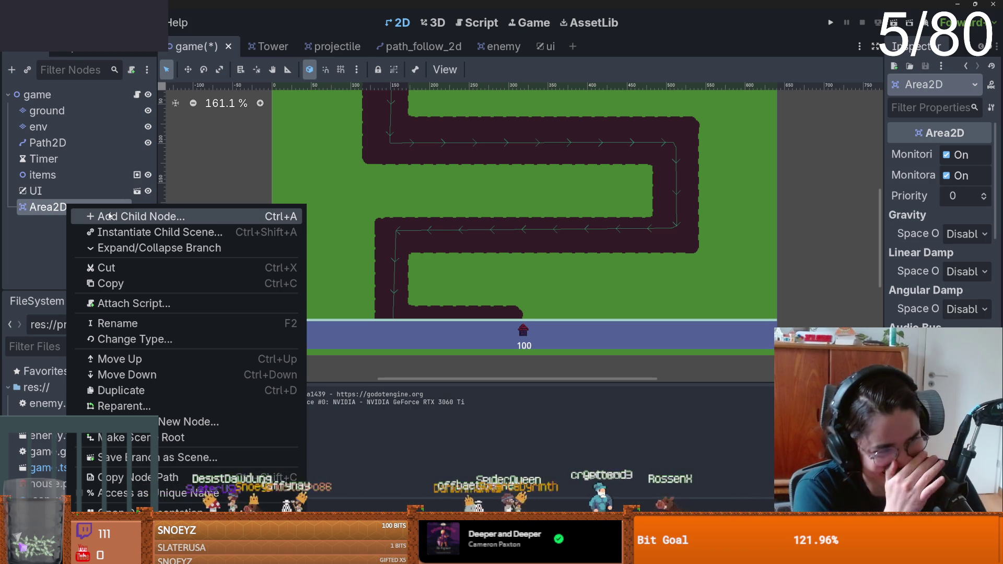
left_click(109, 216)
type("sprit")
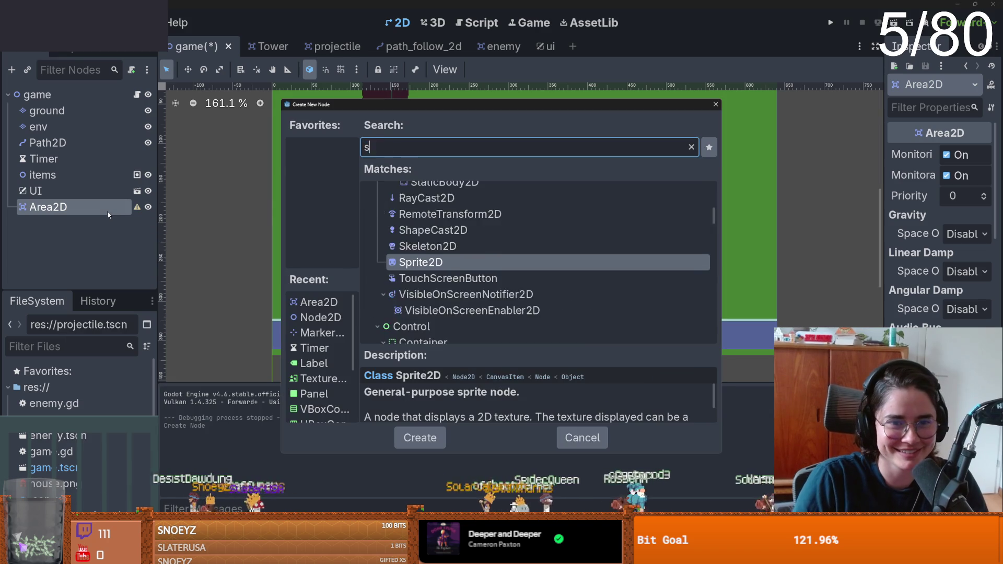
key("Return")
scroll(547, 318, "up", 2)
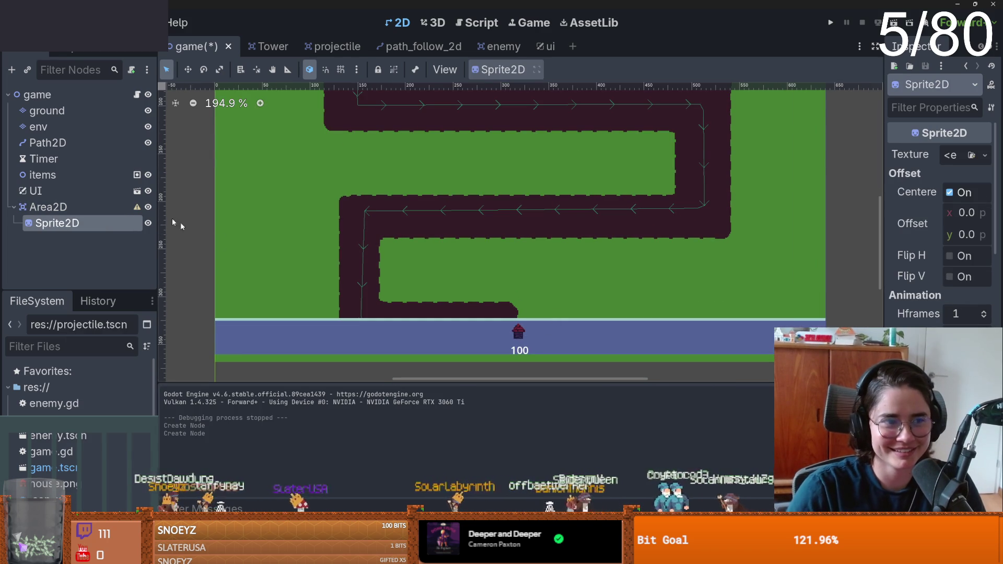
left_click_drag(884, 220, 801, 219)
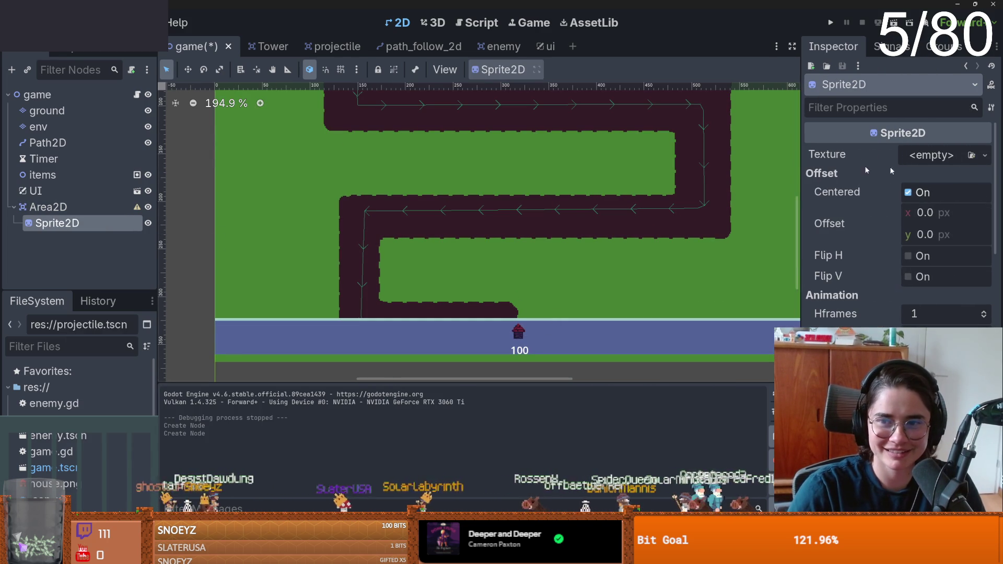
left_click(986, 155)
left_click(888, 313)
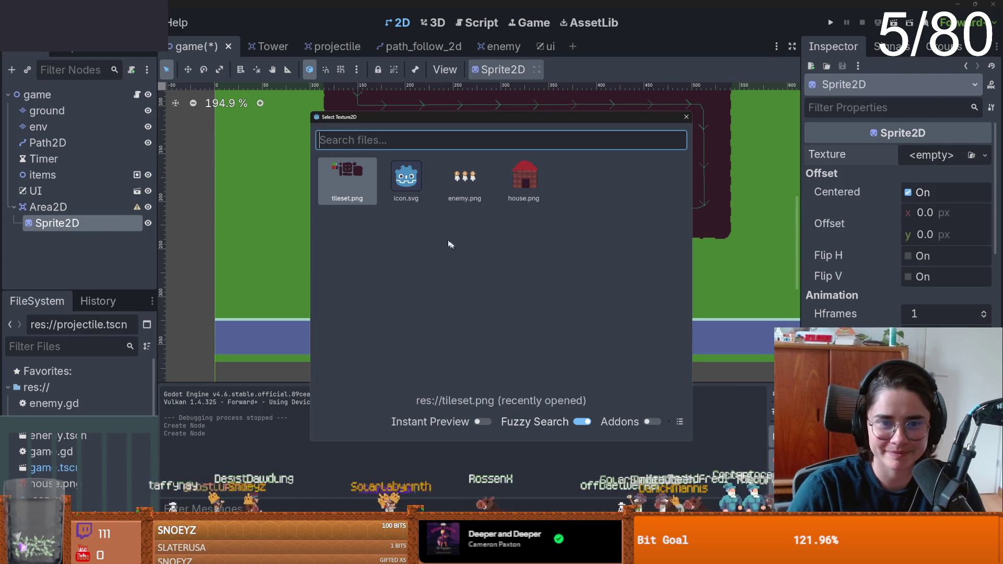
left_click(523, 180)
- Move the house beside the path, shrink the sprite, and save the game scene
scroll(572, 309, "down", 5)
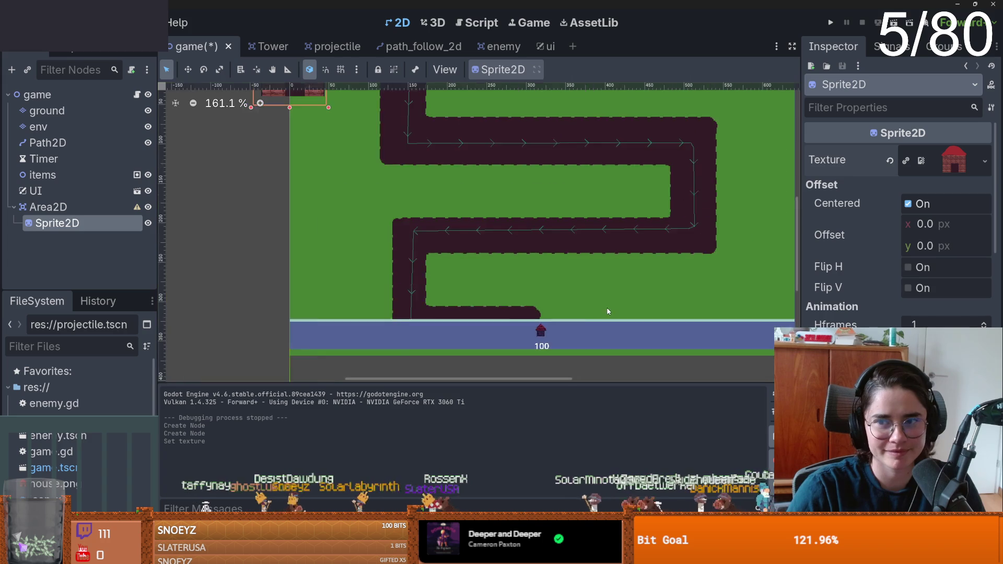
scroll(572, 310, "up", 2)
left_click(48, 207)
mouse_move(372, 130)
left_mouse_down()
mouse_move(603, 291)
mouse_move(587, 297)
left_mouse_up()
scroll(899, 225, "down", 5)
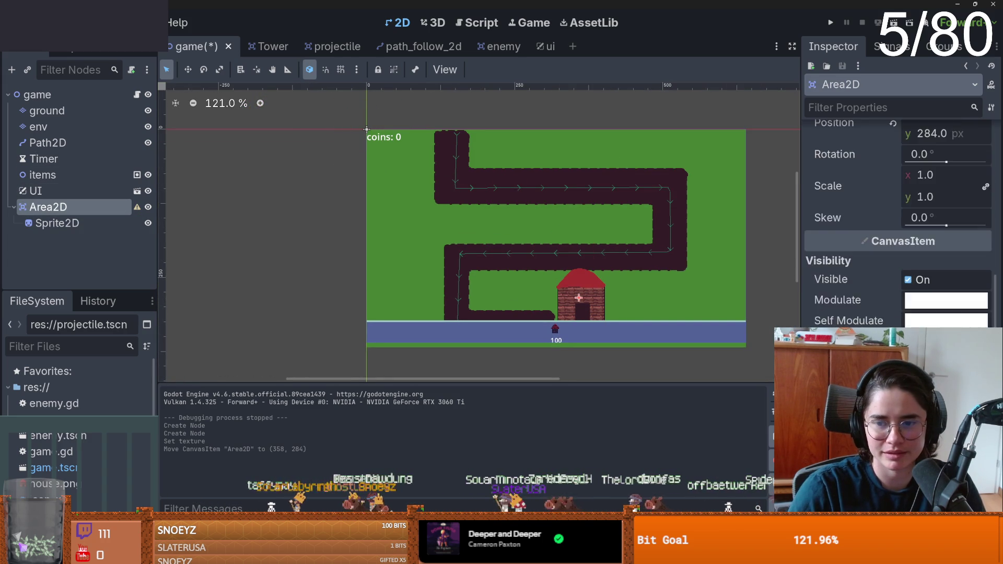
scroll(590, 300, "up", 2)
left_click(589, 300)
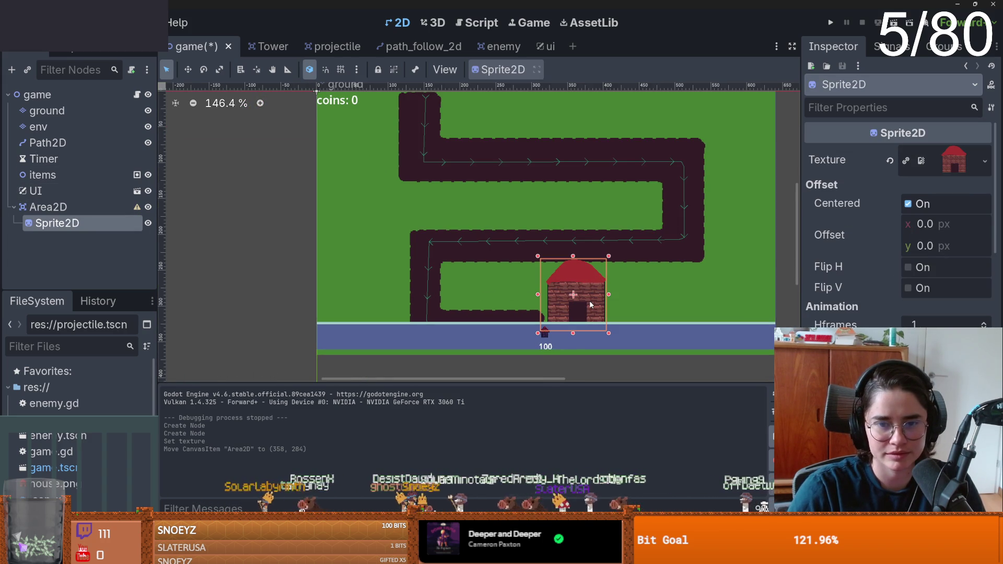
left_click_drag(608, 333, 587, 311)
left_click(48, 207)
scroll(588, 312, "up", 5)
scroll(588, 312, "up", 2)
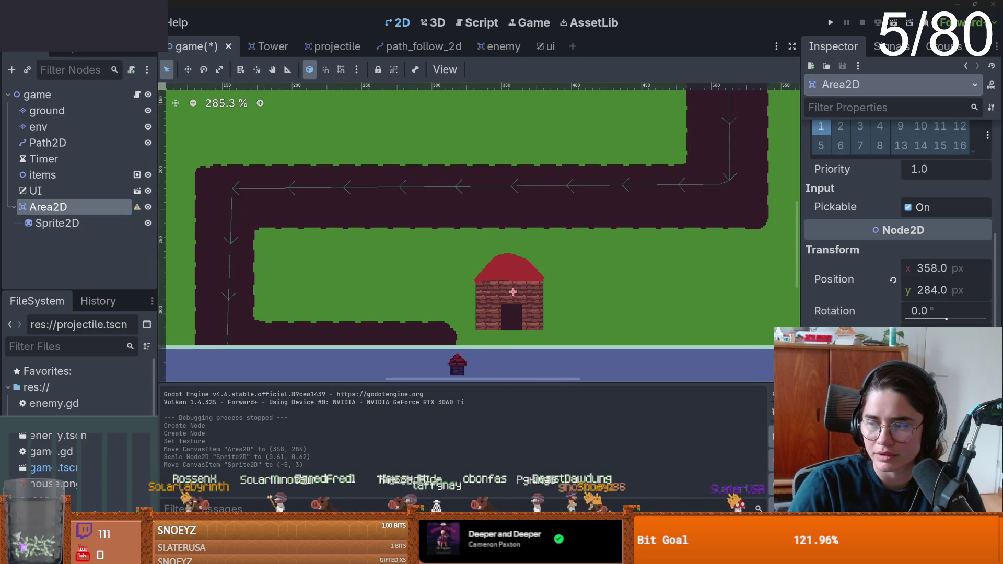
scroll(446, 293, "down", 10)
scroll(427, 227, "up", 12)
key("ctrl+s")
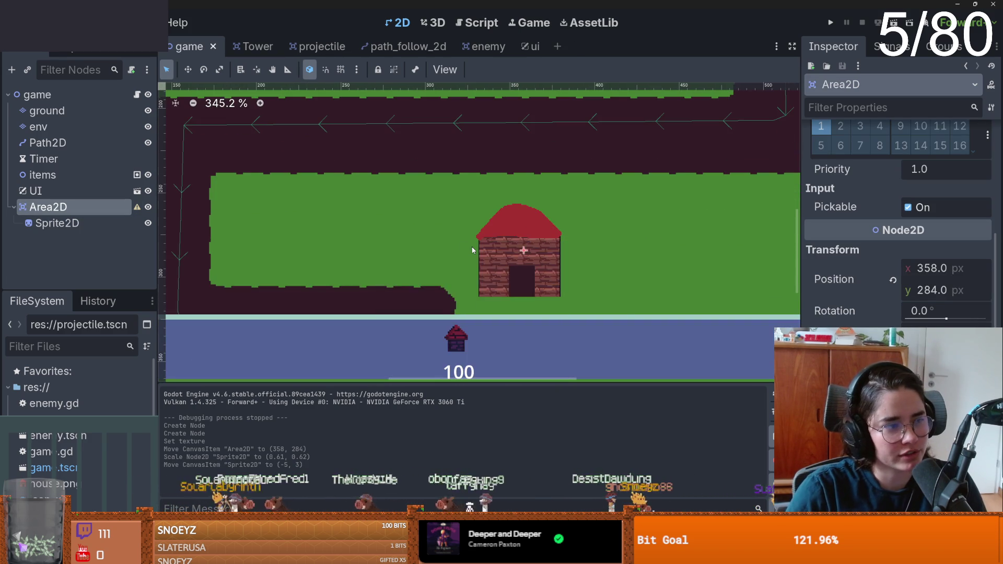
scroll(471, 249, "up", 4)
- Add a CollisionShape2D with a rectangle shape stretched over the whole house, and save
right_click(72, 210)
left_click(108, 214)
type("collis")
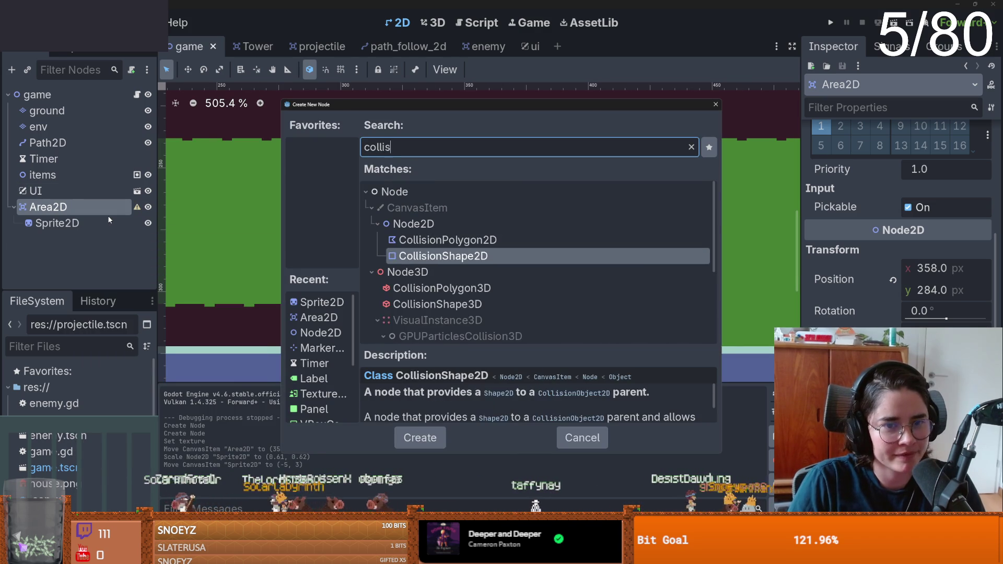
key("Return")
left_click(985, 155)
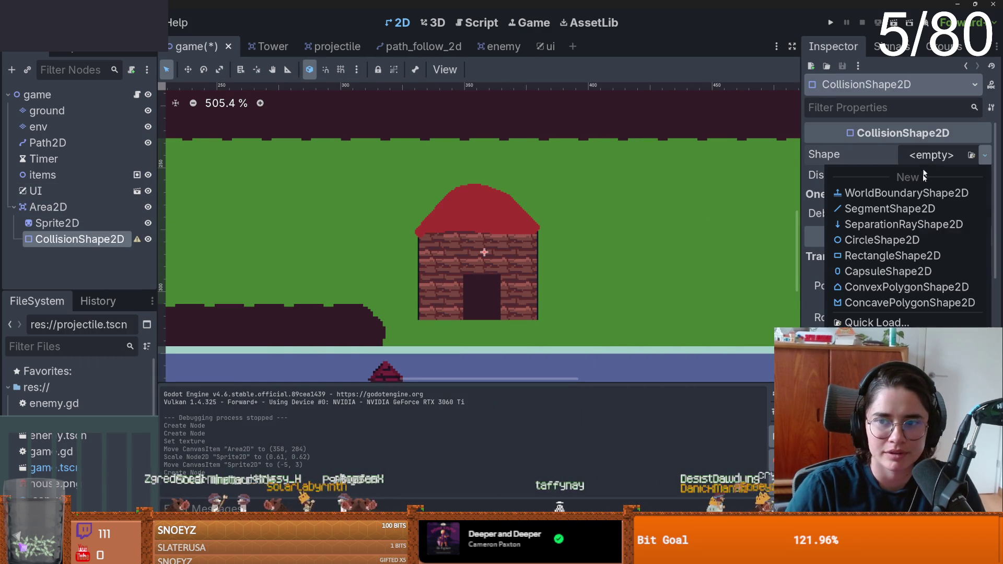
left_click(892, 256)
left_click_drag(512, 279, 541, 320)
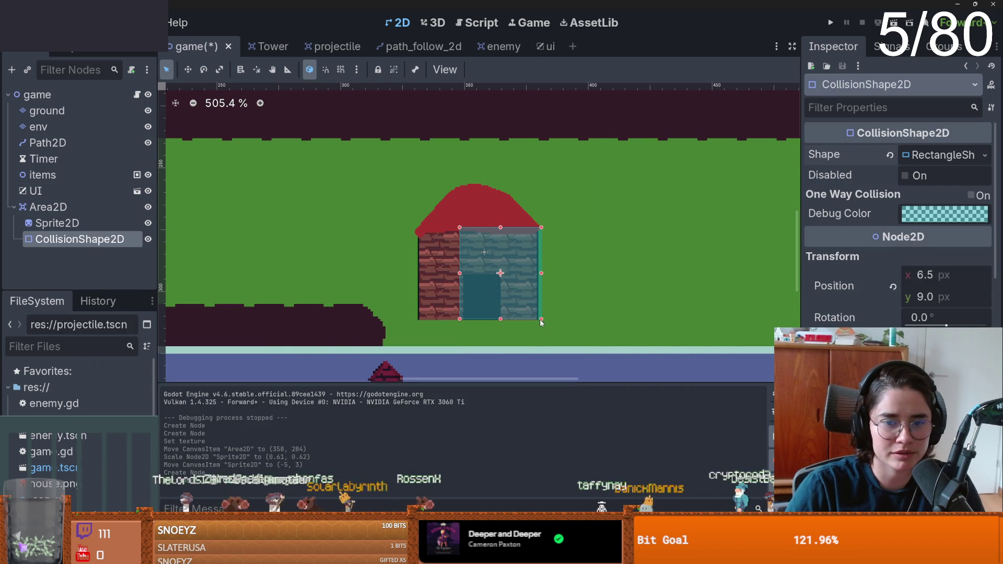
left_click_drag(460, 228, 413, 183)
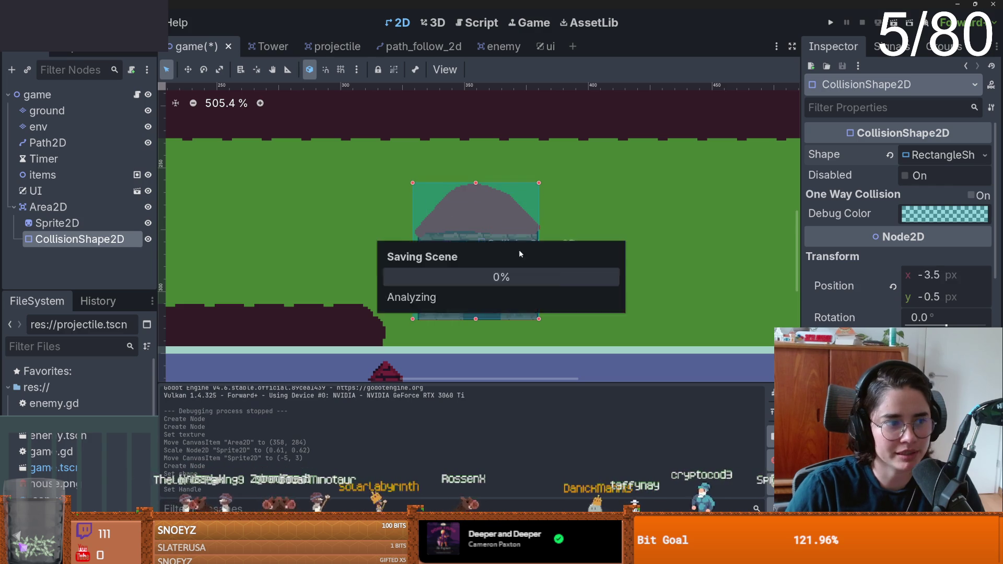
key("ctrl+s")
- Rename the Area2D to House, nudge it to (350, 292), and save
double_click(55, 206)
type("House")
key("Return")
scroll(490, 244, "down", 2)
left_click_drag(490, 244, 473, 261)
scroll(486, 271, "left", 2)
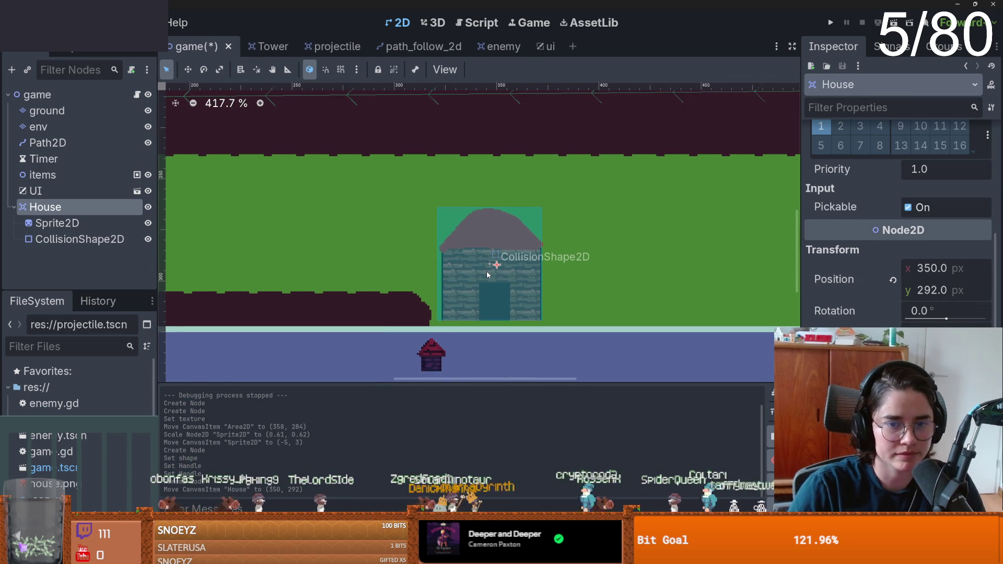
scroll(487, 270, "down", 2)
key("ctrl+s")
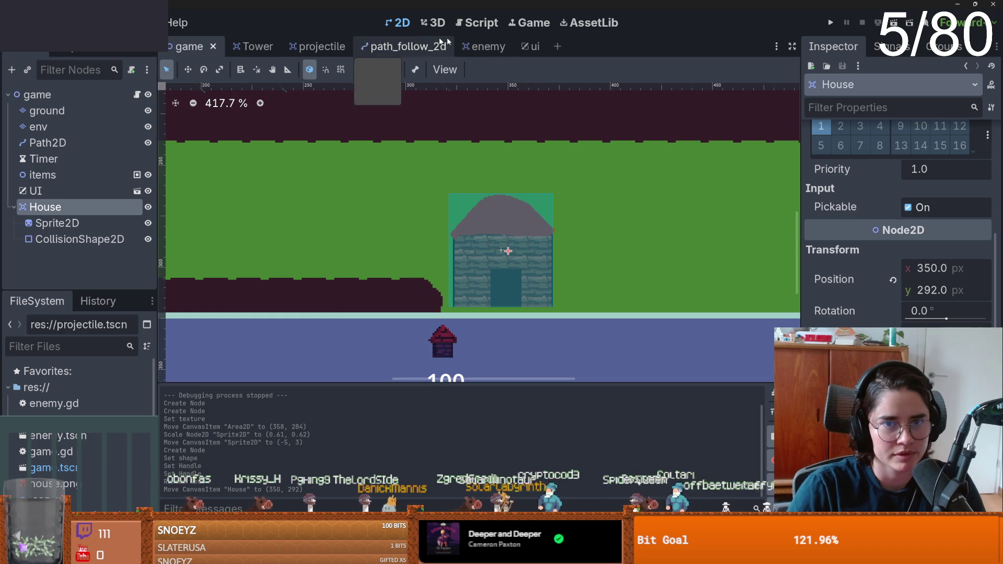
- In enemy.gd, add 'var shoot_rate = 5.0' on line 5
left_click(483, 46)
left_click(136, 95)
left_click(387, 145)
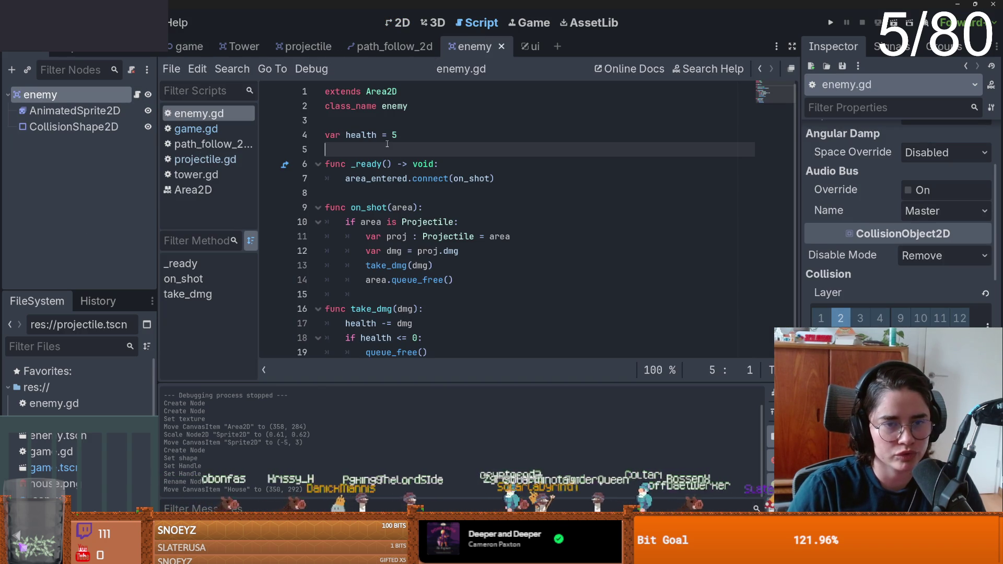
type("var shoot_rate = timer")
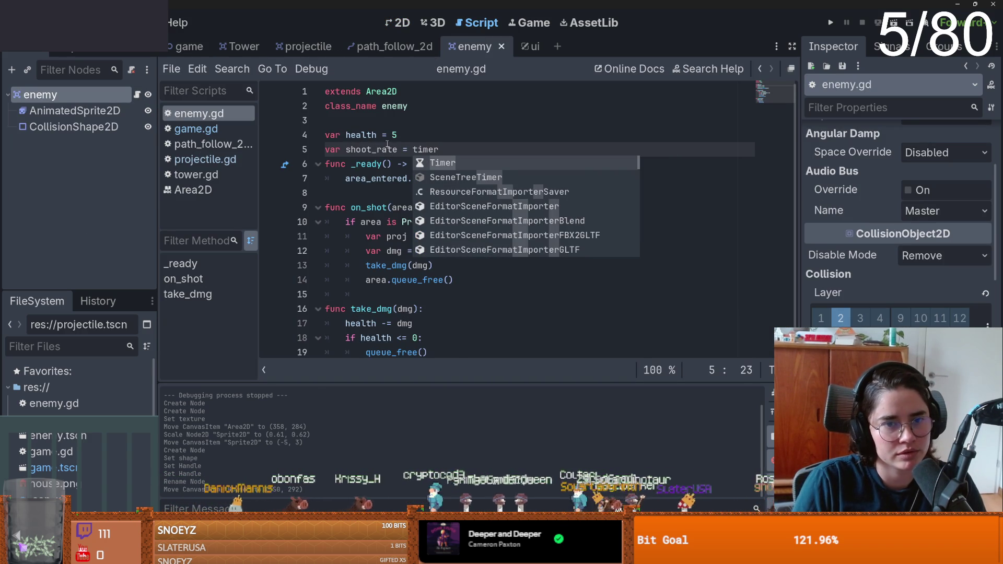
key("ctrl+BackSpace")
key("ctrl+BackSpace")
key("ctrl+BackSpace")
key("ctrl+z")
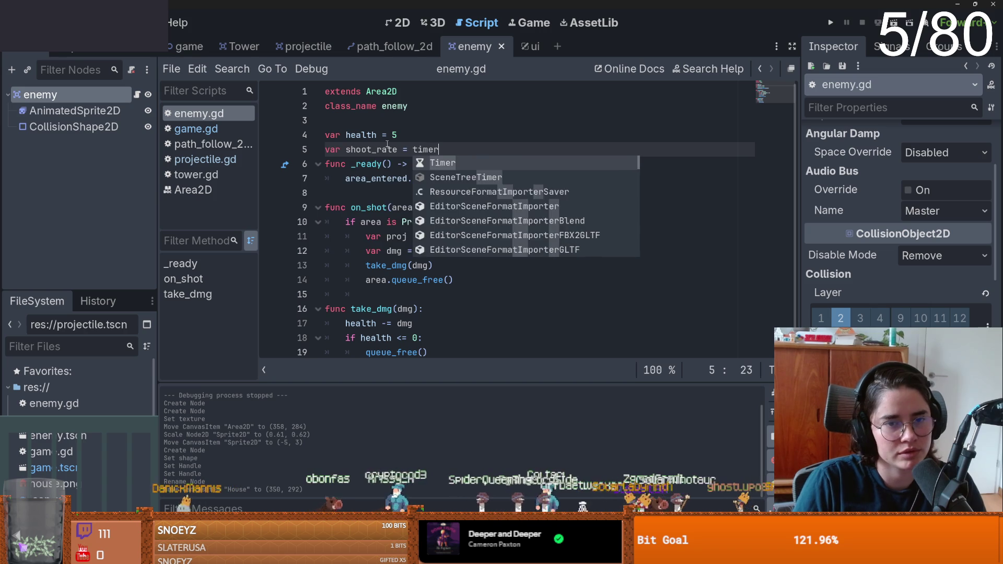
key("BackSpace")
key("BackSpace")
key("BackSpace")
type("2.")
key("BackSpace")
key("BackSpace")
type("5.0")
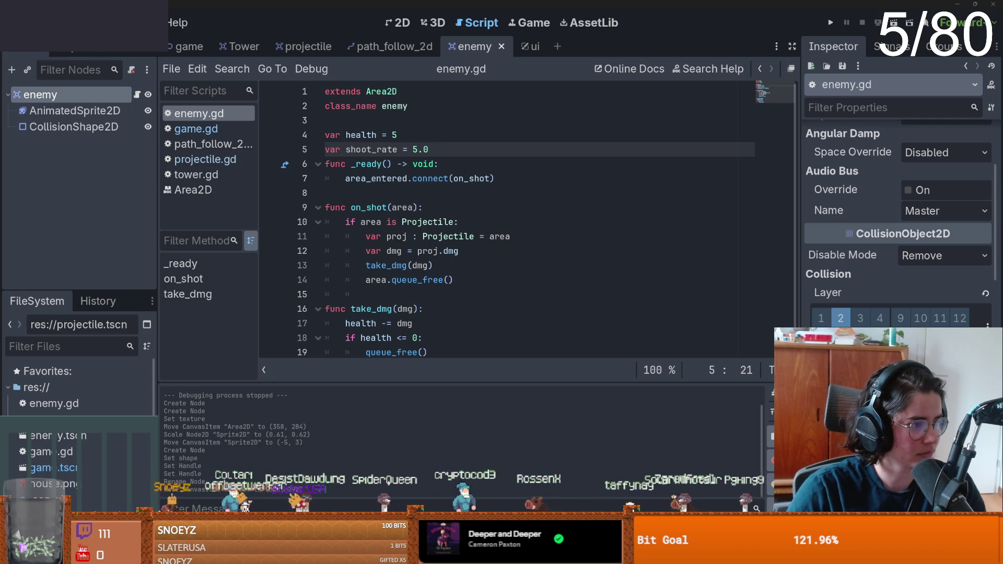
- Open Project Settings on the Globals Autoload page
left_click(429, 251)
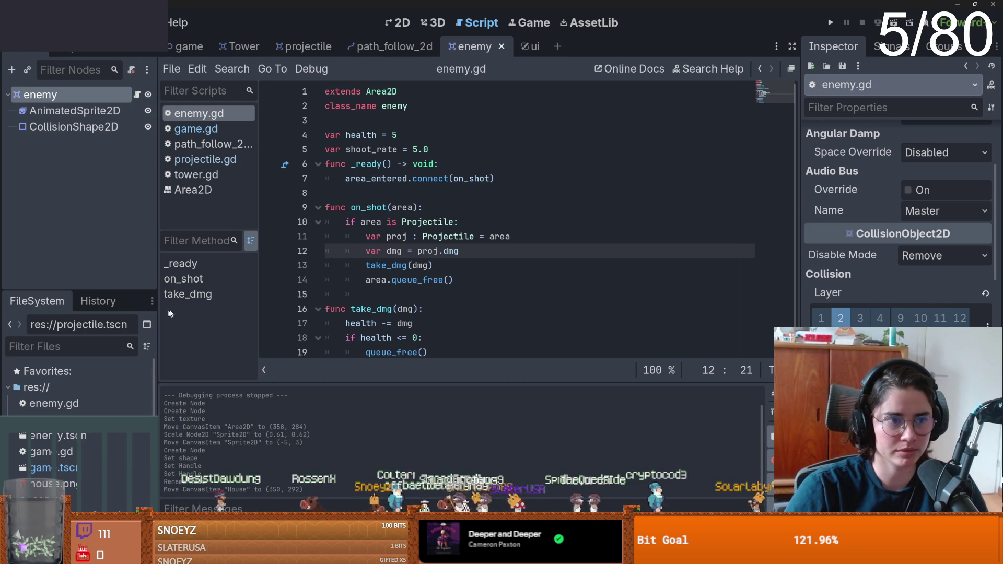
left_click(60, 23)
left_click(78, 39)
left_click(432, 134)
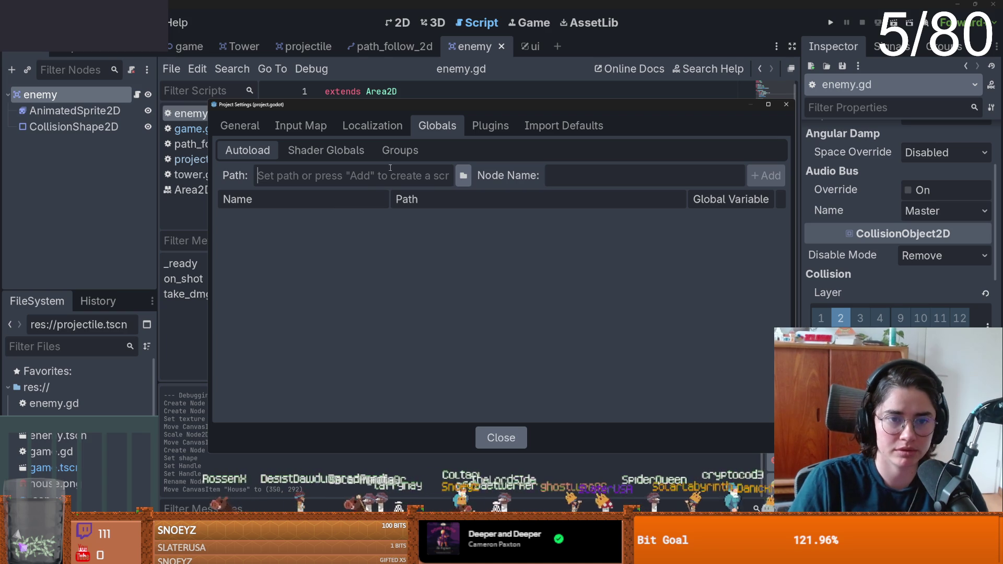
- Abandon a first autoload attempt named 'Glbo' and close Project Settings
type("Glbo")
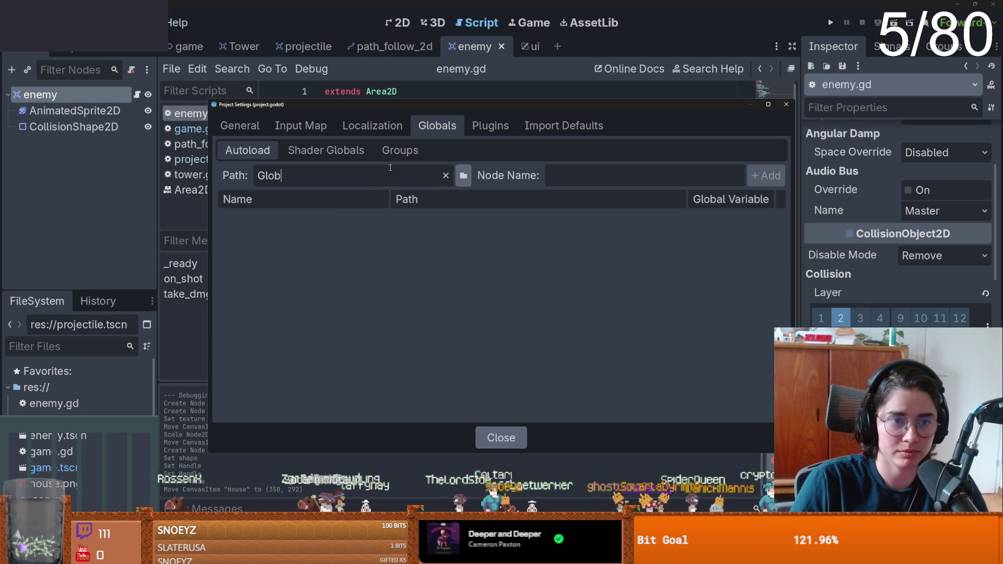
left_click(463, 175)
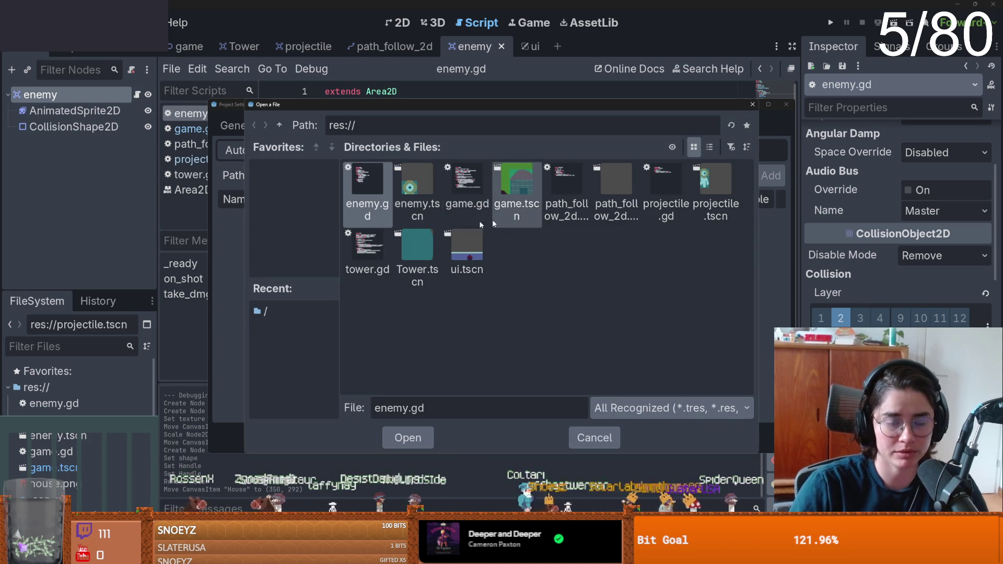
left_click(757, 105)
left_click(446, 175)
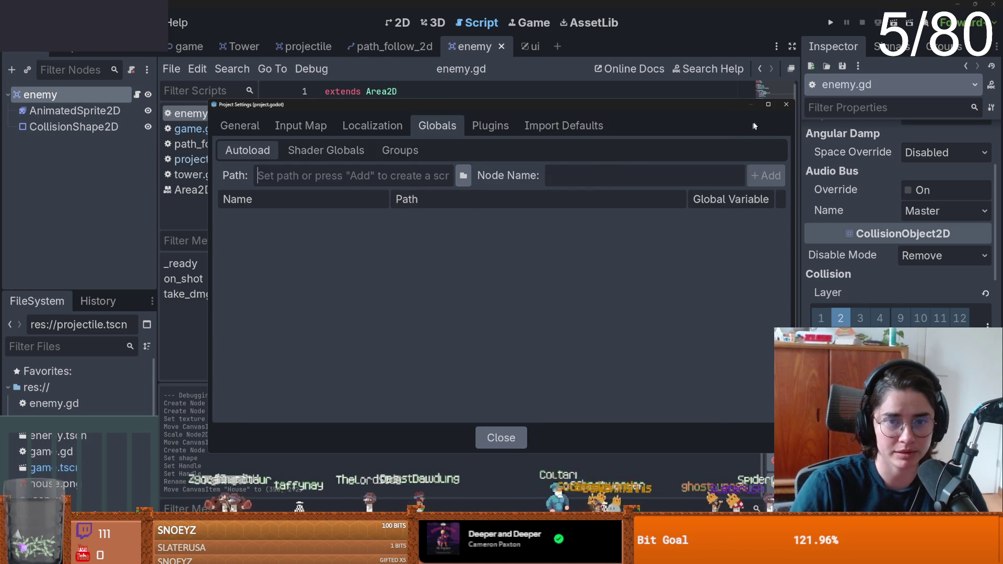
left_click(786, 104)
scroll(60, 394, "down", 3)
- Create a new Globals.gd script in the res:// folder
right_click(60, 394)
scroll(61, 387, "up", 5)
right_click(31, 366)
mouse_move(79, 377)
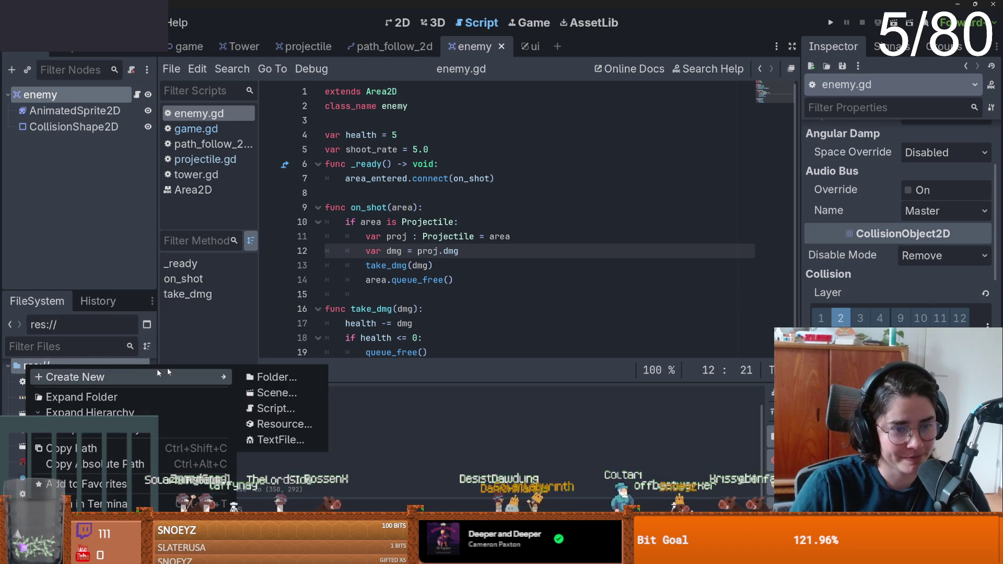
left_click(266, 408)
type("Globals.gd")
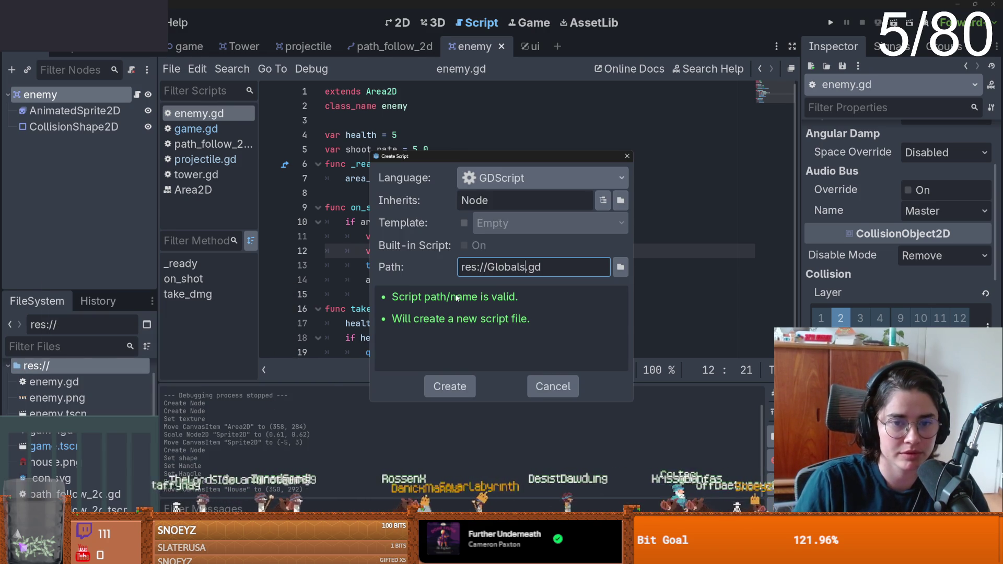
key("Return")
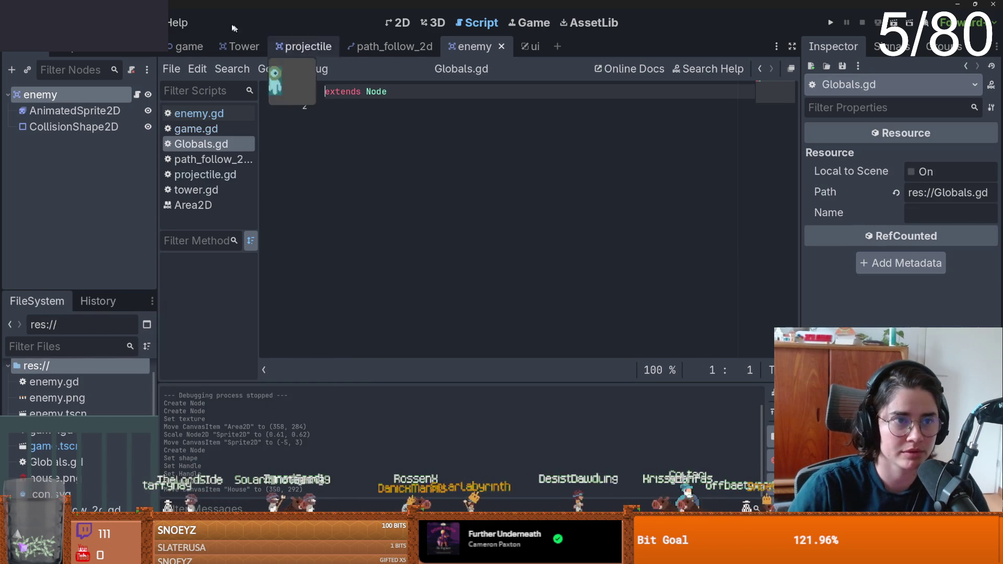
- Register Globals.gd as the Globals autoload in Project Settings
left_click(58, 23)
left_click(83, 38)
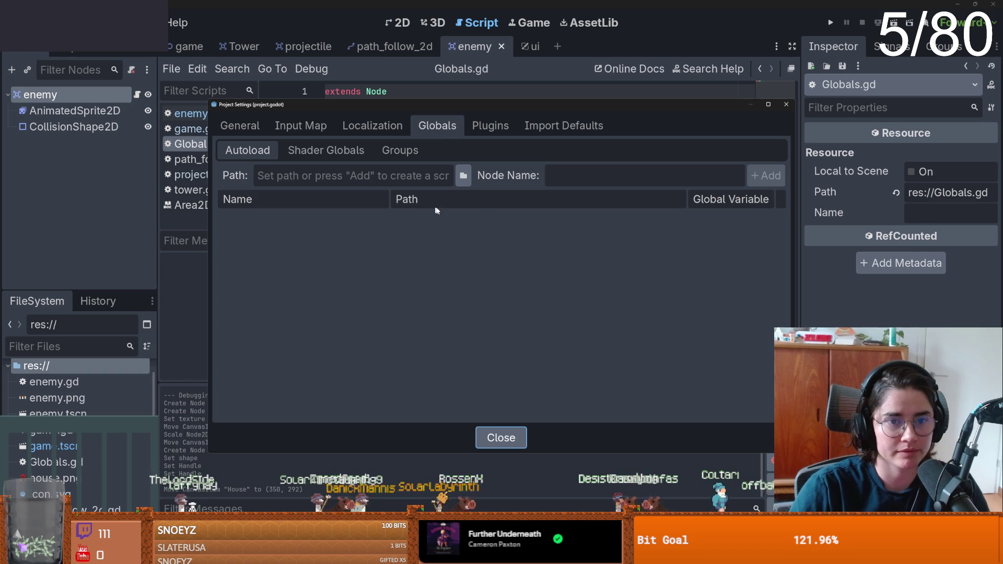
left_click(465, 177)
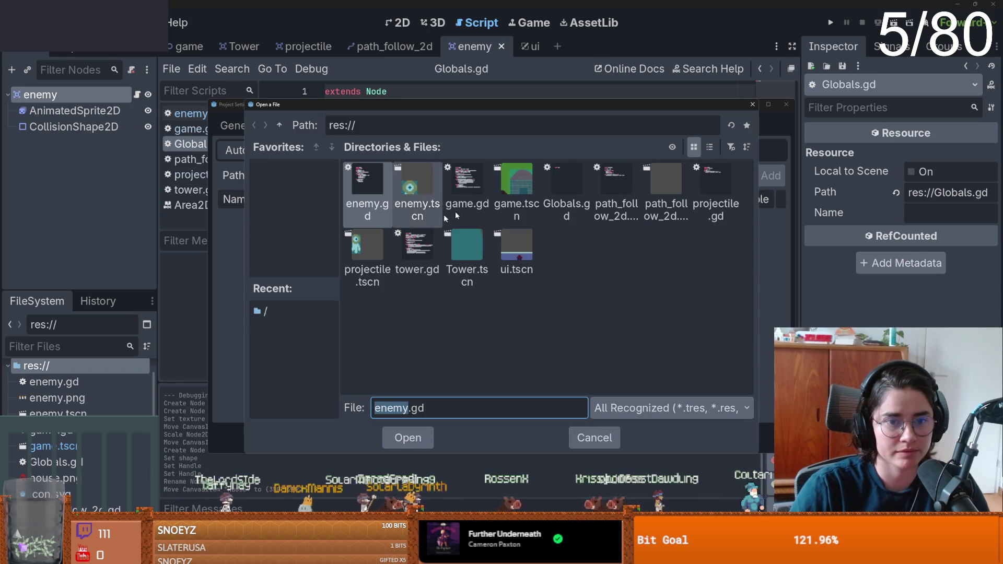
double_click(563, 193)
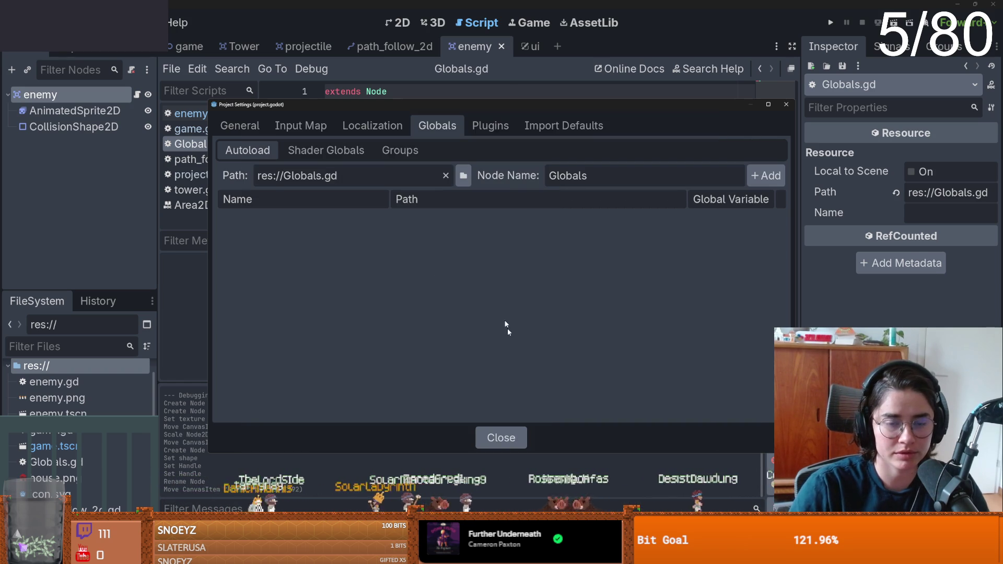
left_click(766, 175)
left_click(498, 436)
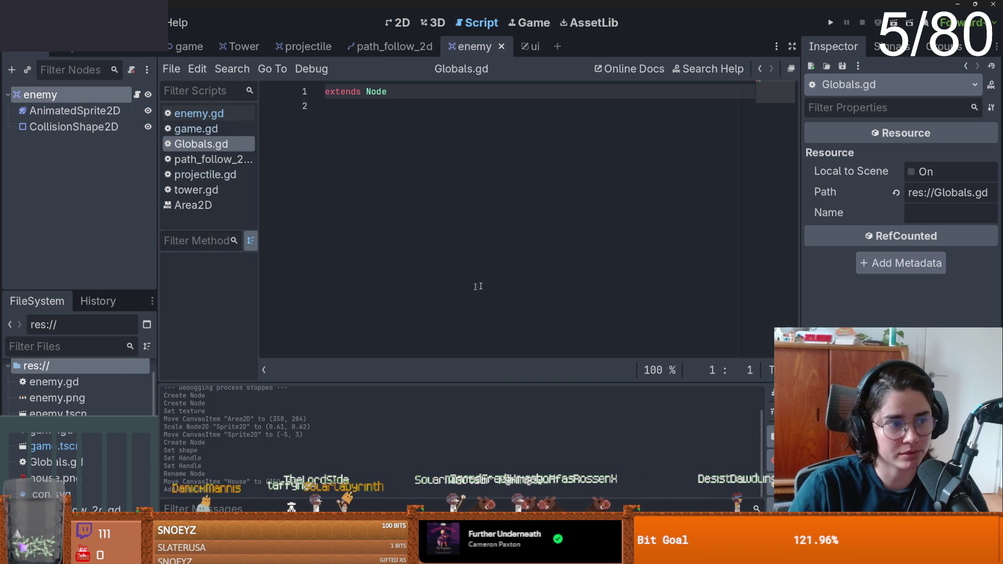
left_click(445, 245)
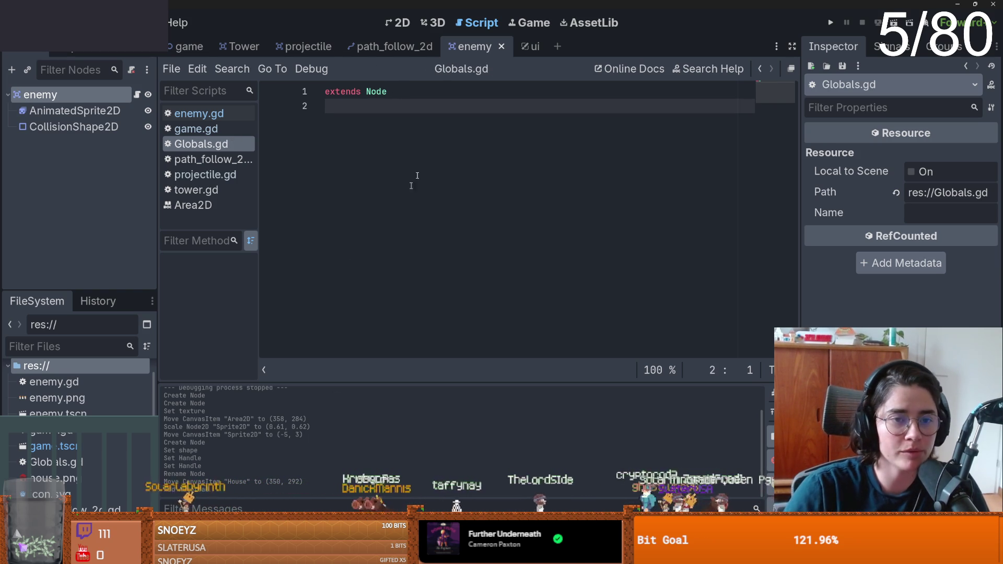
- Declare var coins = 5 in Globals.gd and save it
key("Return")
key("ctrl+s")
key("BackSpace")
type("var ")
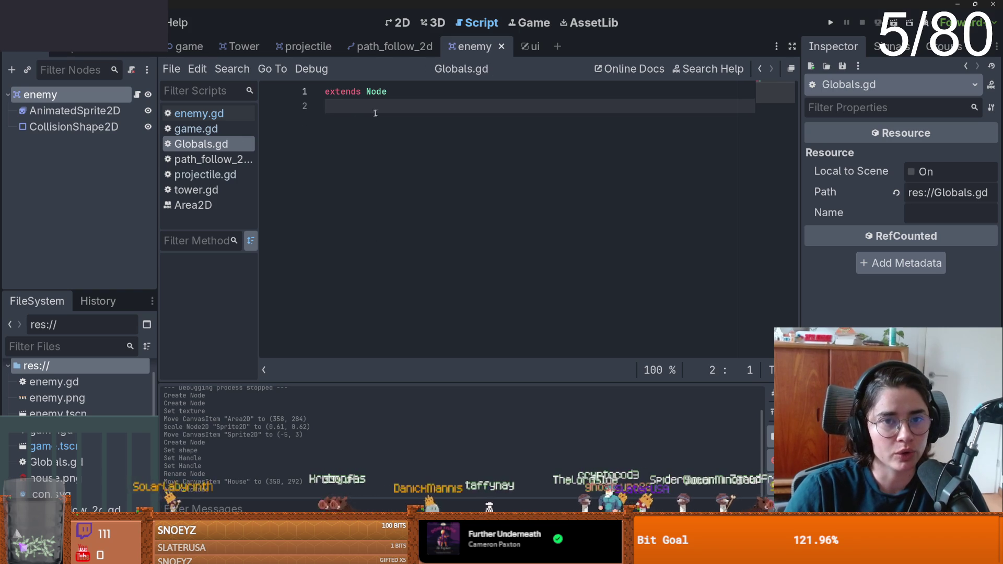
type("coins = 0")
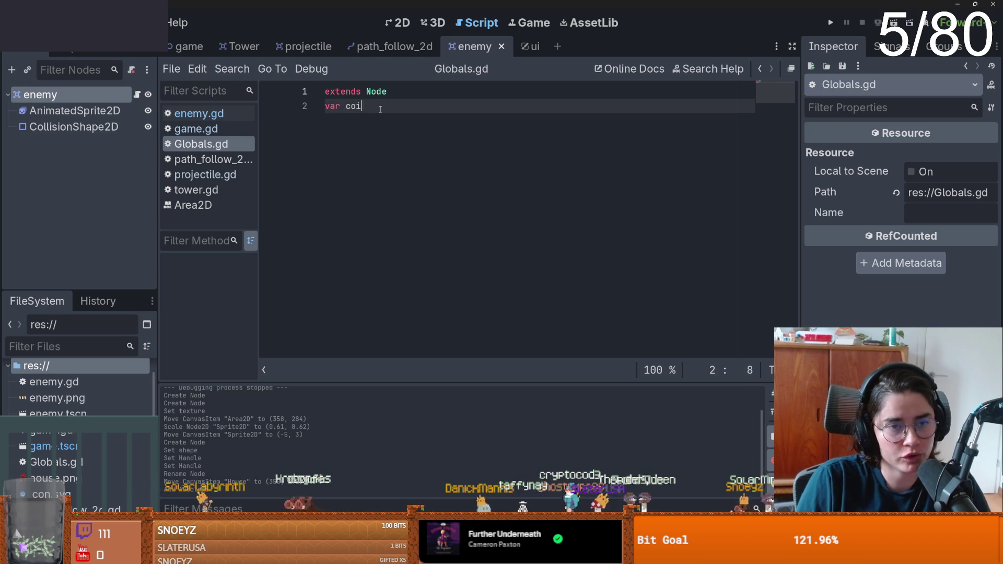
key("Up")
key("Return")
left_click(396, 120)
key("BackSpace")
type("5")
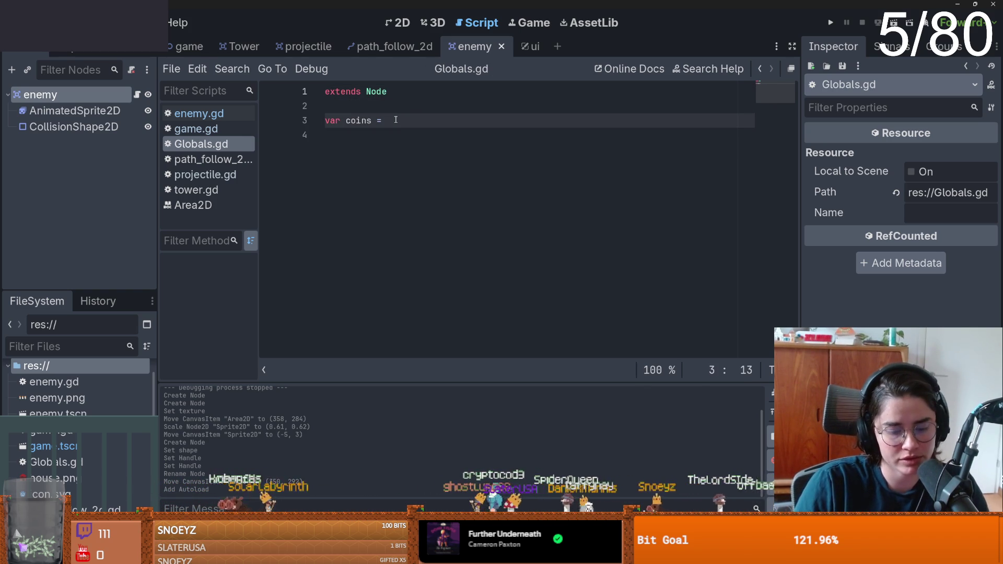
key("ctrl+s")
- Add the signal use_coins(amount) declaration to Globals.gd and save
left_click(397, 147)
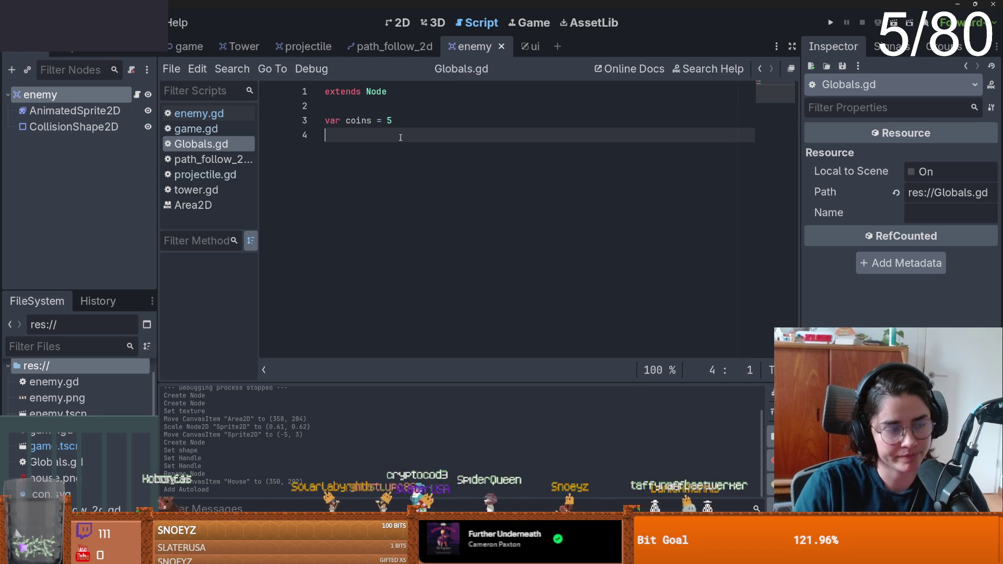
key("Return")
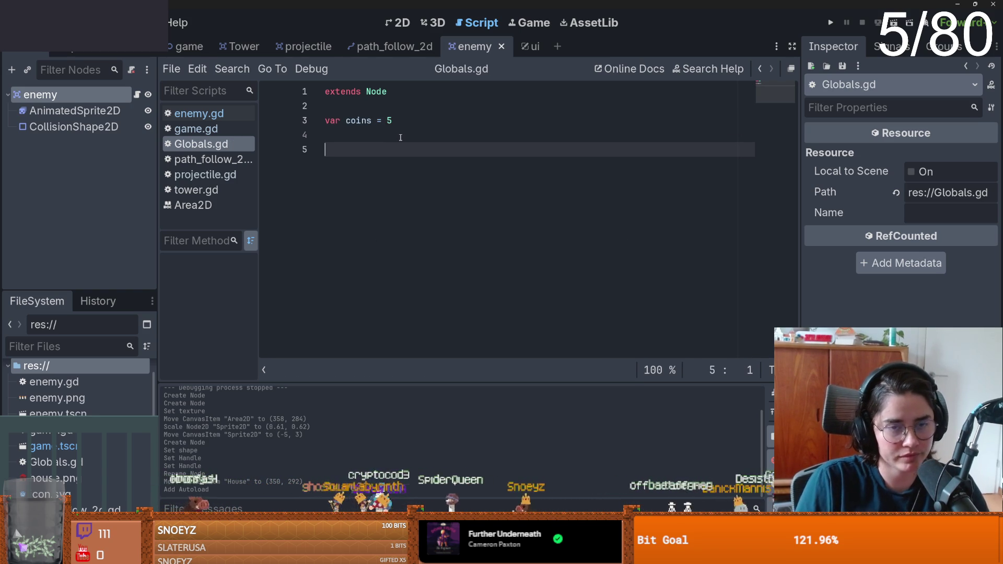
type("signal use_com")
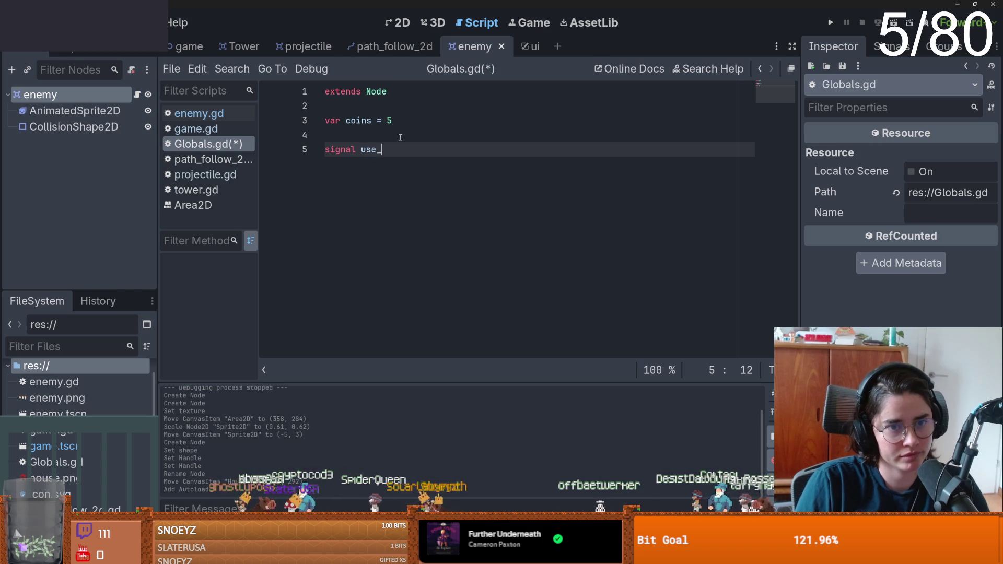
type("s(amount")
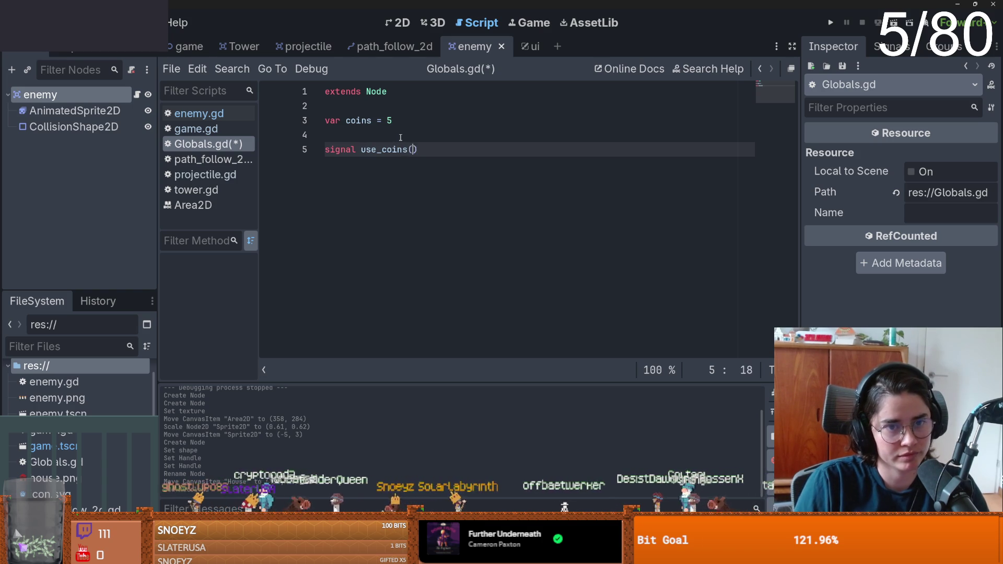
type(")")
key("ctrl+s")
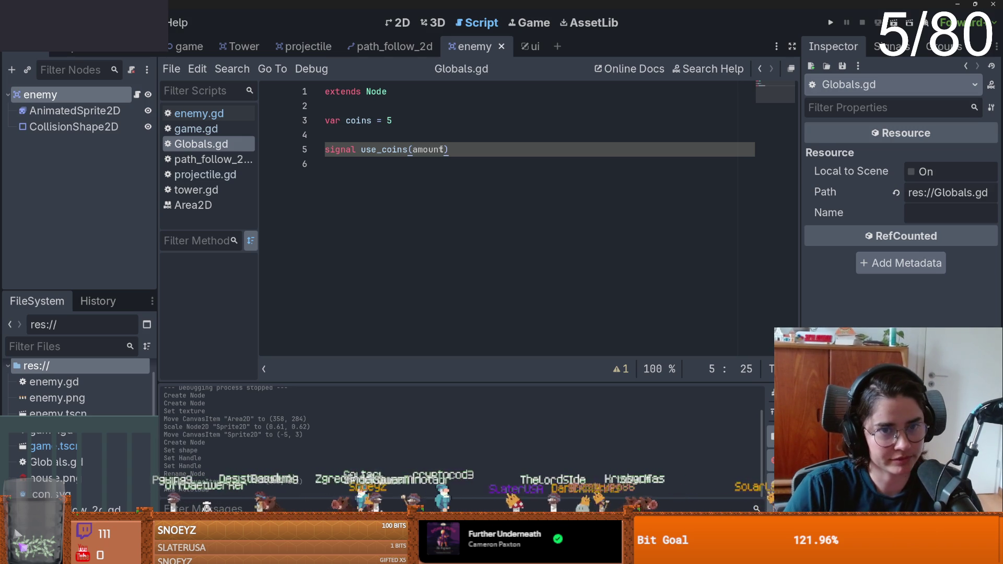
key("ctrl+s")
left_click(354, 163)
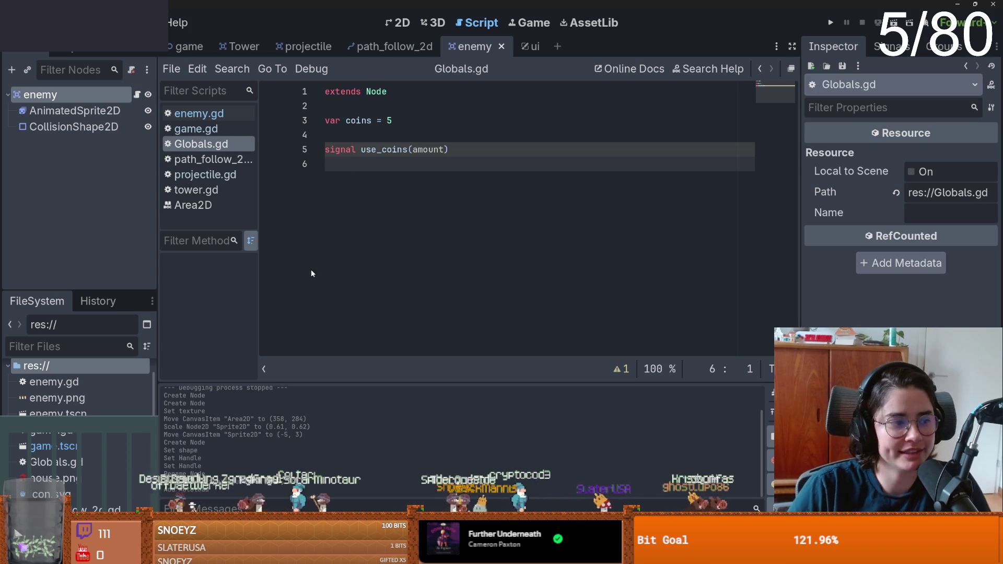
key("ctrl+s")
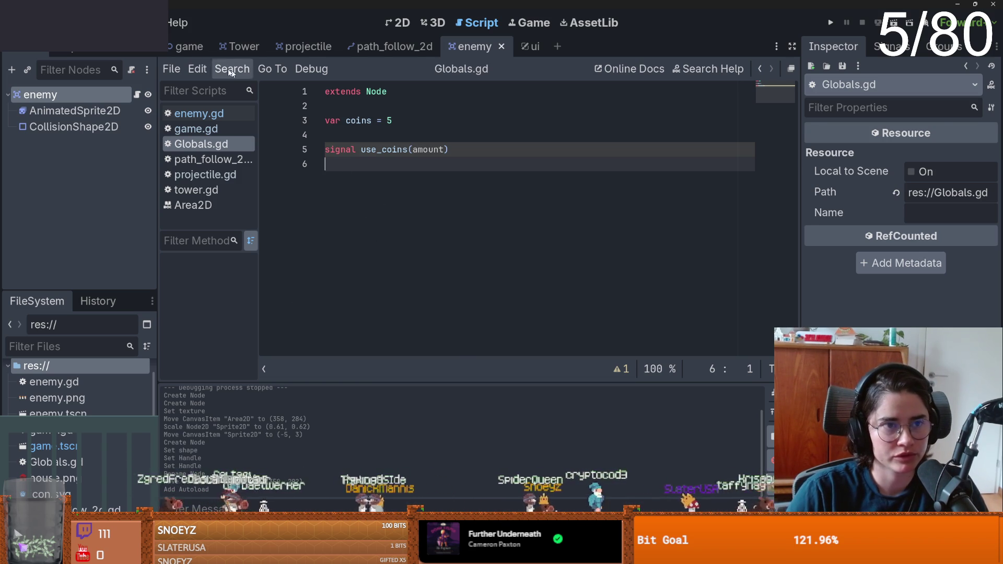
- Return to the game scene's 2D map view
left_click(194, 48)
scroll(449, 202, "down", 3)
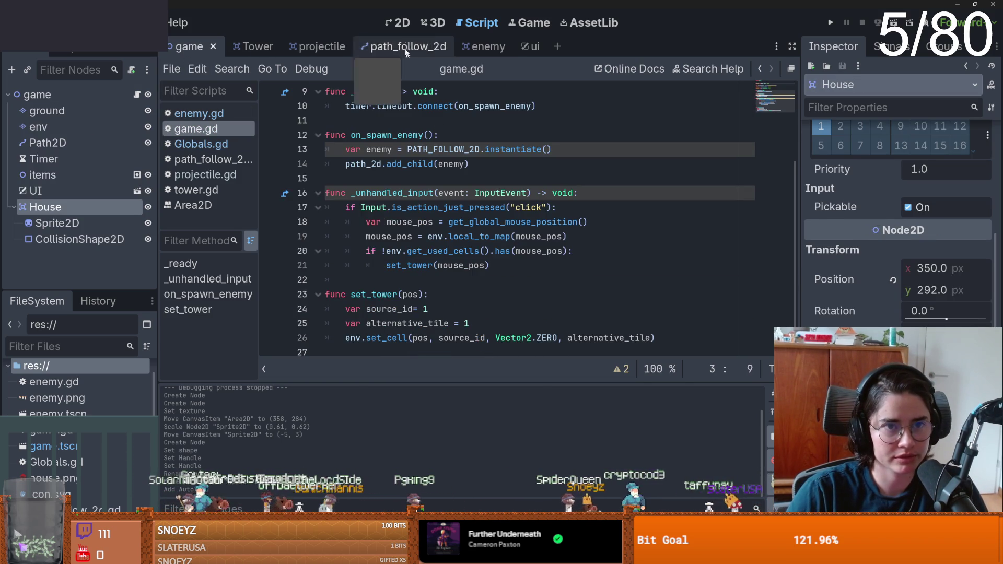
left_click(399, 23)
scroll(468, 246, "down", 5)
scroll(477, 276, "up", 2)
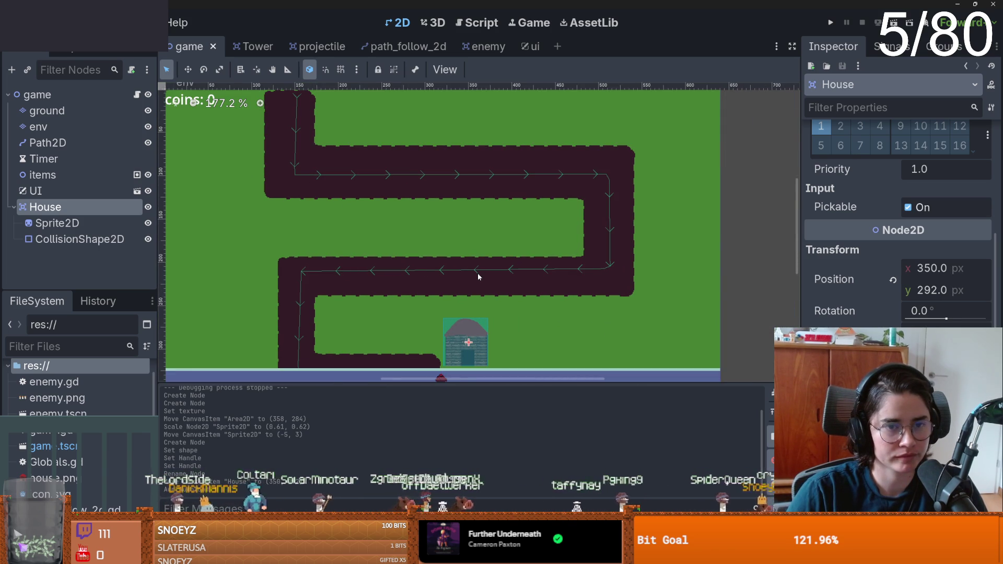
- Expand the House node in the Scene dock, zoom the map out, and bring up game.gd
left_click(13, 207)
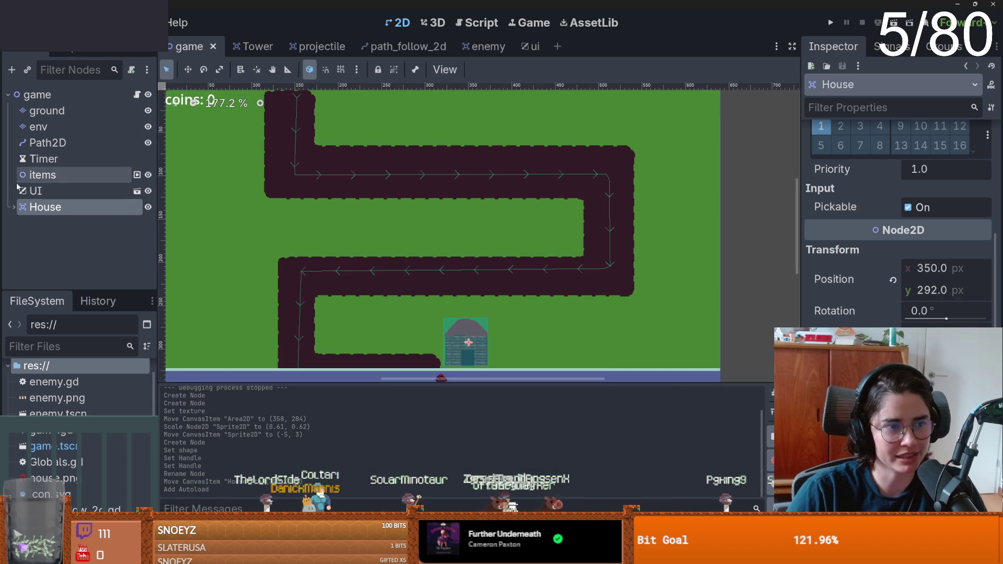
left_click(13, 207)
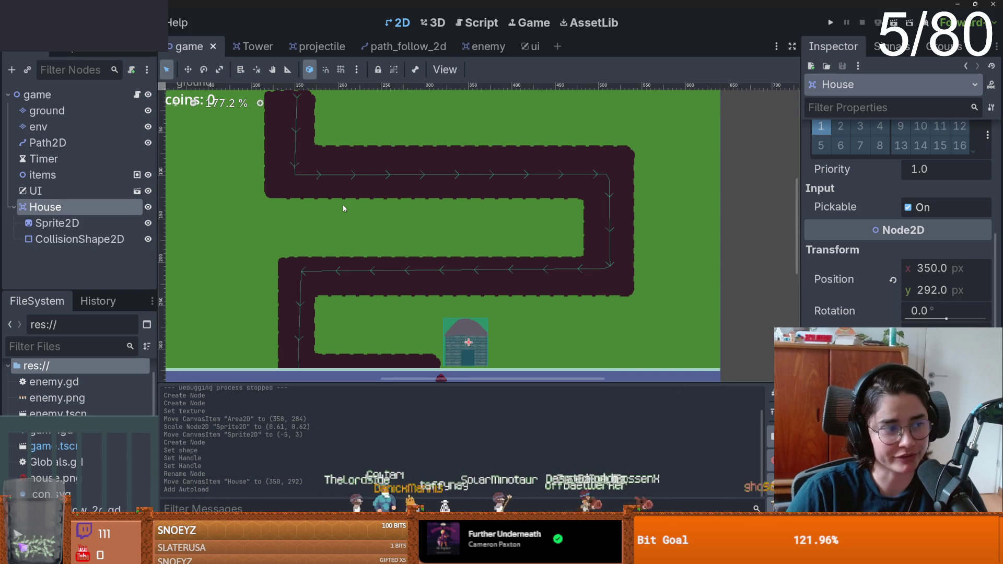
scroll(344, 209, "down", 2)
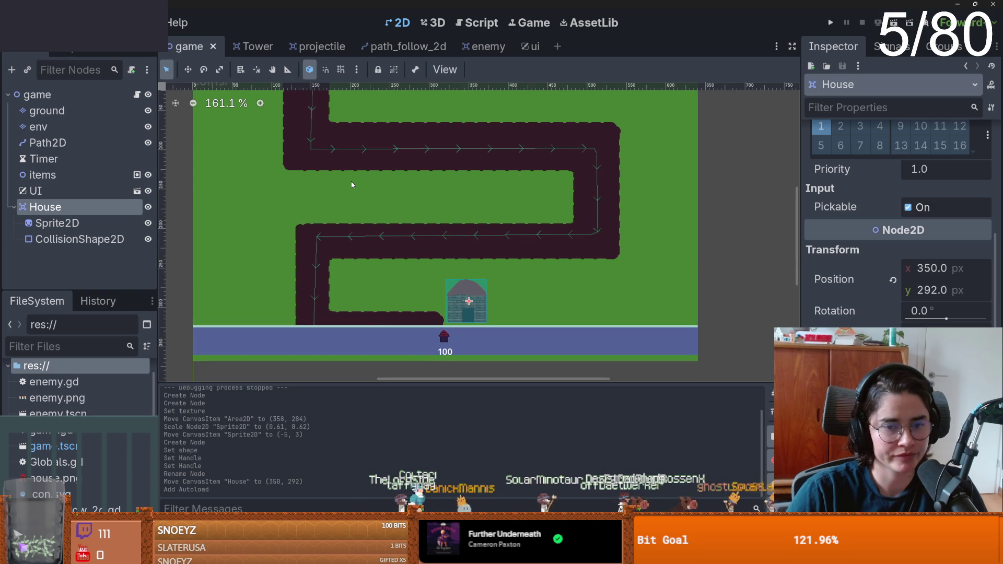
scroll(298, 176, "down", 1)
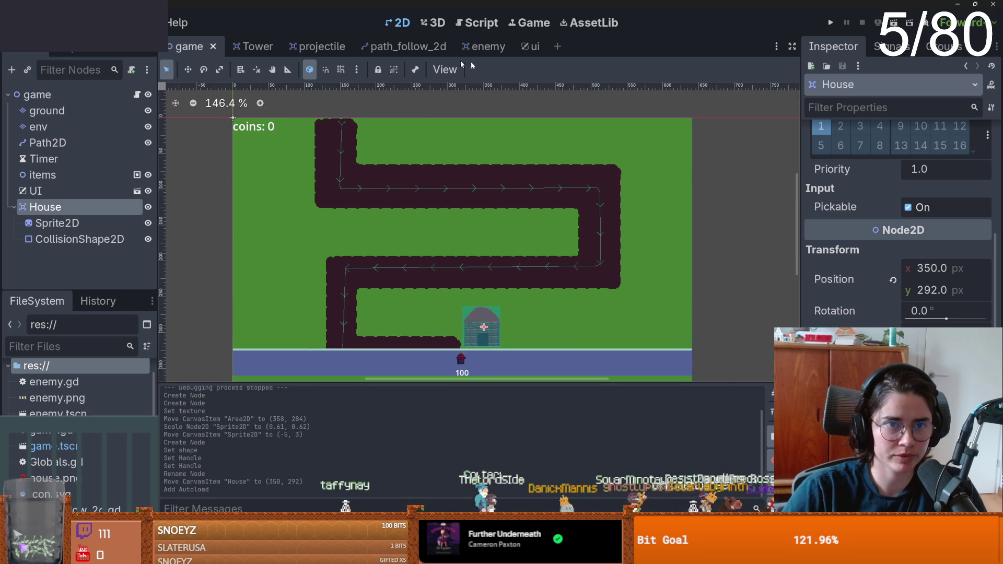
left_click(137, 95)
- Start a Globals.use_coins call at the top of set_tower in game.gd and save
left_click(428, 295)
key("Return")
type("Globals.")
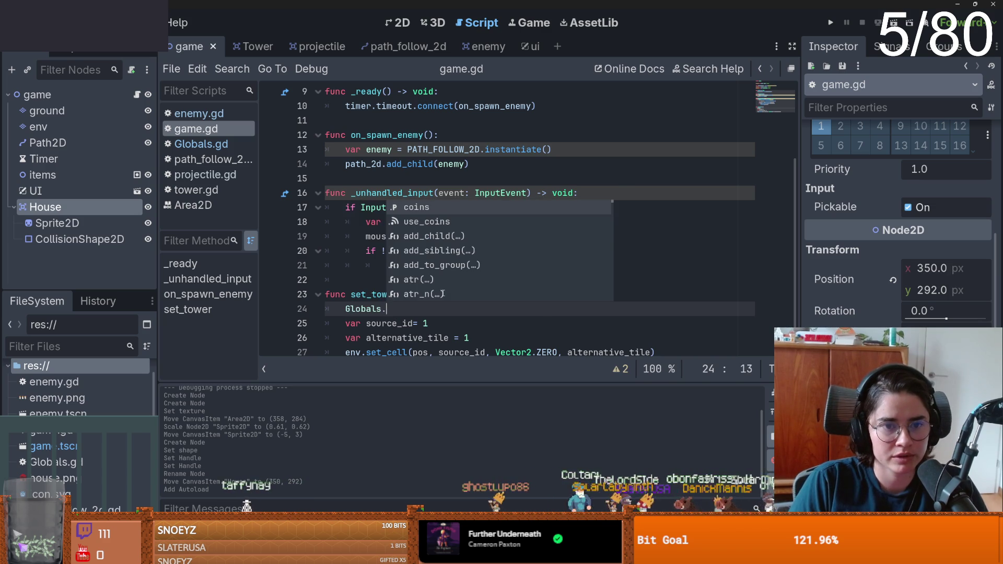
key("Down")
key("Return")
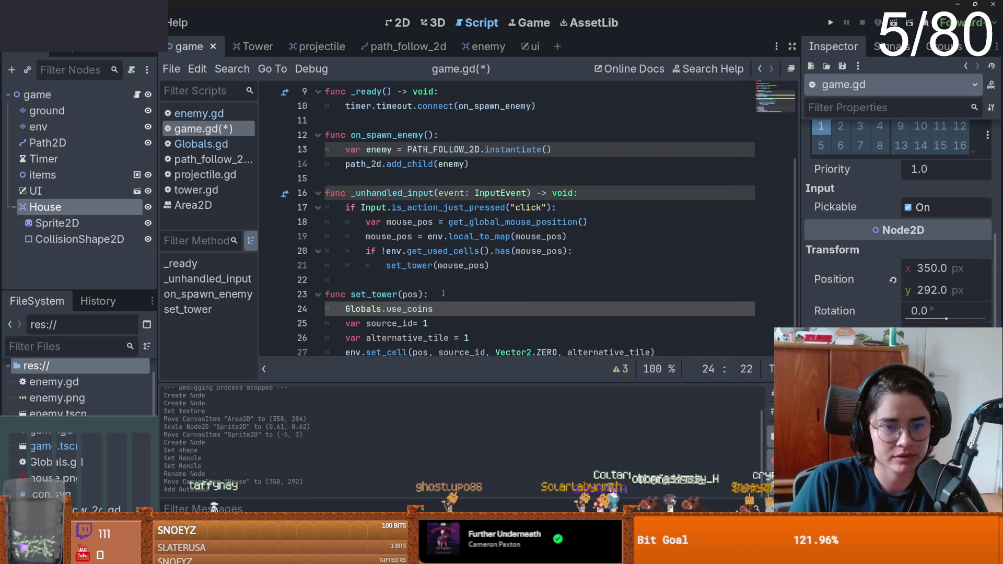
type("(")
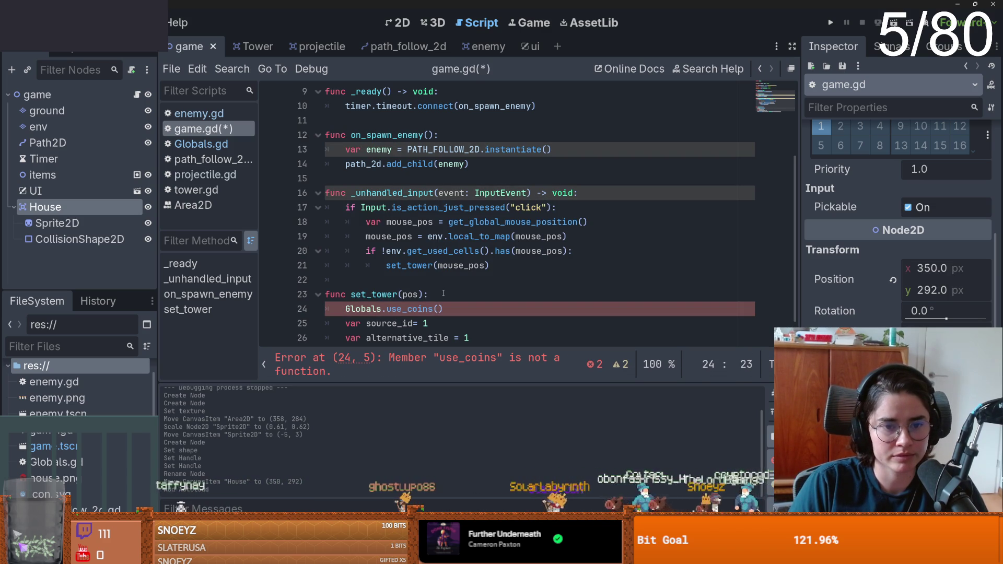
type(")")
key("ctrl+s")
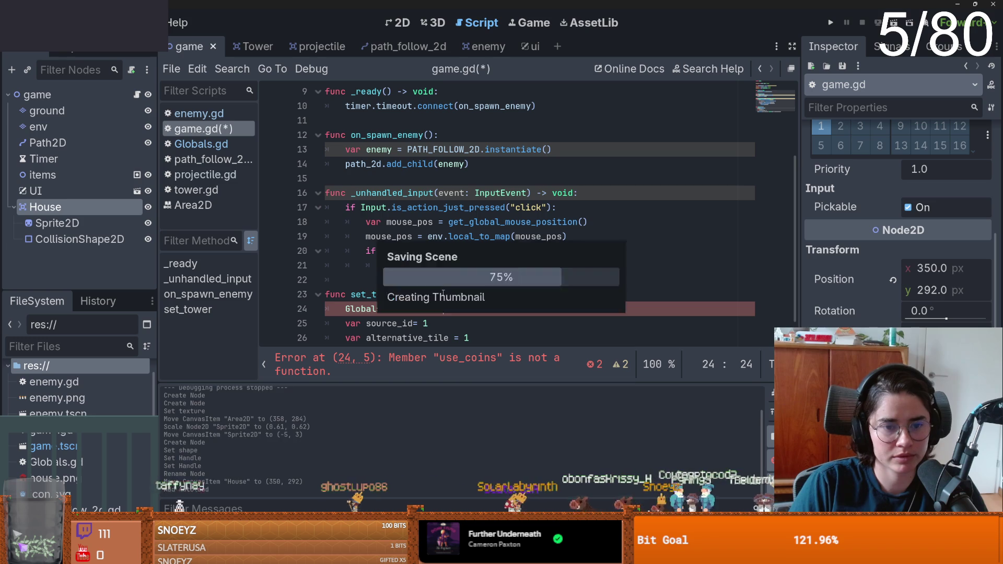
- Turn the call into Globals.use_coins.emit(1) and save game.gd
key("BackSpace")
key("BackSpace")
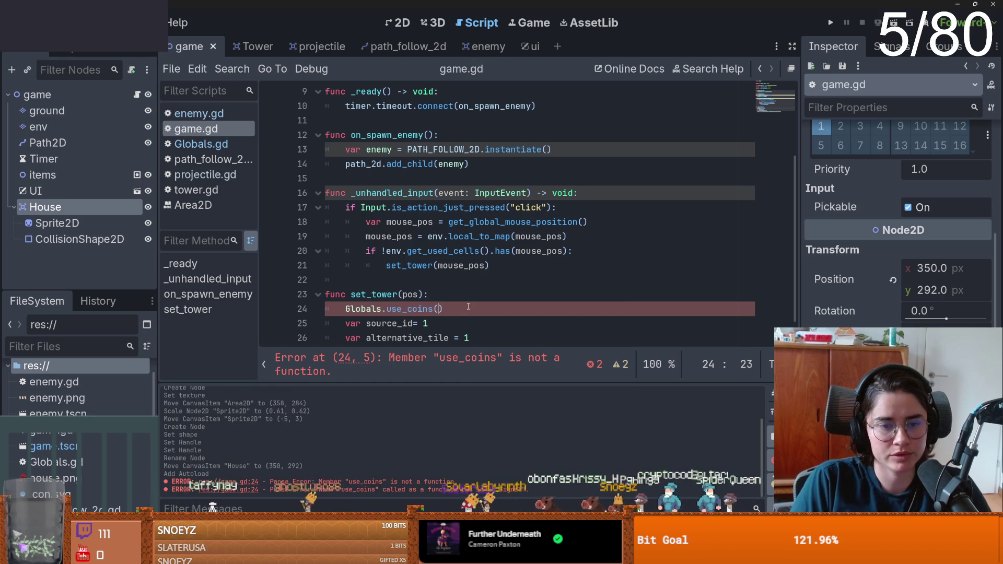
type(".em")
key("Return")
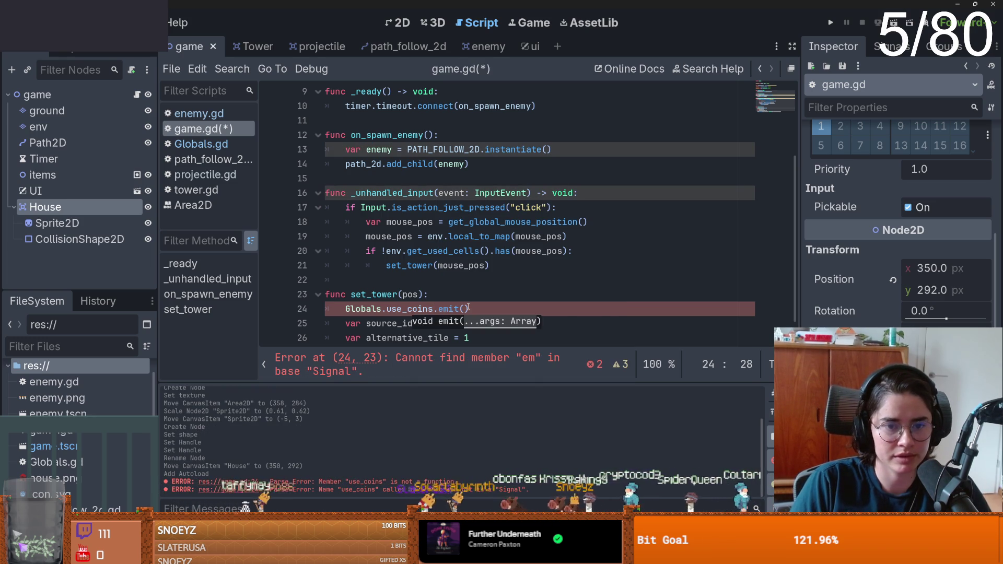
type("1")
key("ctrl+s")
left_click_drag(474, 309, 340, 305)
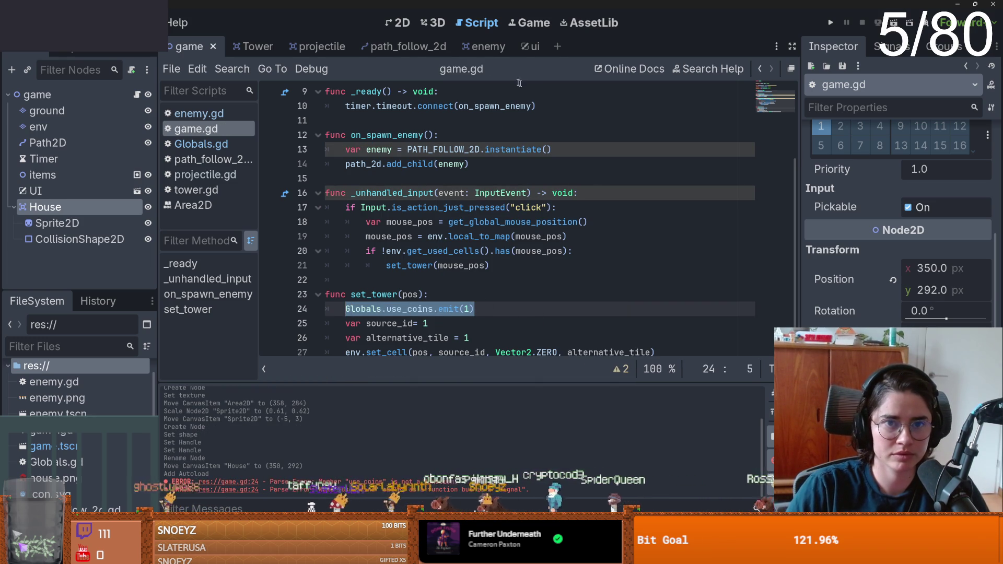
left_click(527, 46)
- Attach a new ui.gd script to the UI node and begin a _ready function
left_click(127, 95)
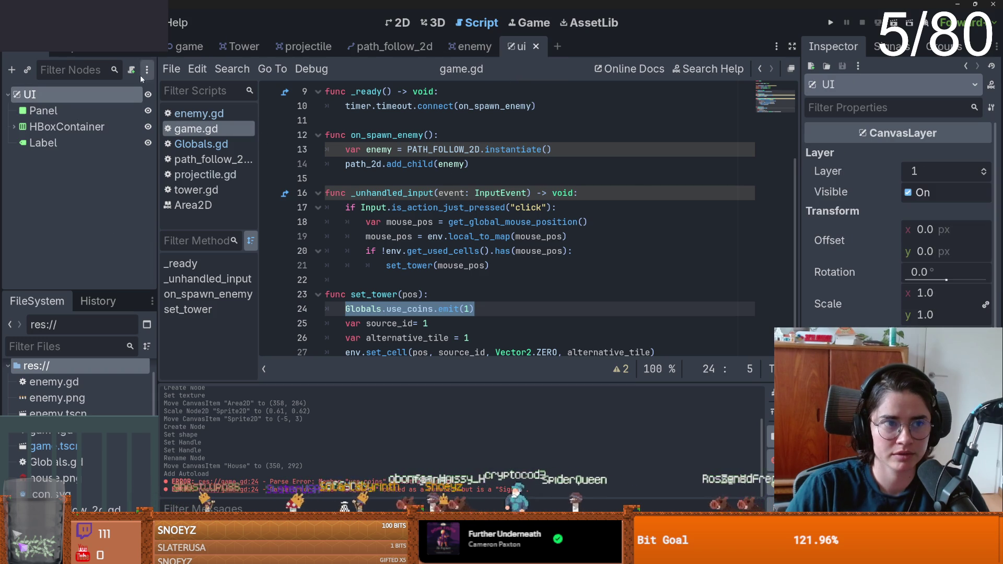
left_click(131, 69)
left_click(448, 385)
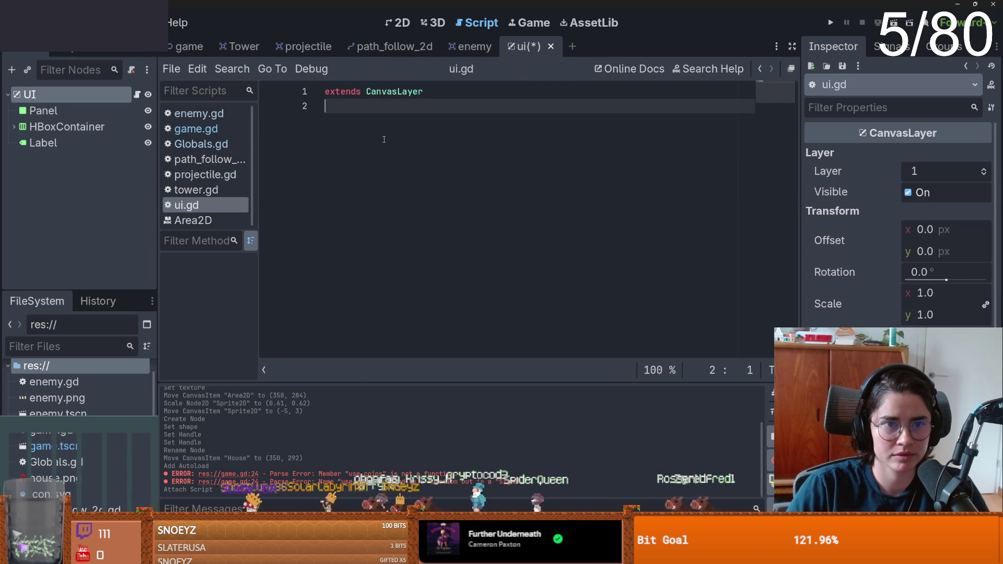
key("Return")
type("func _re")
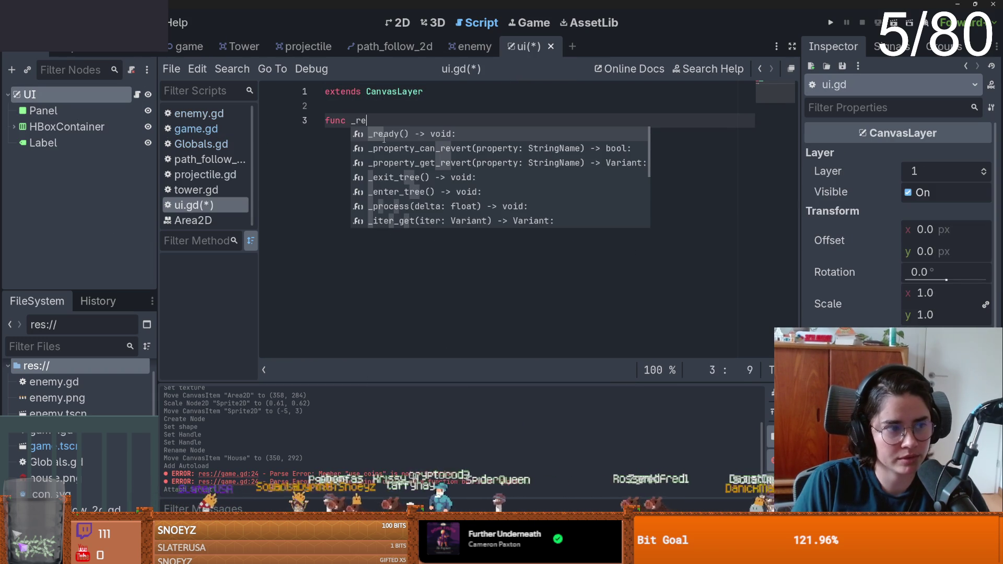
key("Return")
key("Return")
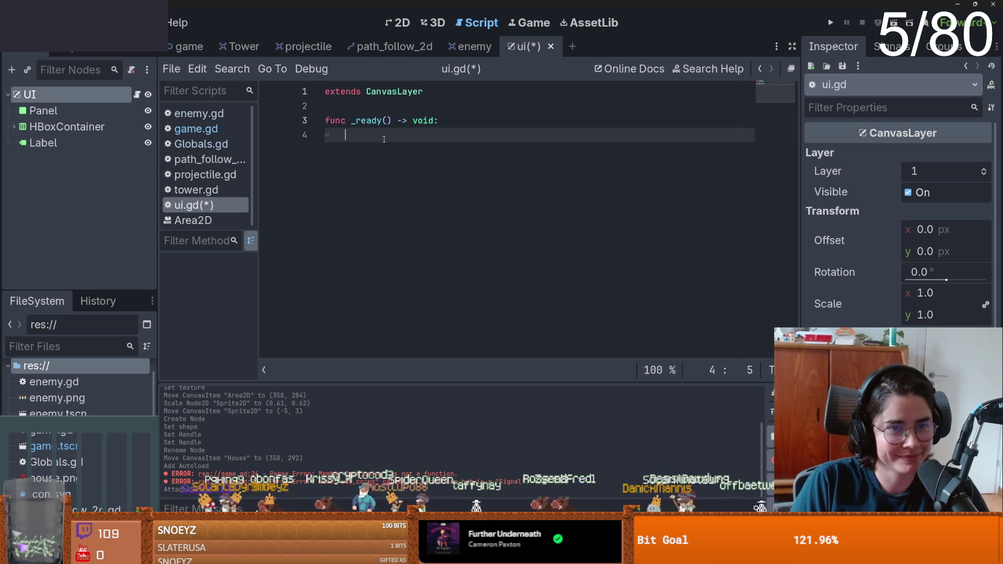
- In _ready, connect Globals.use_coins to on_use_coins
type("Globals.use")
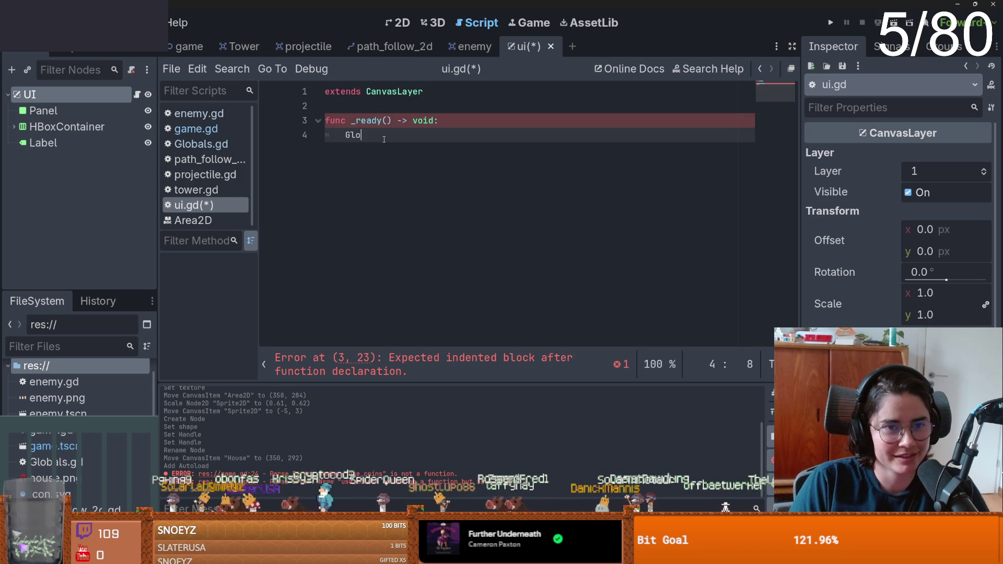
key("Return")
type(".co")
key("Return")
type("on_use_")
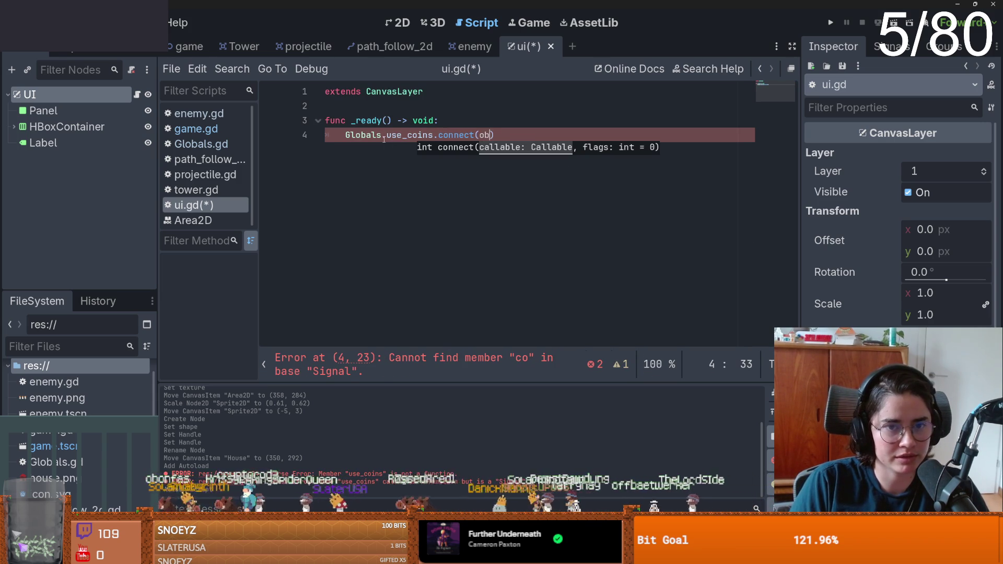
type("coins")
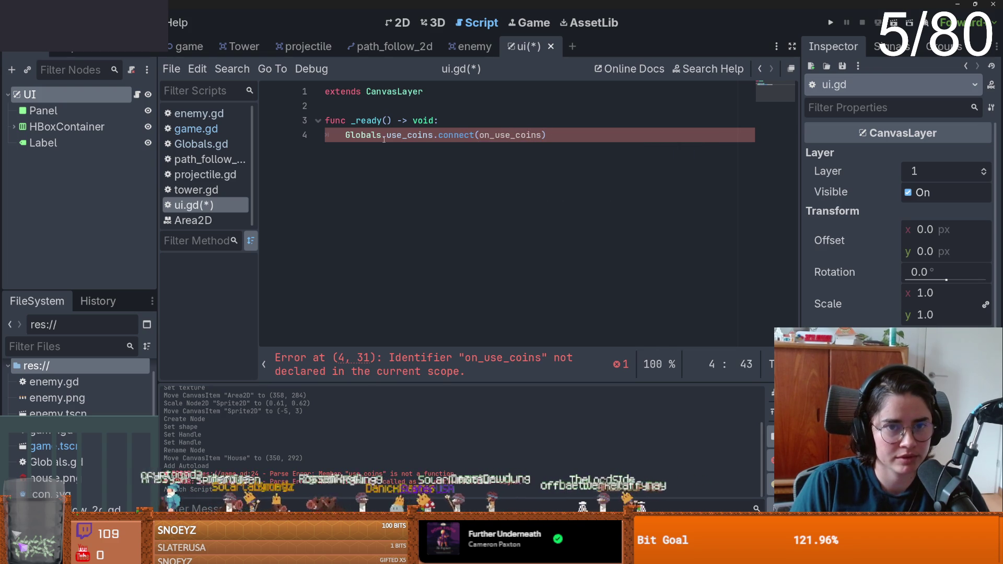
key("End")
key("Return")
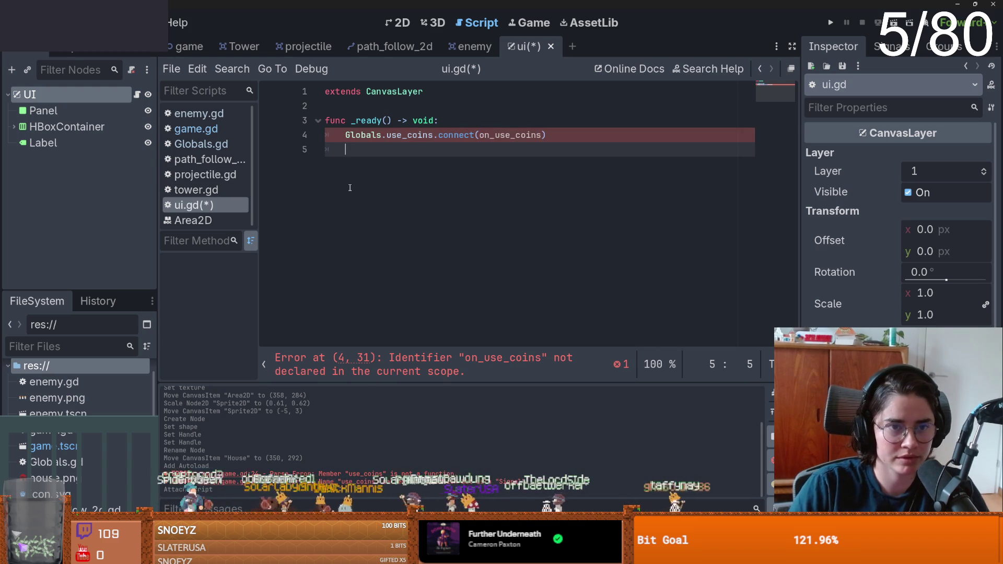
- Add an on_use_coins(amount) function with a pass body and save ui.gd
key("BackSpace")
key("Return")
type("fun")
type("c on_use_coins(amount)")
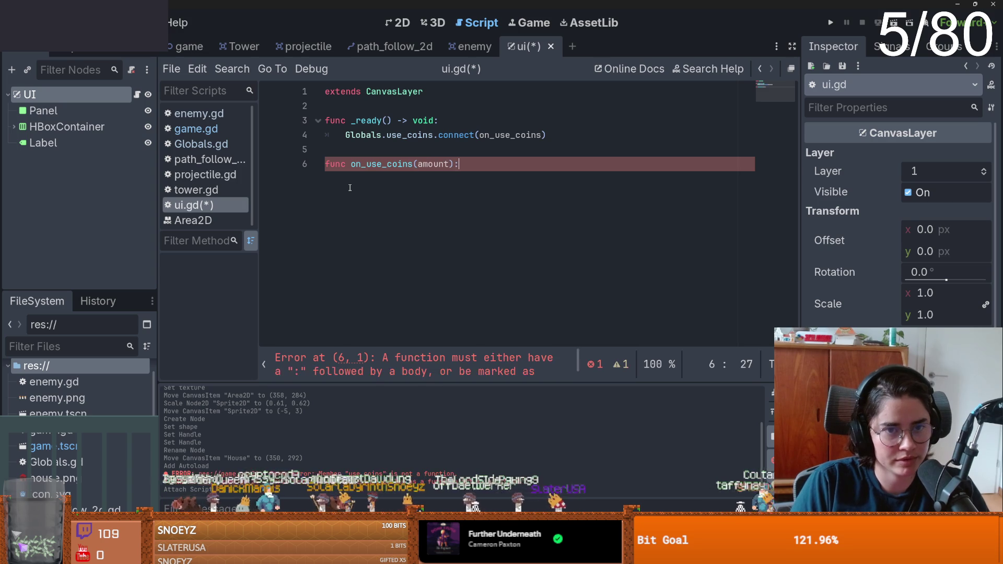
type(":")
key("Return")
type("pass")
key("ctrl+s")
- Rename the Label node to CoinsLabel
key("ctrl+F1")
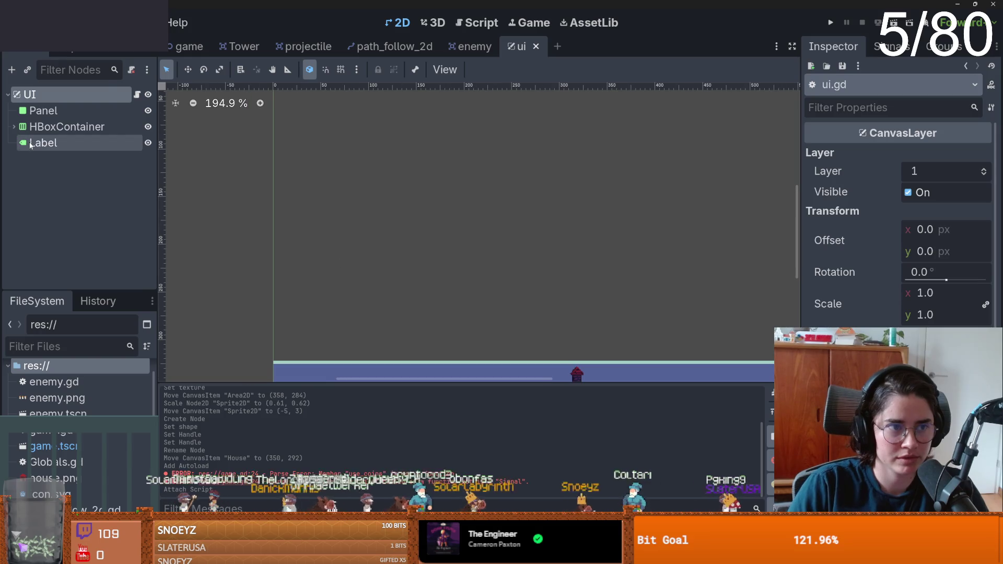
left_click(29, 145)
left_click(32, 143)
type("Coins")
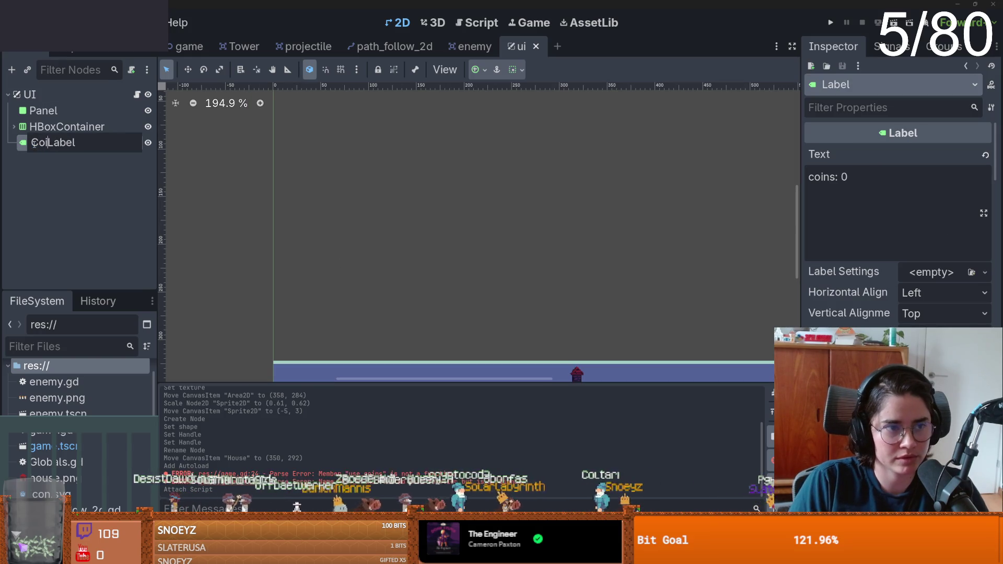
key("Return")
left_click(137, 94)
left_click(366, 125)
mouse_move(46, 148)
left_mouse_down()
mouse_move(365, 124)
mouse_move(329, 119)
mouse_move(357, 119)
left_mouse_up()
double_click(412, 120)
key("ctrl+c")
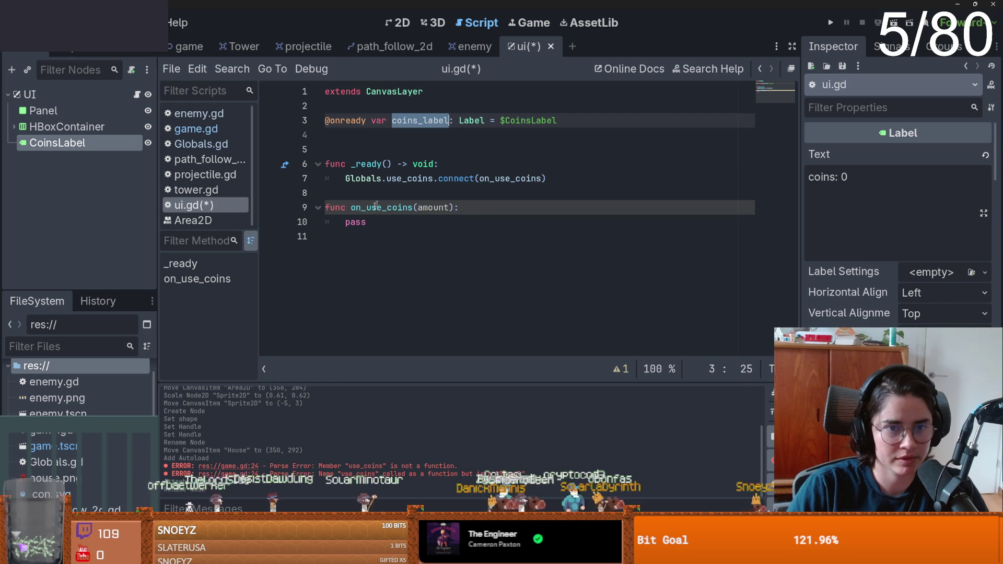
- Replace pass with coins_label.text = str(Globals.coins) and save
double_click(494, 222)
key("ctrl+v")
type(".text =")
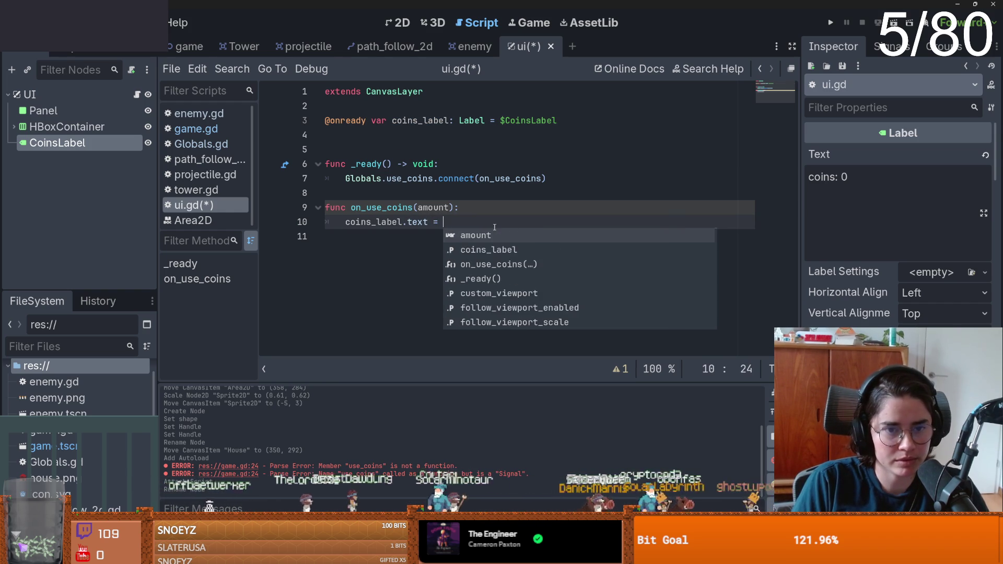
type(" st")
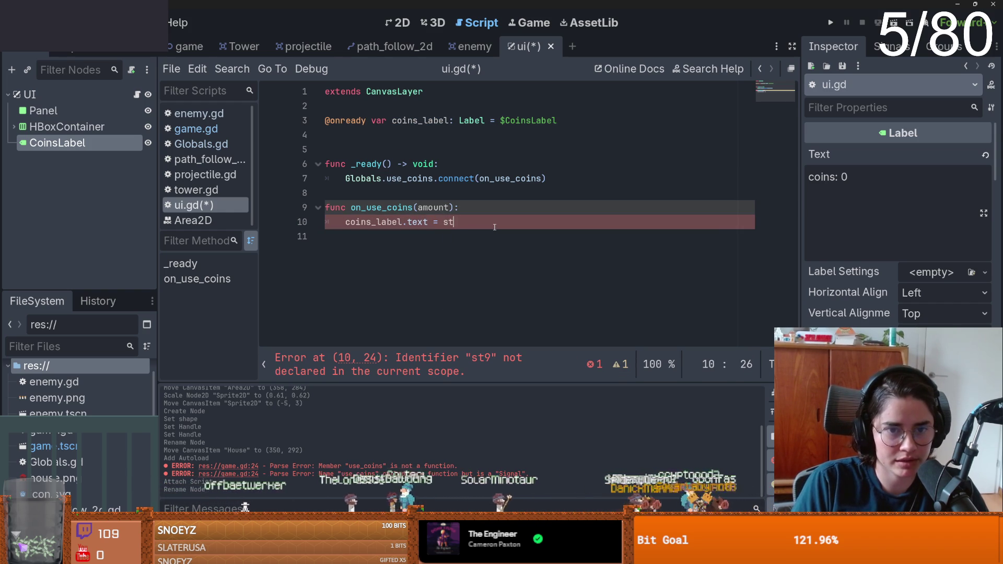
type("r(Globals.")
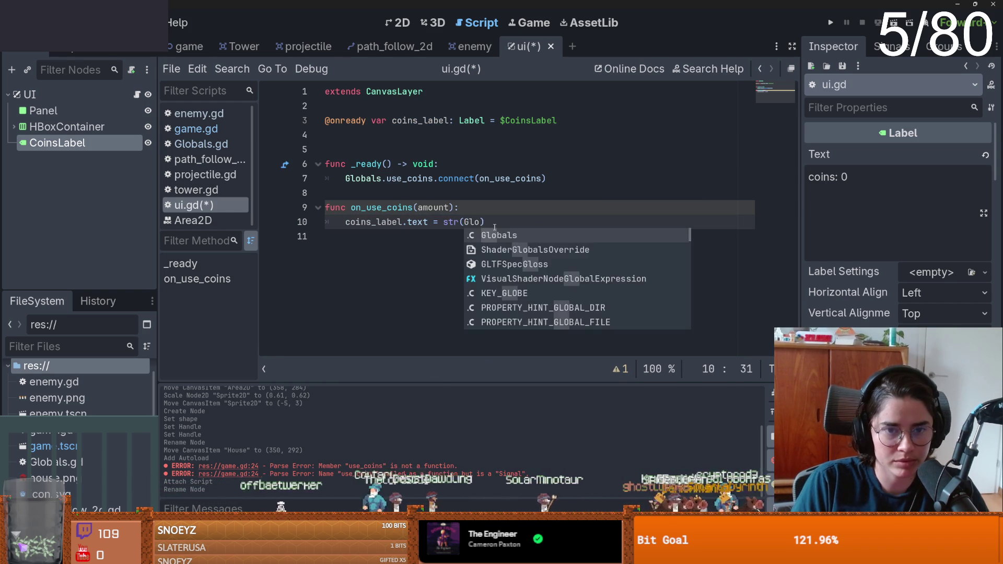
type("co")
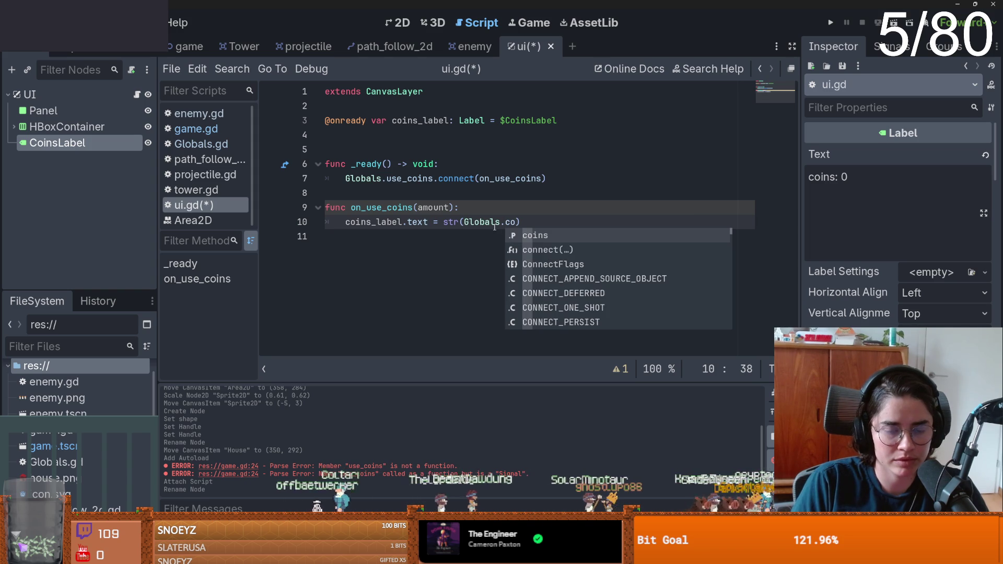
key("Return")
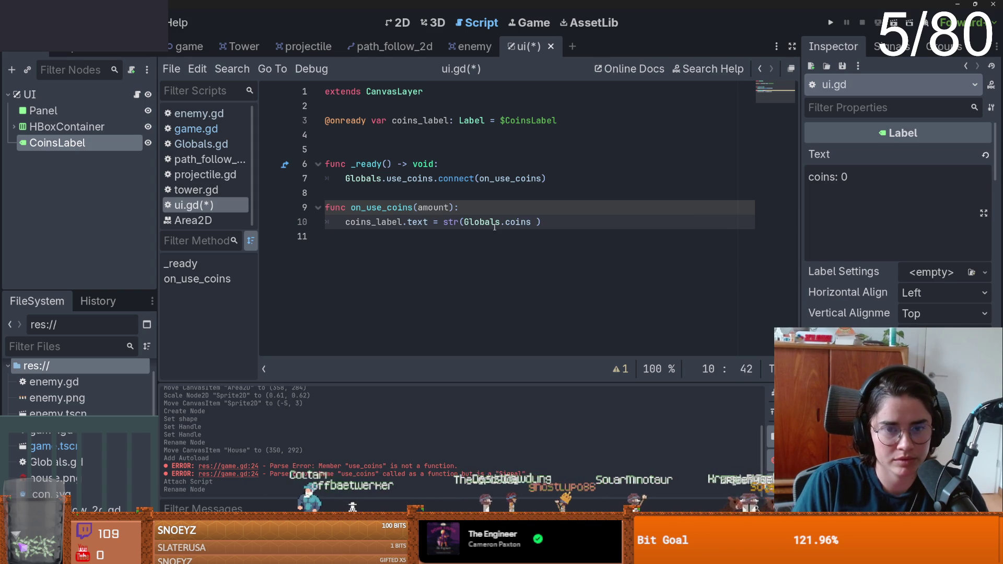
key("ctrl+s")
left_click(440, 218)
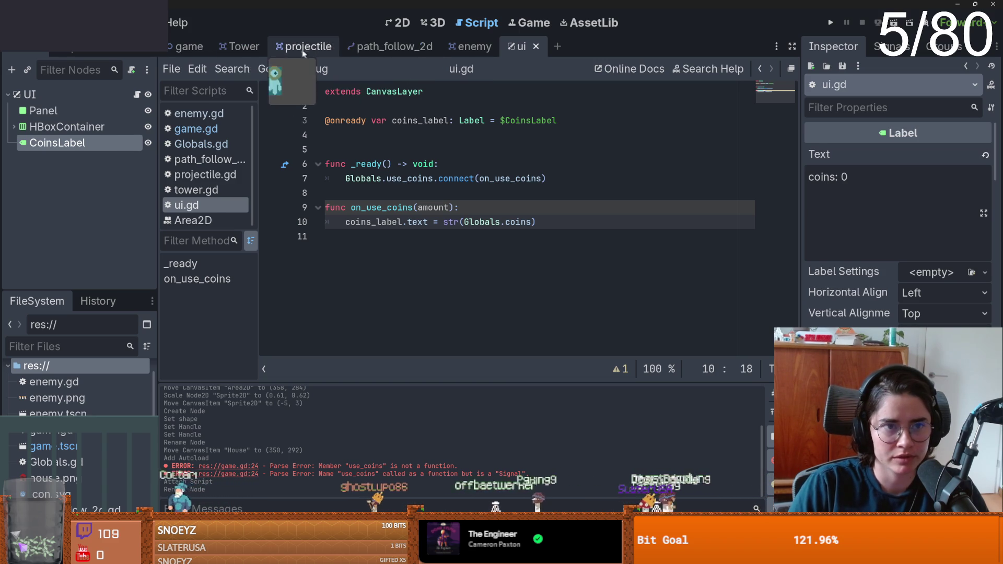
left_click(241, 46)
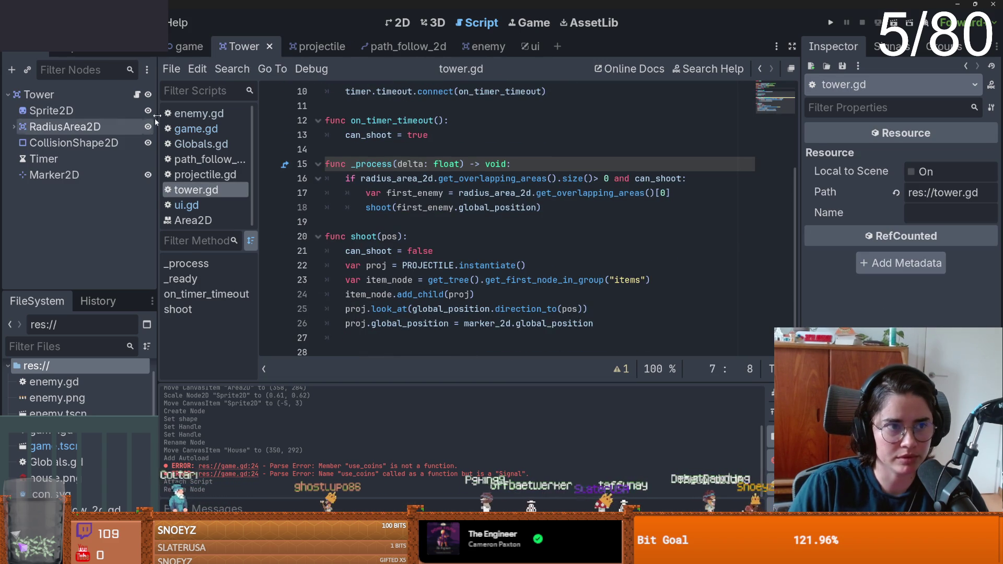
- Replace .use_coins.emit(1) on line 24 of game.gd with .buy(1)
left_click(189, 46)
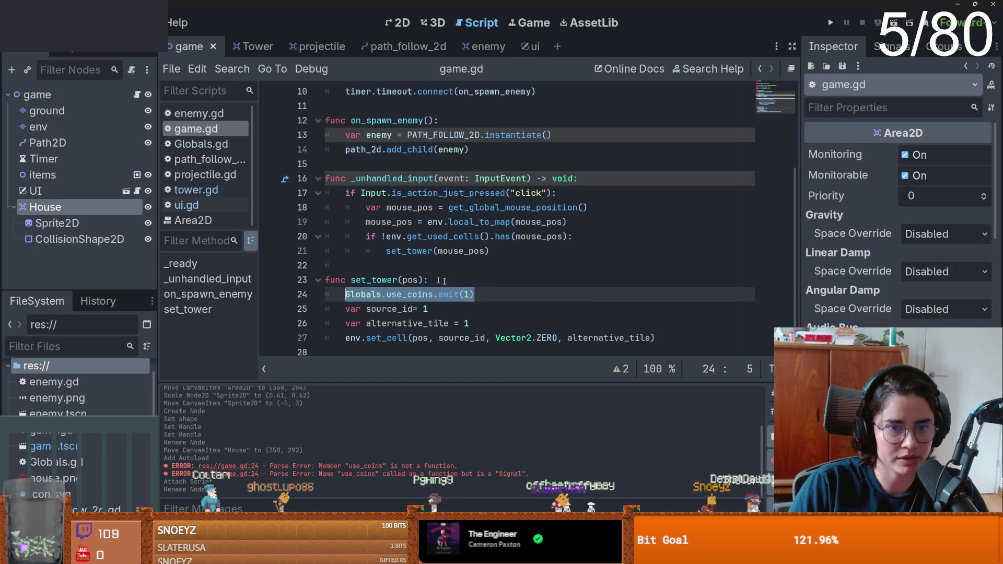
left_click(380, 294)
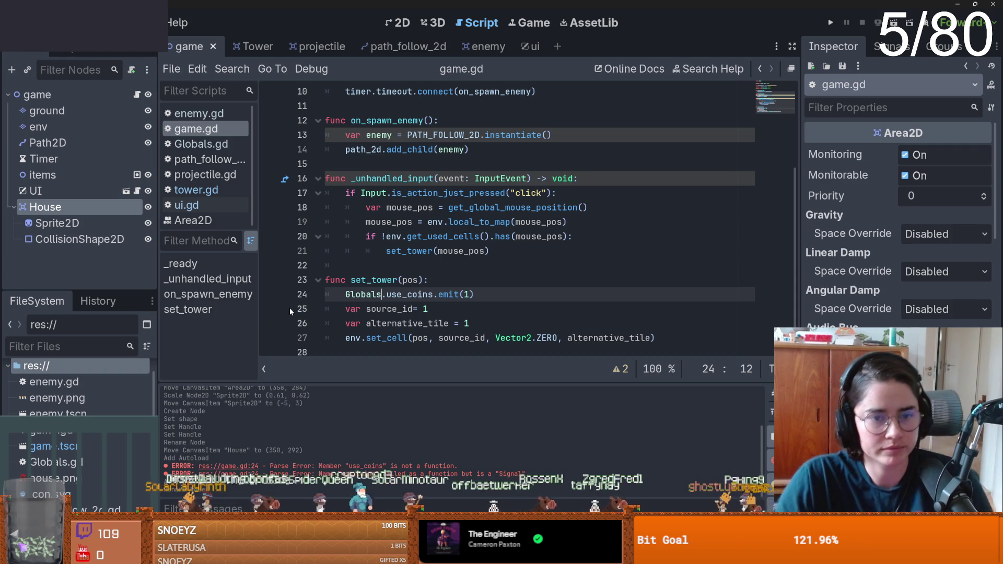
left_click_drag(472, 294, 384, 296)
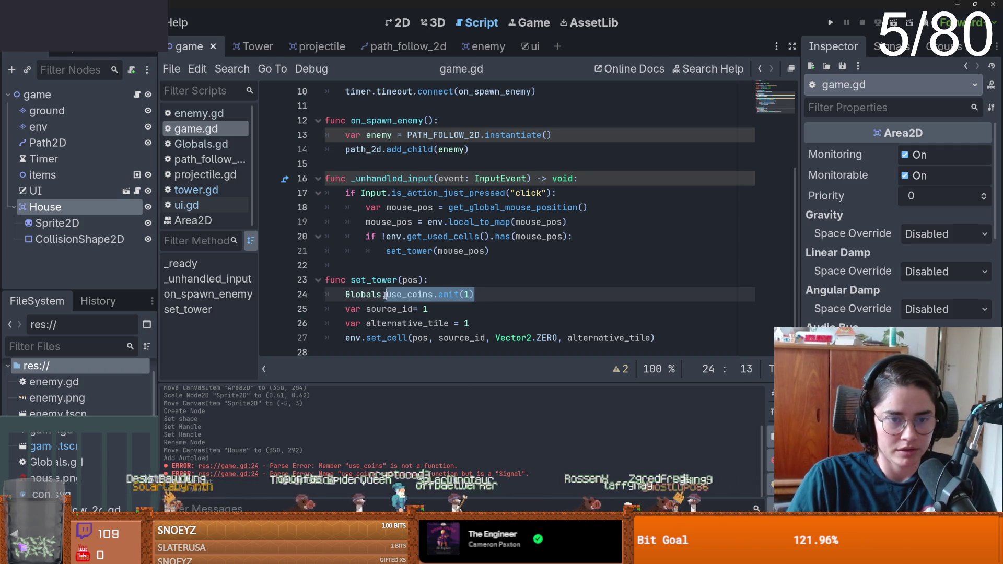
type(".buy")
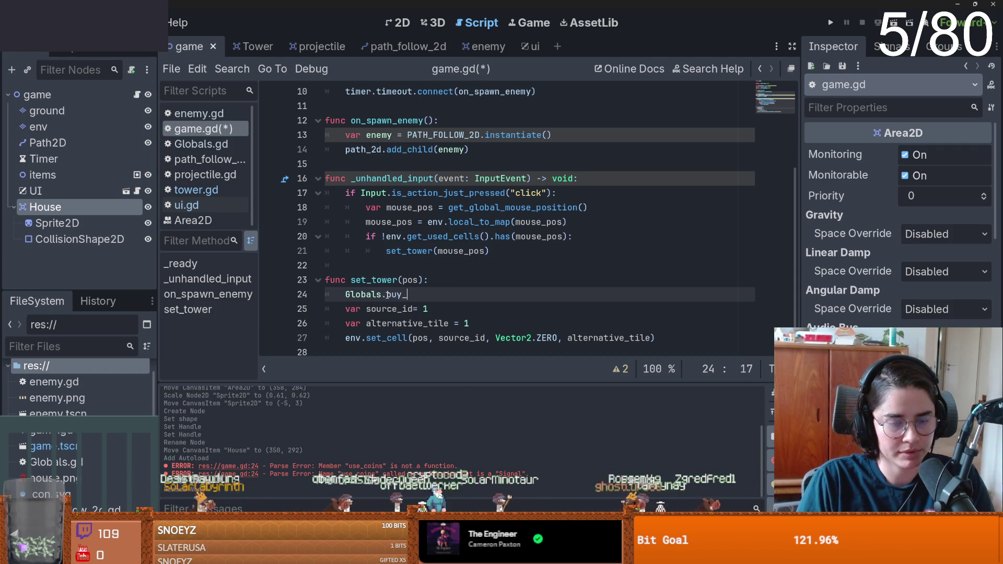
type("(1")
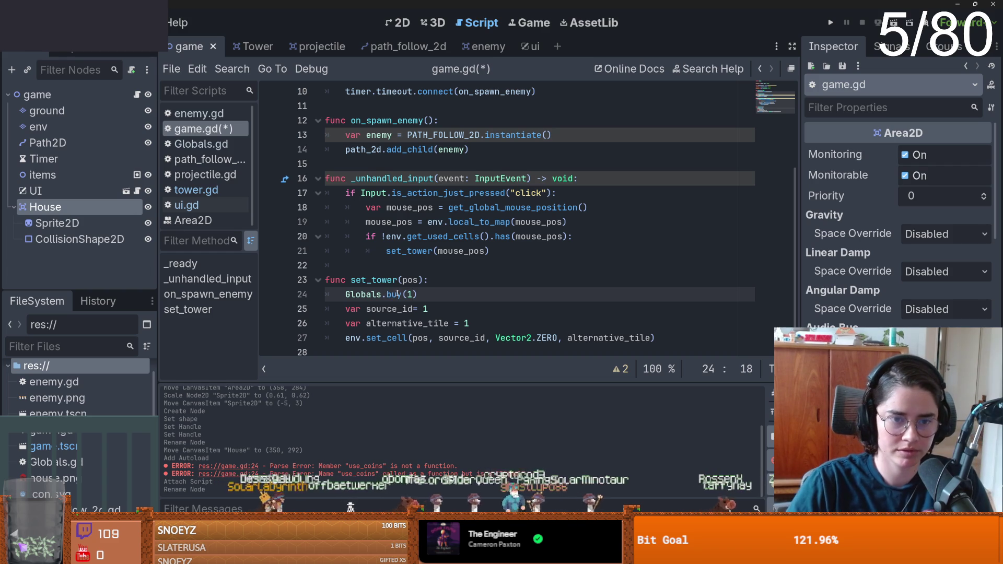
double_click(396, 294)
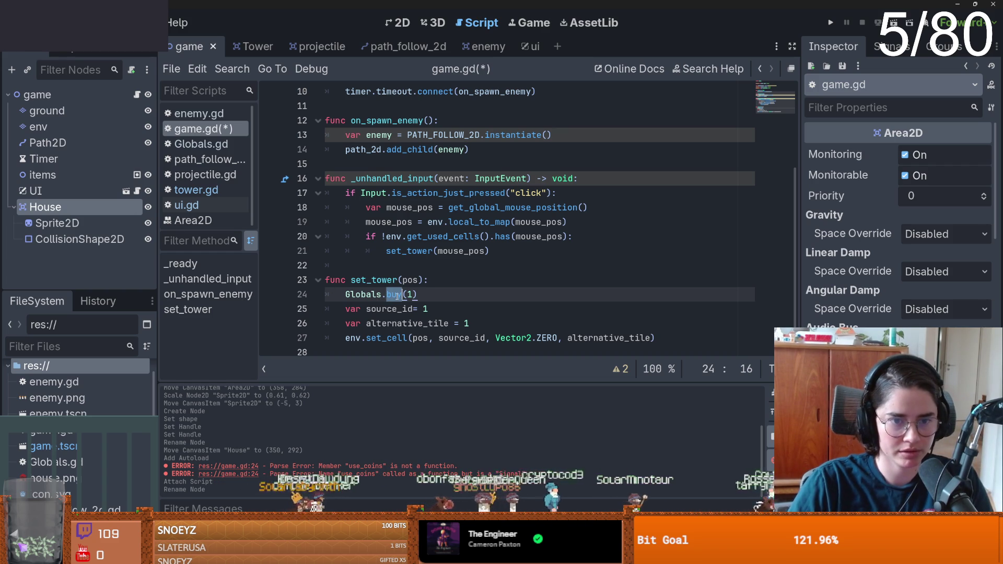
key("ctrl+F1")
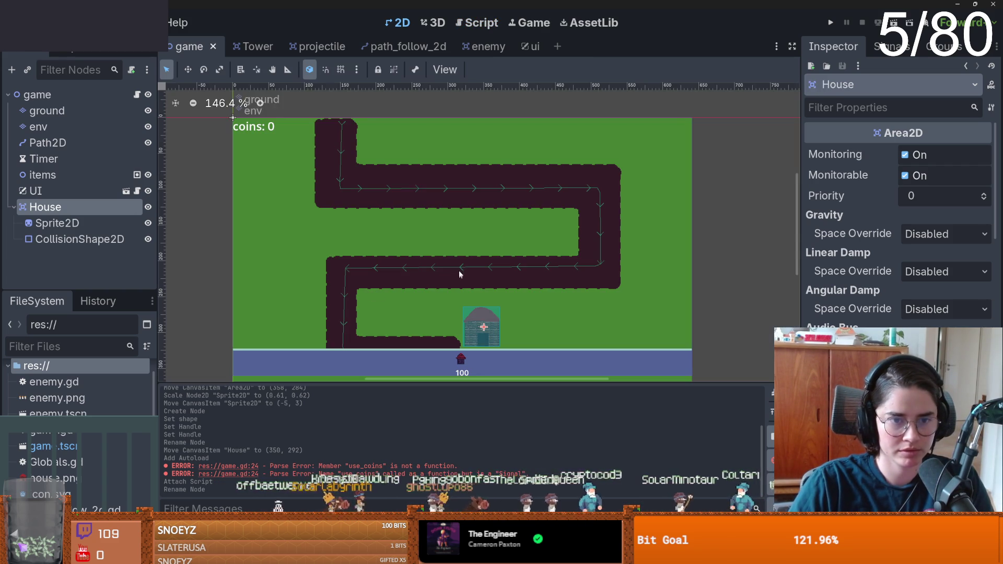
- Add a func buy(amount): header below the signal in Globals.gd
left_click(73, 477)
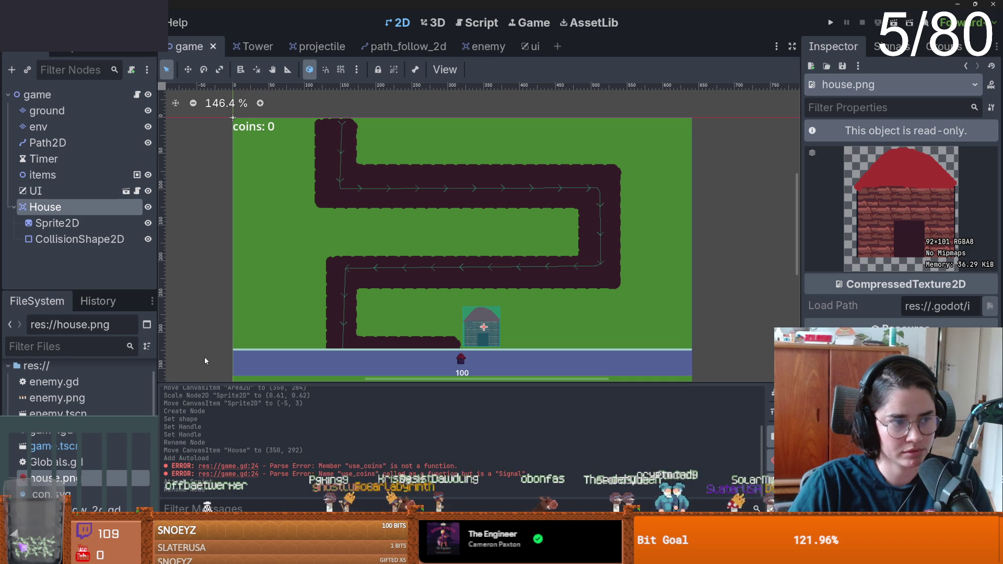
double_click(57, 462)
key("Return")
key("Return")
type("func")
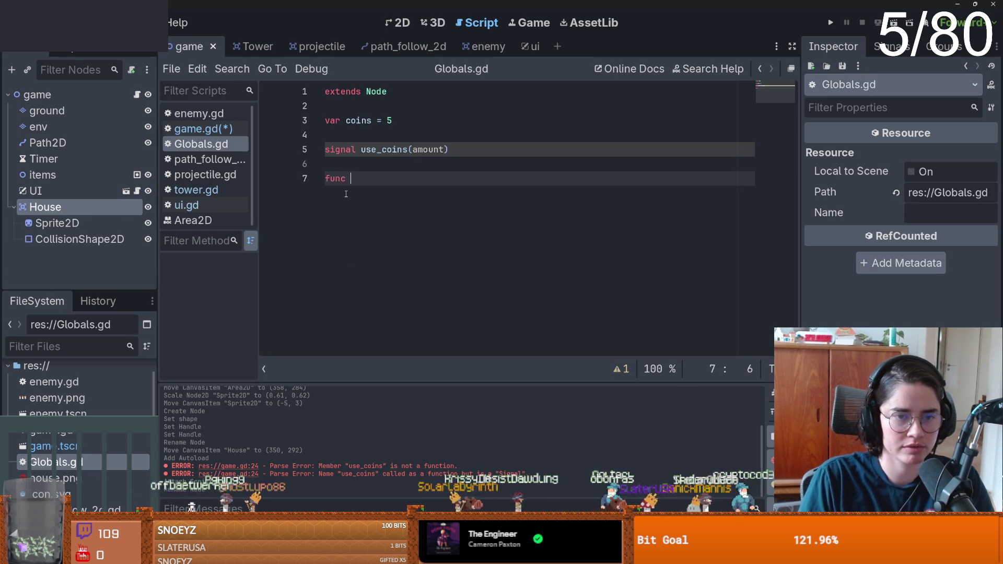
type(" buy(1):")
key("Left")
key("Left")
type("1")
key("BackSpace")
type("amount")
key("End")
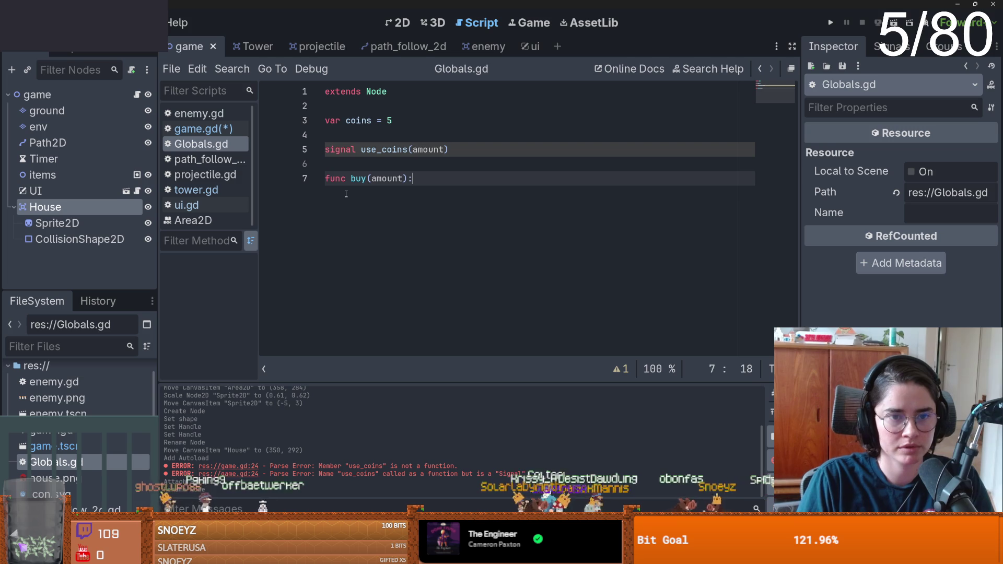
key("Return")
- Write coins -= amount as the body of buy
key("BackSpace")
key("BackSpace")
key("Return")
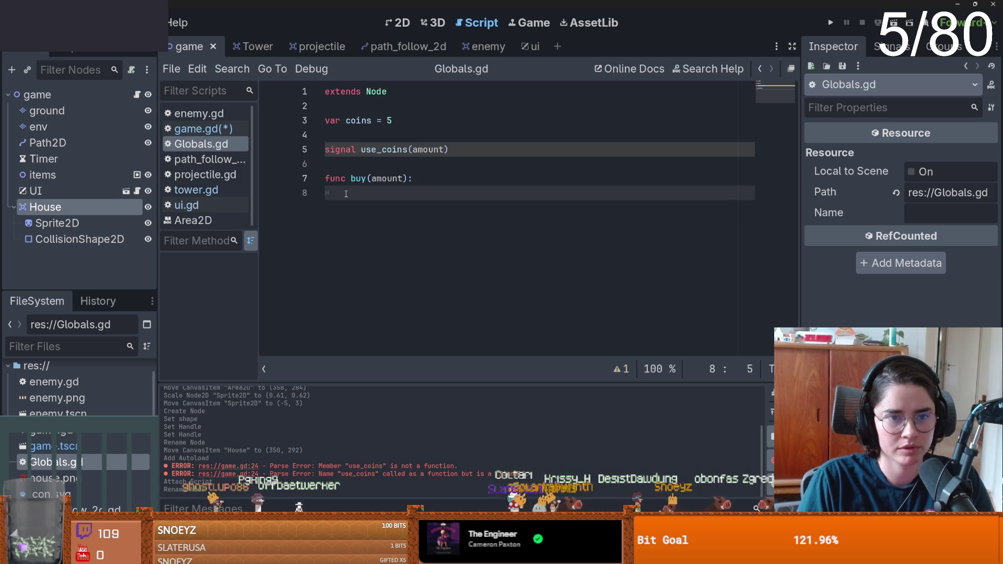
type("coun")
key("Return")
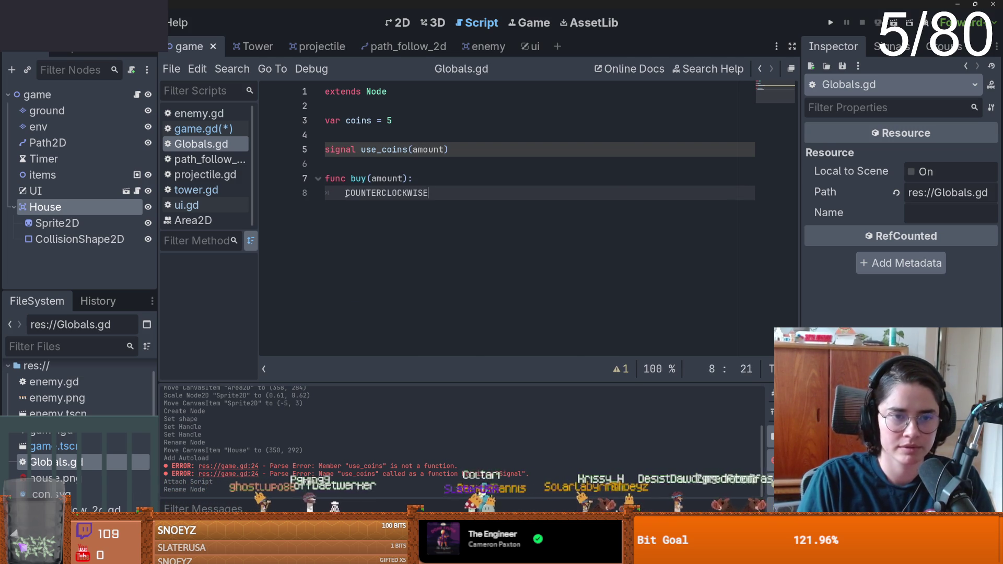
key("ctrl+z")
key("BackSpace")
type("ins -= ")
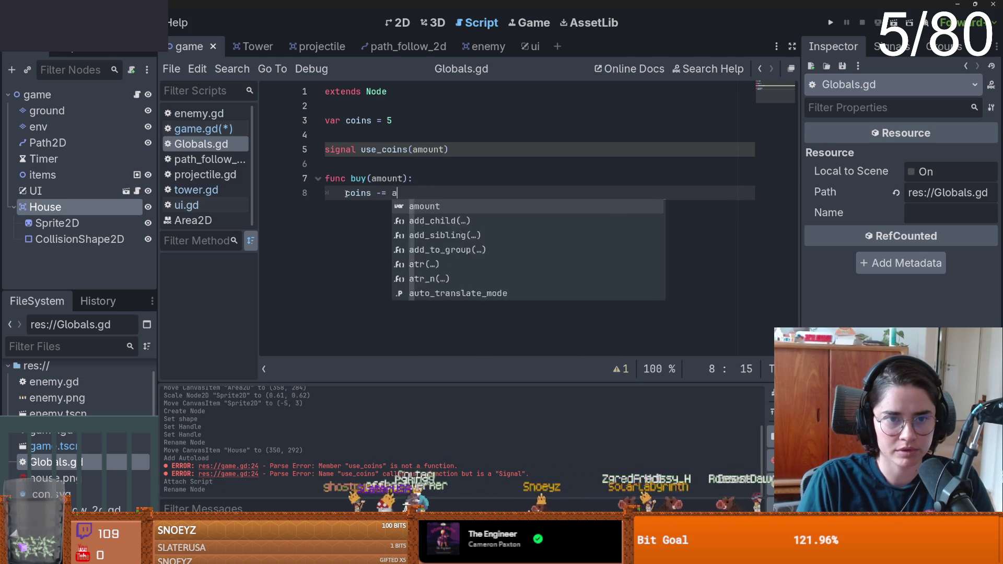
type("amount")
key("Return")
key("Return")
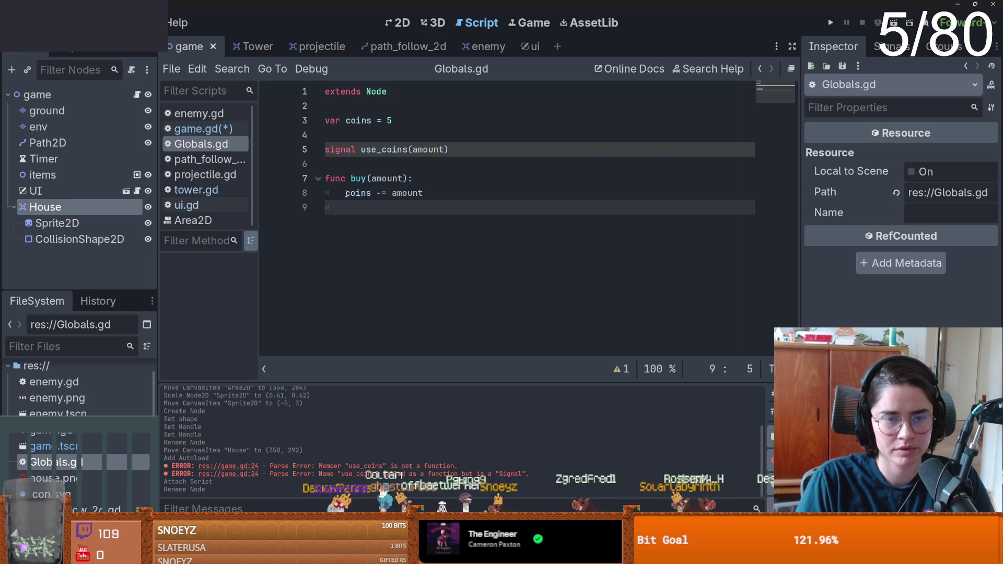
- Remove amount from the use_coins signal and emit use_coins at the end of buy
double_click(426, 149)
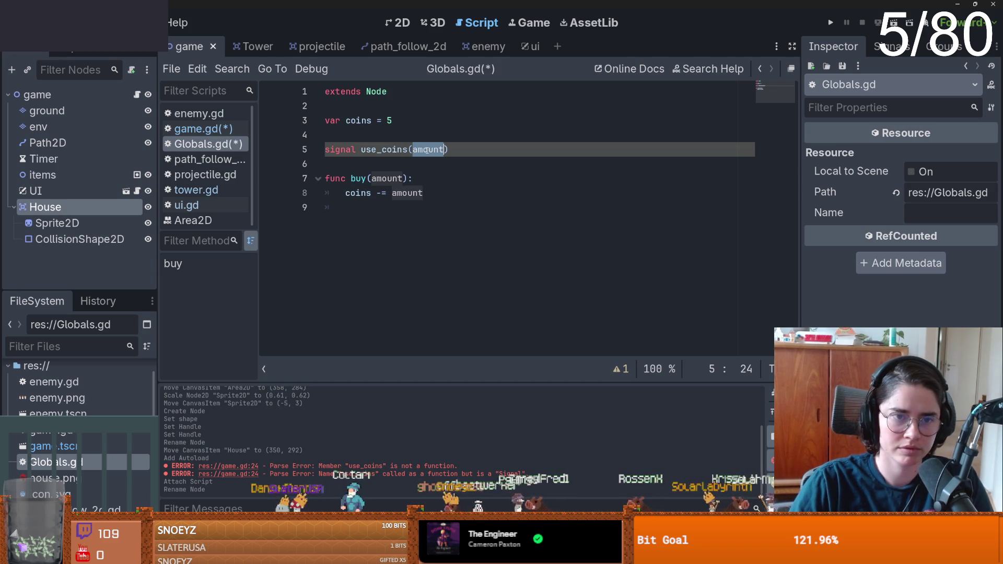
key("BackSpace")
double_click(376, 150)
key("ctrl+c")
left_click(380, 208)
key("ctrl+v")
type(".em")
key("Return")
- Save Globals.gd and drop the amount parameter from on_use_coins in ui.gd
left_click(380, 208)
key("ctrl+s")
left_click(529, 46)
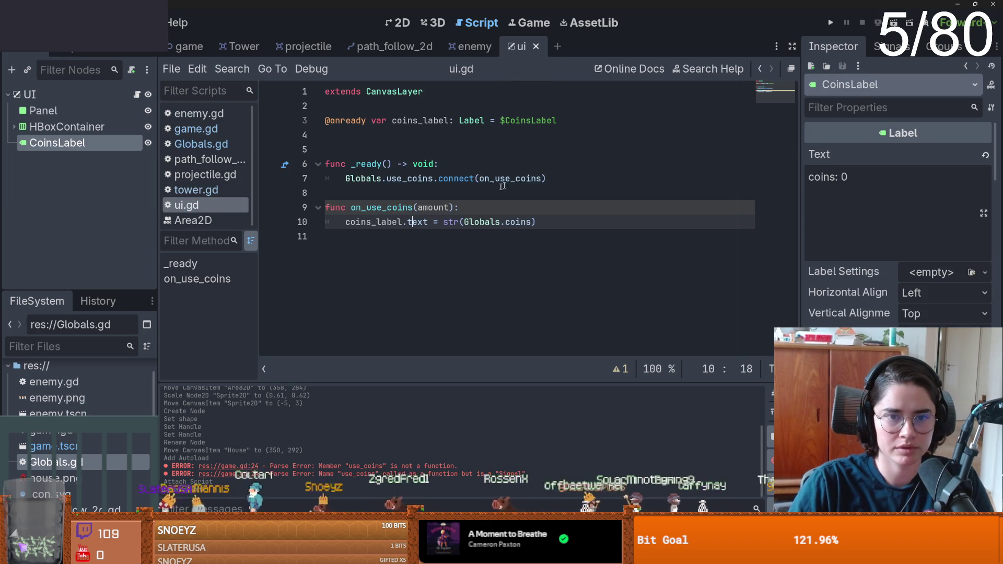
double_click(435, 207)
key("BackSpace")
double_click(477, 221)
key("Up")
key("ctrl+s")
key("ctrl+s")
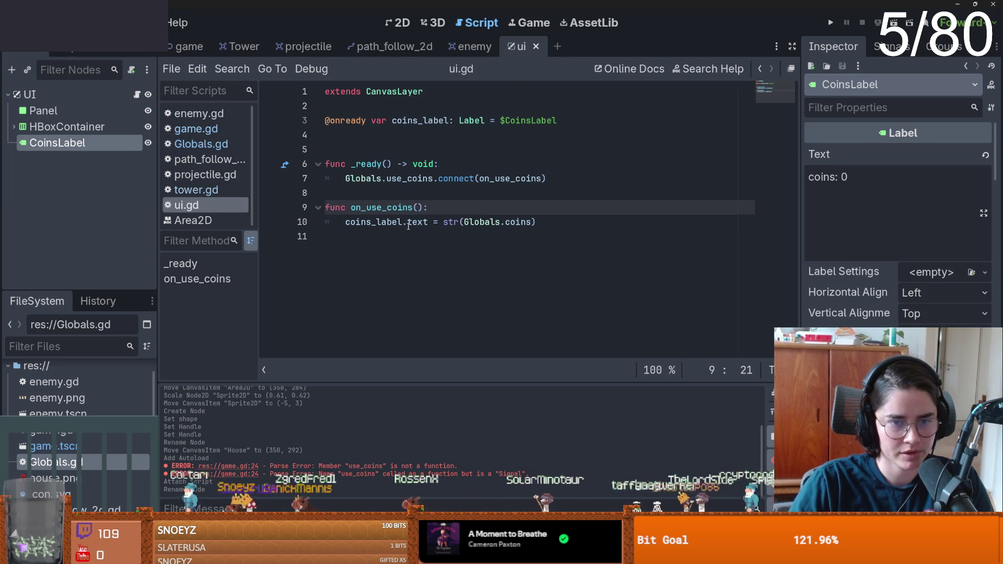
- Change the label line to str("coins: ", Globals.coins)
left_click(407, 223)
left_click(378, 24)
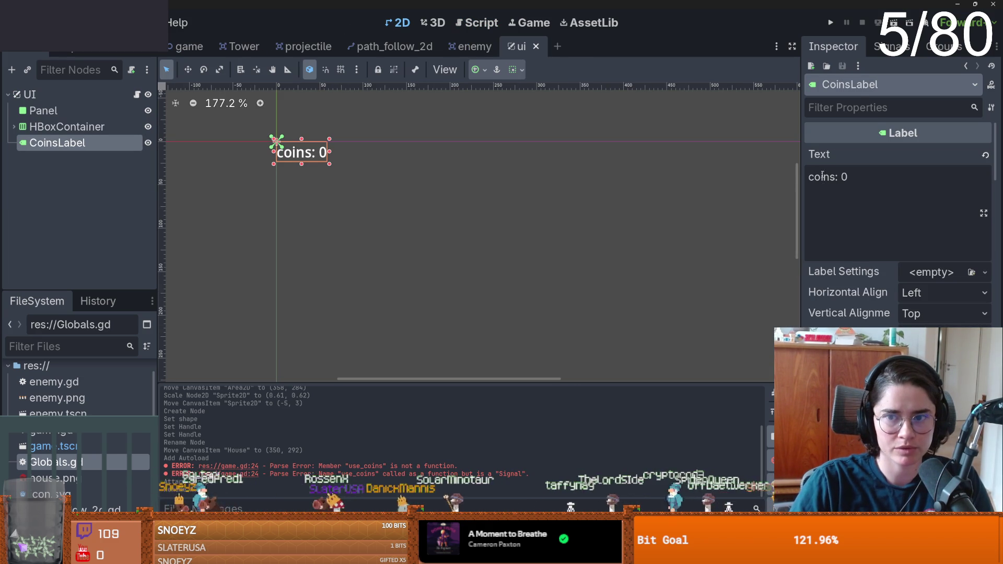
left_click(136, 94)
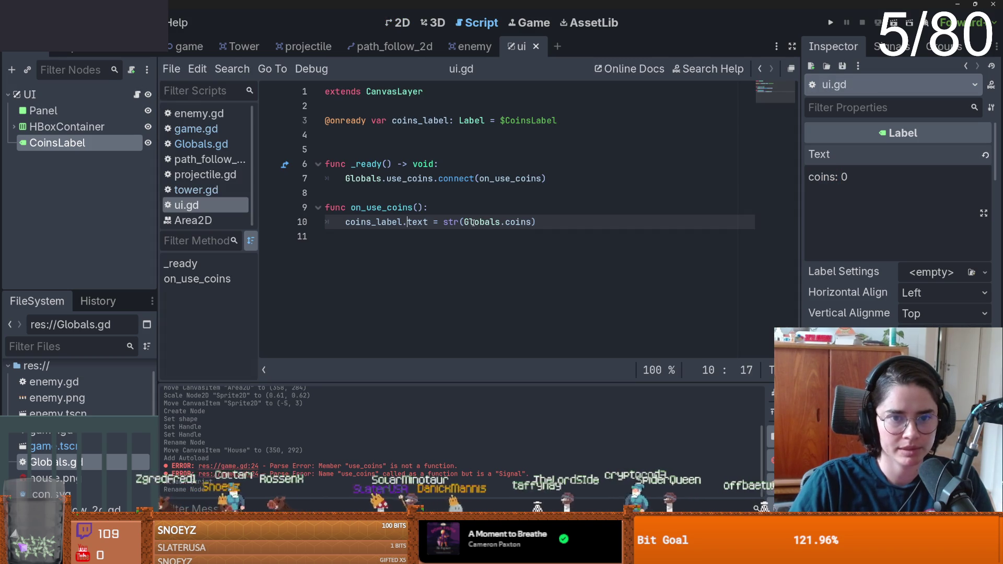
type("\"coins: ")
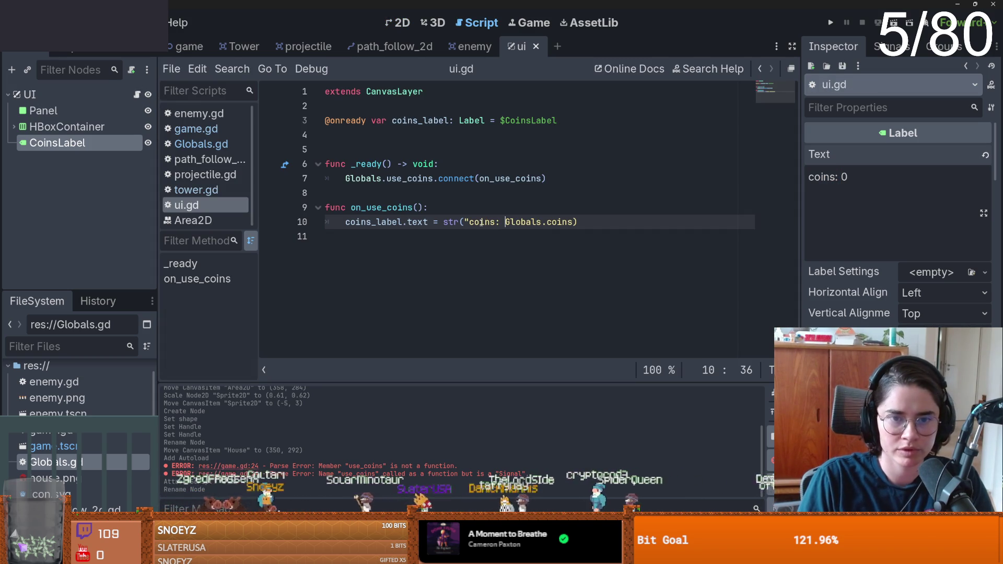
type("\" <")
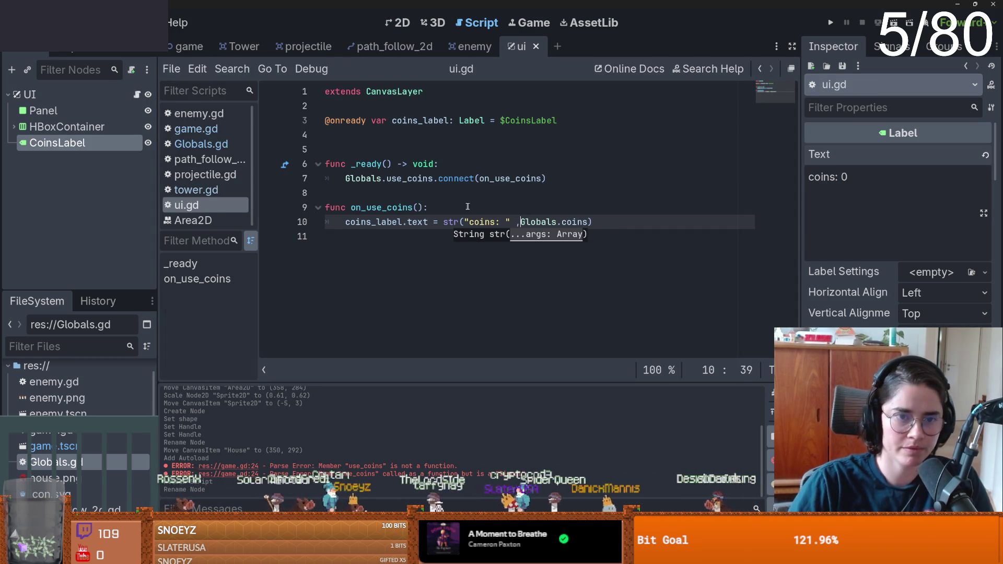
left_click(461, 206)
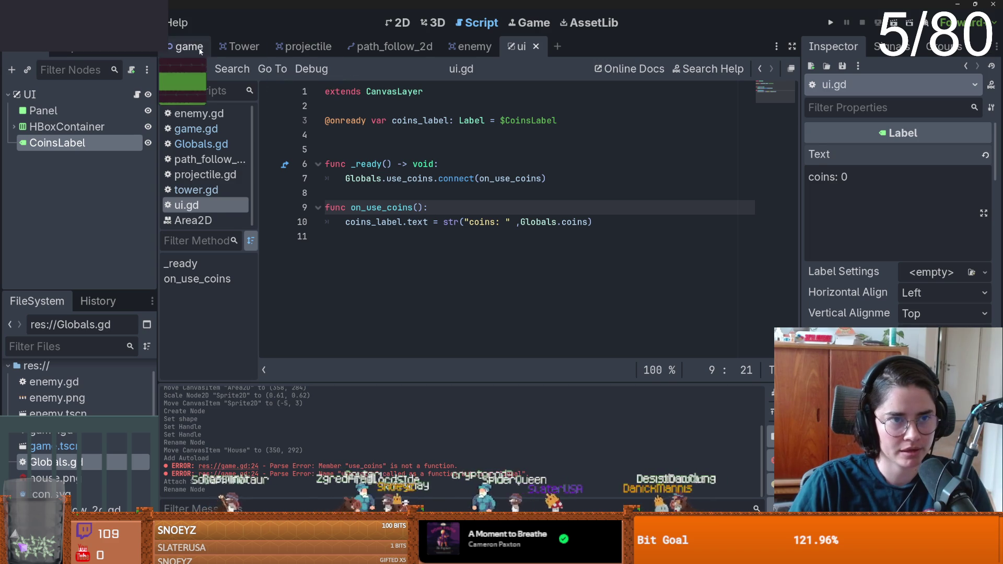
- In game.gd, extend line 17's click condition with 'and Globals.coins > 0'
left_click(244, 46)
scroll(522, 262, "up", 2)
scroll(577, 270, "down", 1)
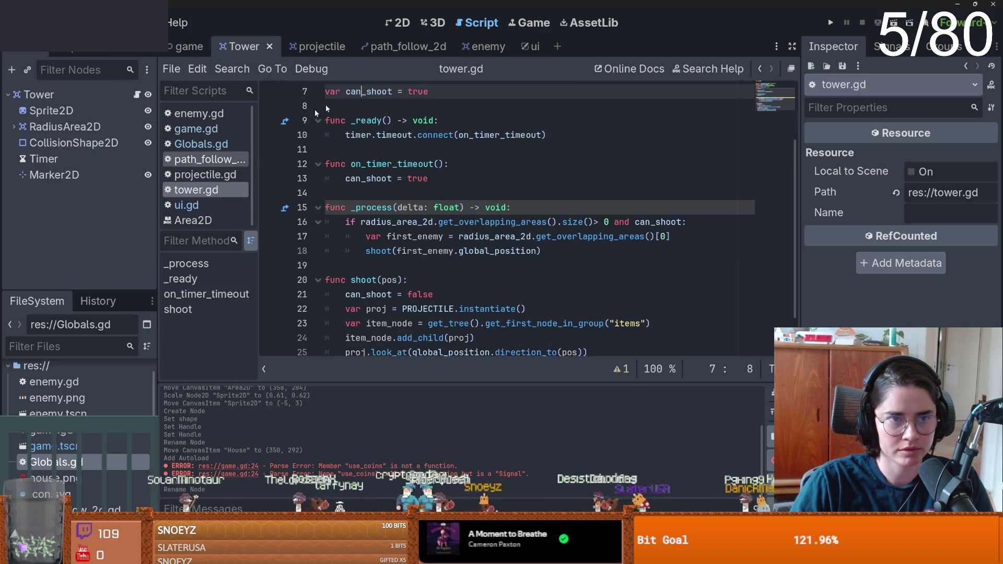
left_click(190, 46)
scroll(528, 232, "up", 1)
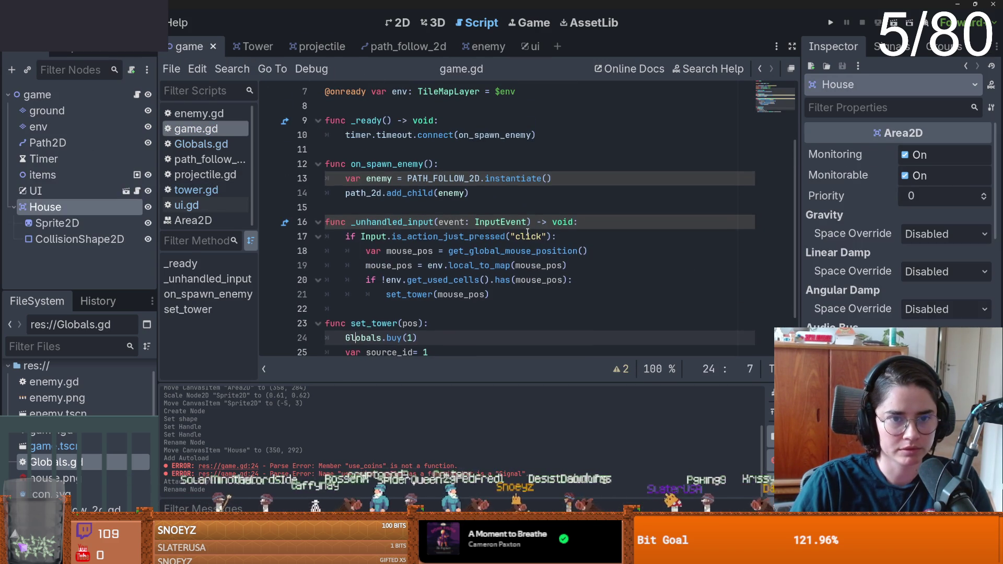
left_click(559, 238)
key("Left")
key("BackSpace")
type("and ")
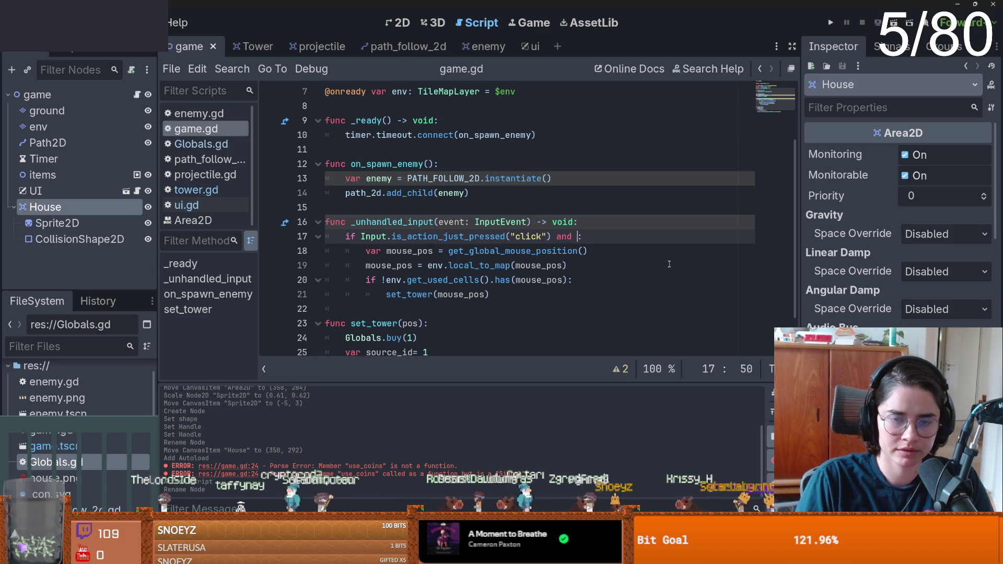
type("Globals.coins >")
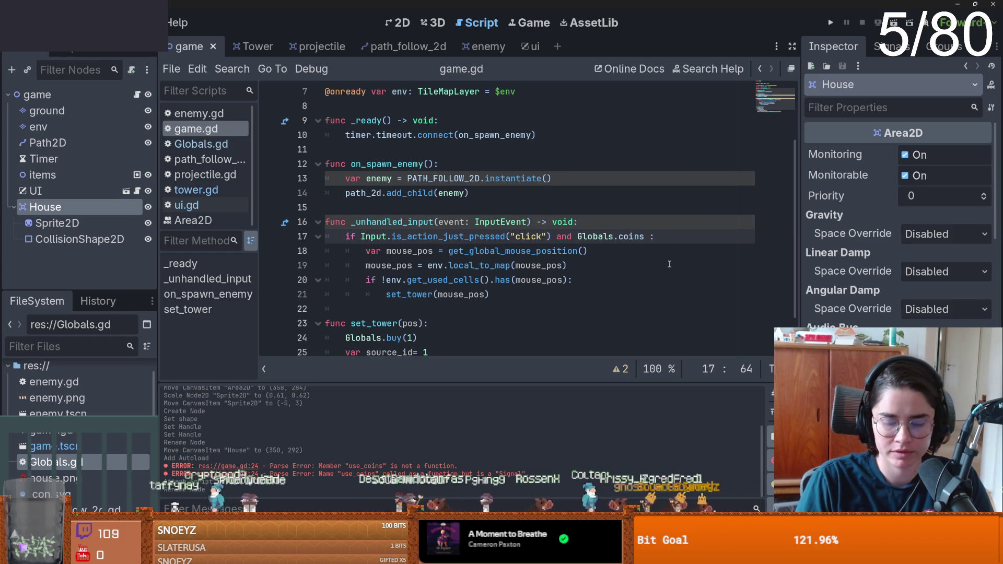
type(" 0")
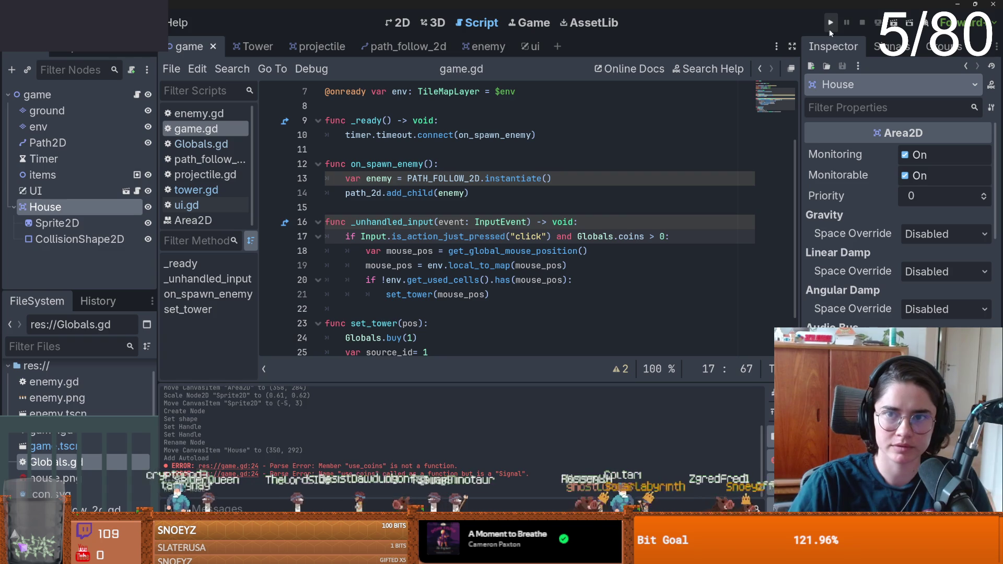
- Test-run the game, then copy the on_use_coins() call into the ui script's _ready function
left_click(830, 23)
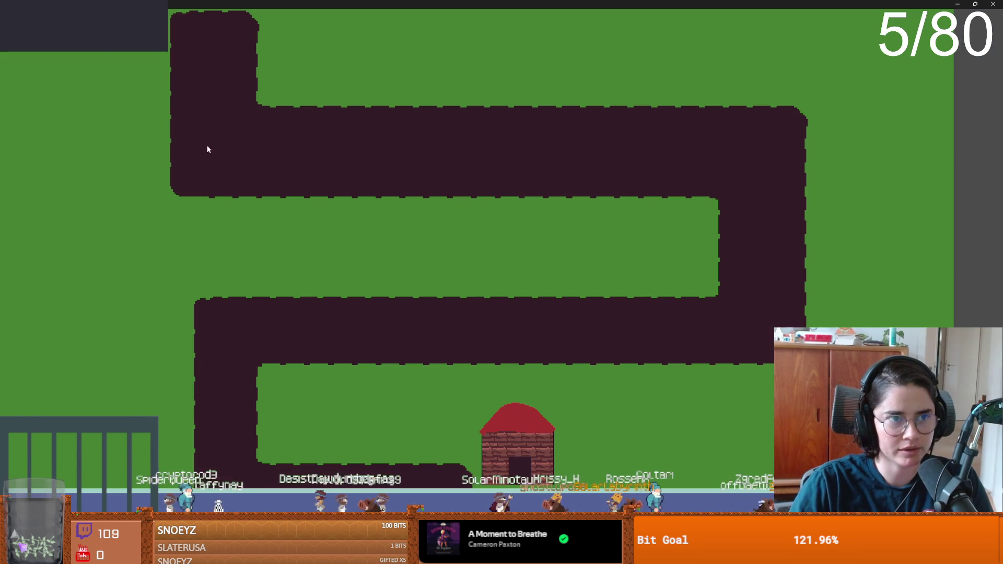
key("F5")
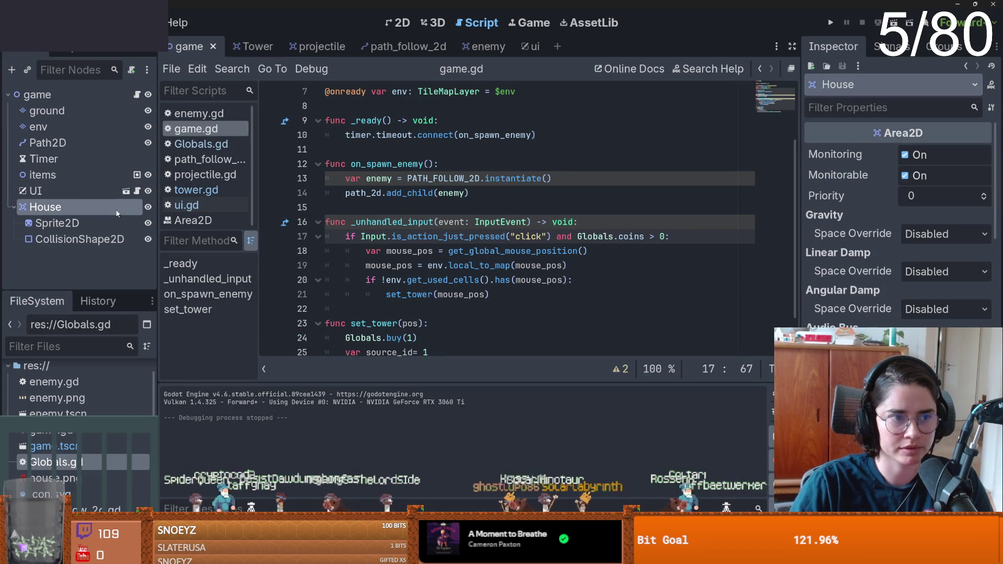
left_click(519, 46)
left_click(427, 192)
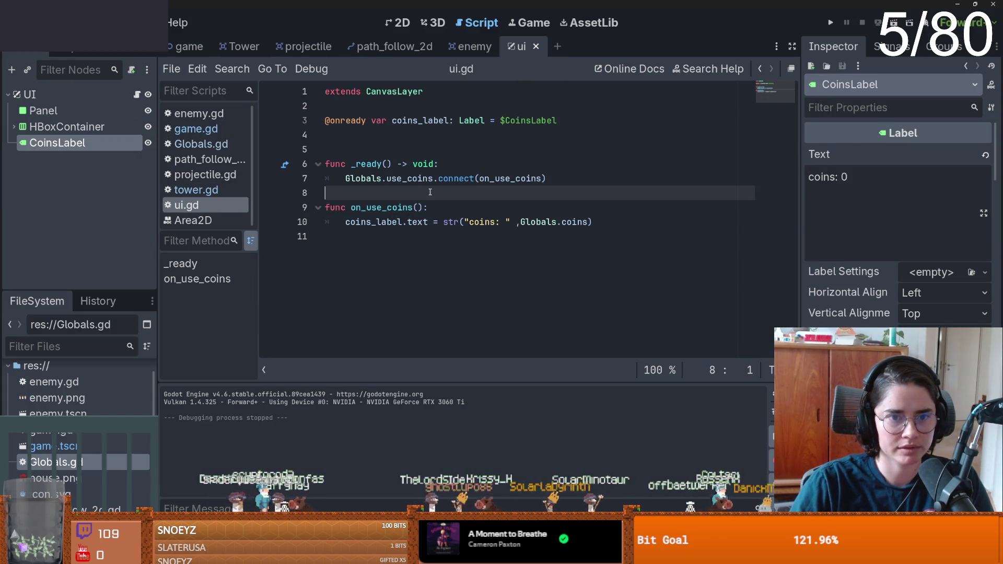
left_click(572, 183)
key("Return")
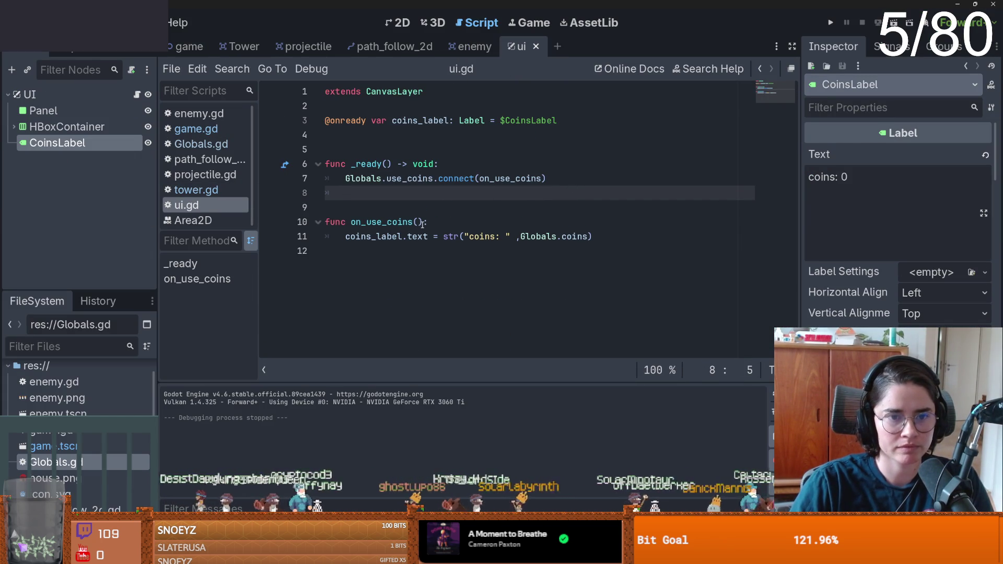
left_click_drag(423, 223, 351, 222)
key("ctrl+c")
left_click(556, 192)
key("ctrl+v")
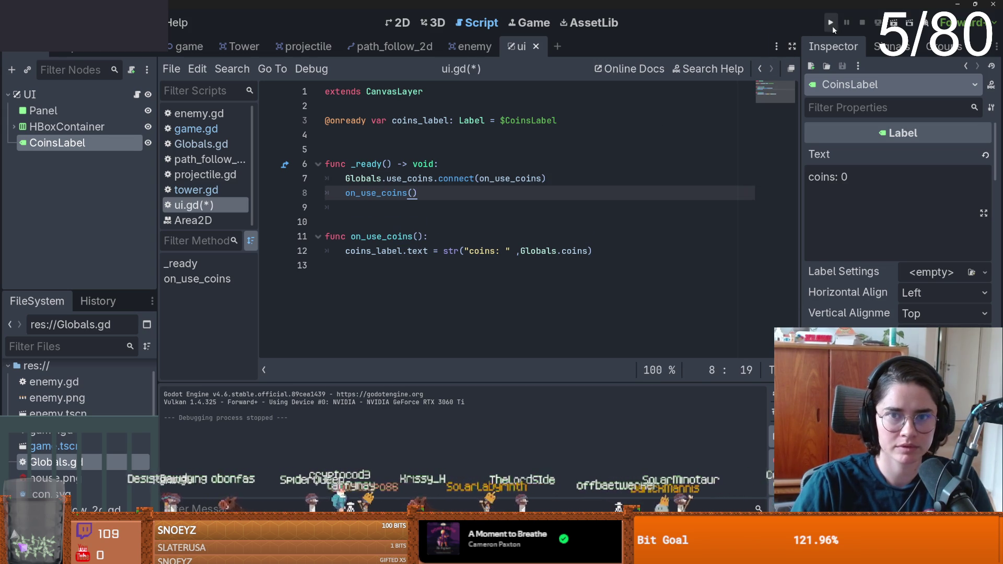
- Run the game, place four towers beside the enemy path, then close the game window
left_click(830, 23)
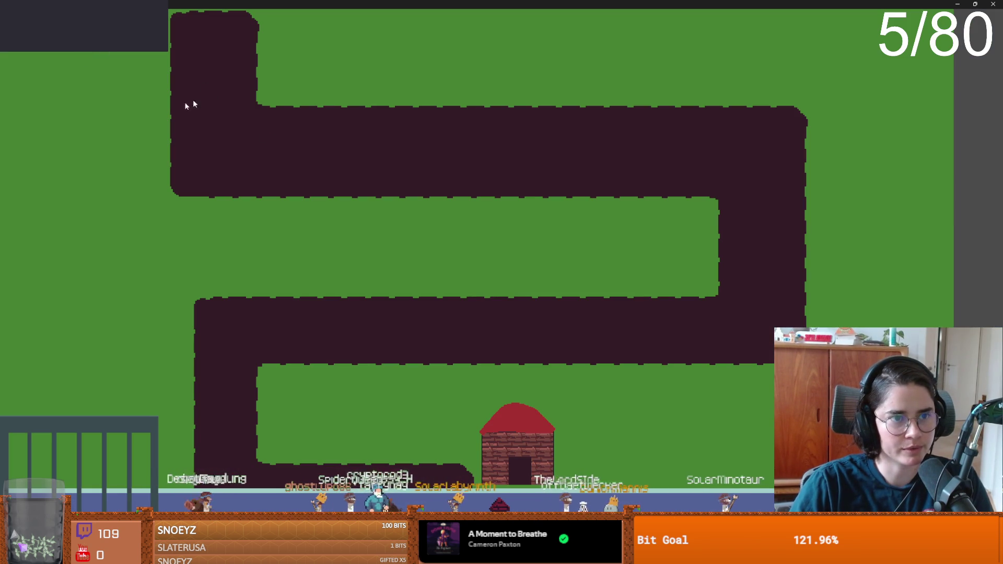
left_click(252, 206)
left_click(282, 76)
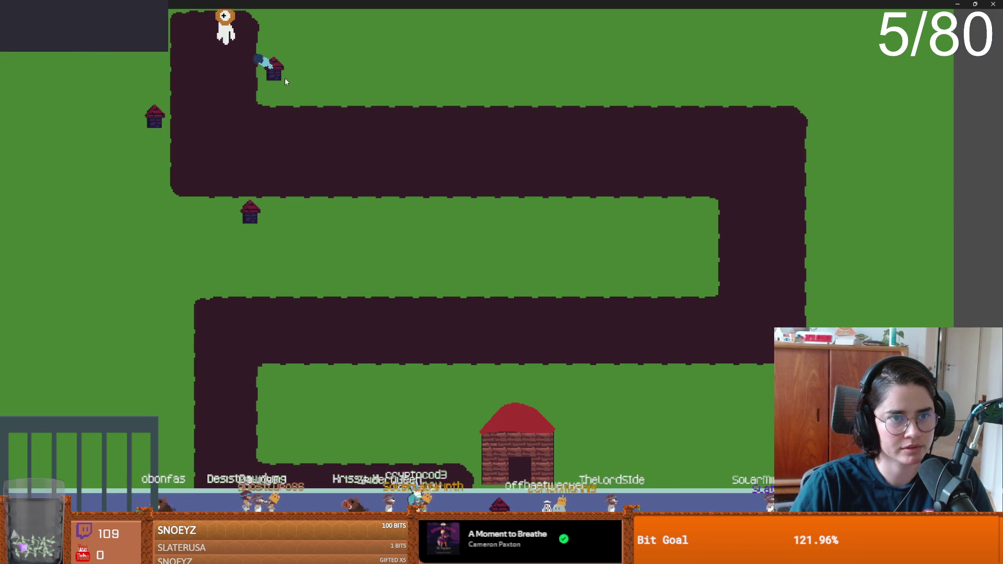
left_click(382, 93)
left_click(428, 93)
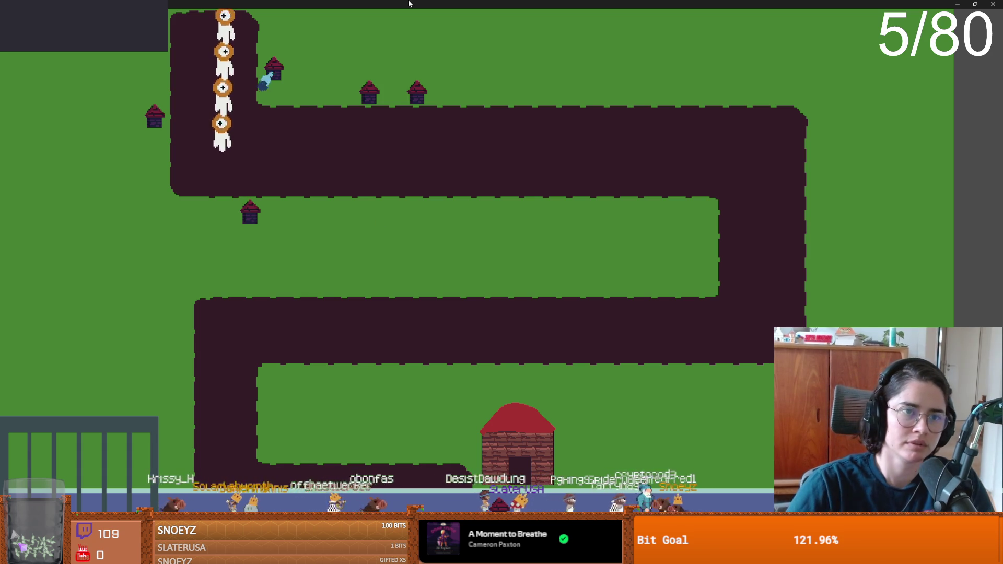
double_click(406, 4)
left_click(468, 195)
left_click(240, 47)
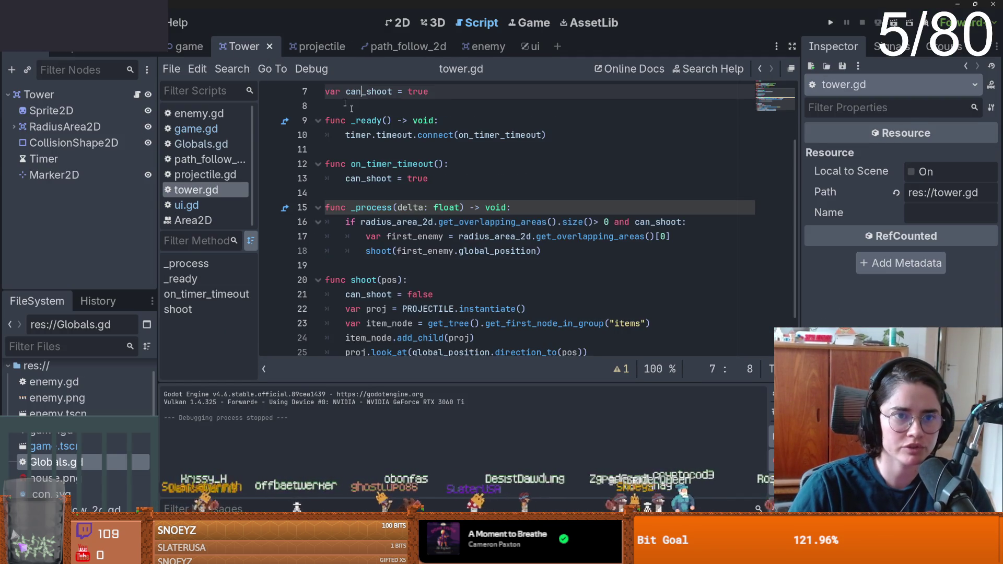
- Set the tower Timer's Wait Time to 5.0 seconds
scroll(411, 181, "up", 2)
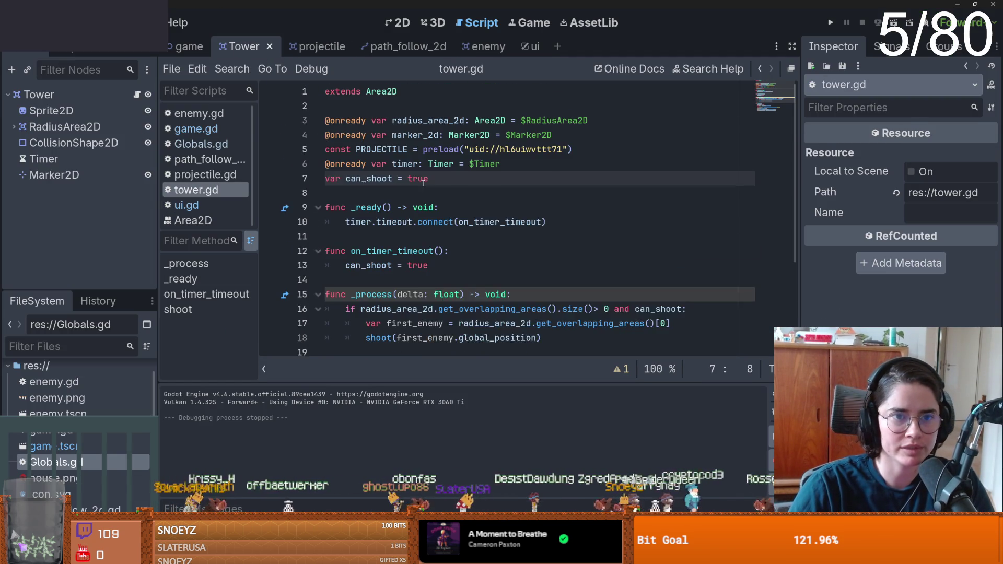
left_click(88, 162)
left_click(954, 184)
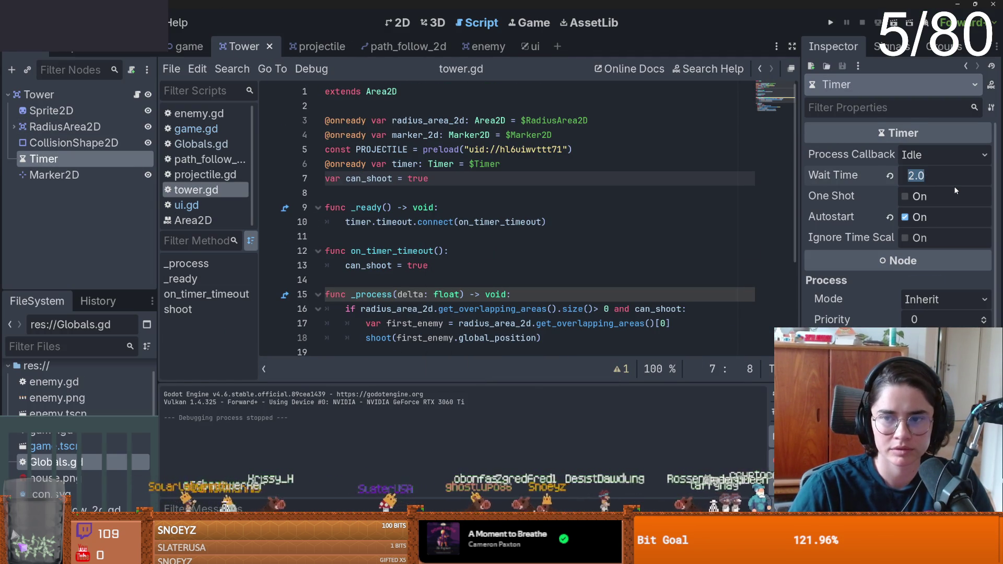
type("5.")
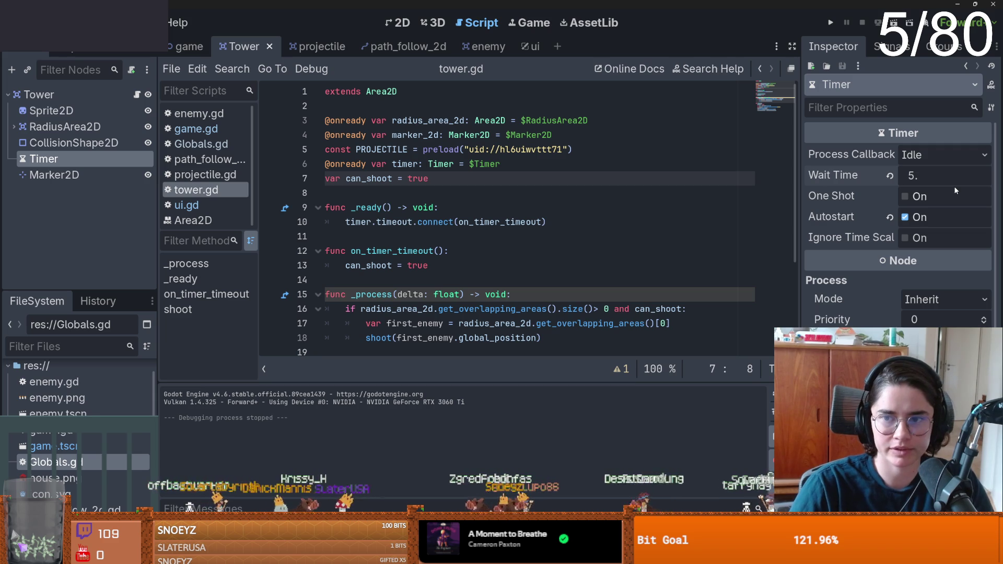
key("Return")
- Review tower.gd's timer connect code and save the tower scene
scroll(453, 225, "down", 3)
scroll(453, 225, "up", 3)
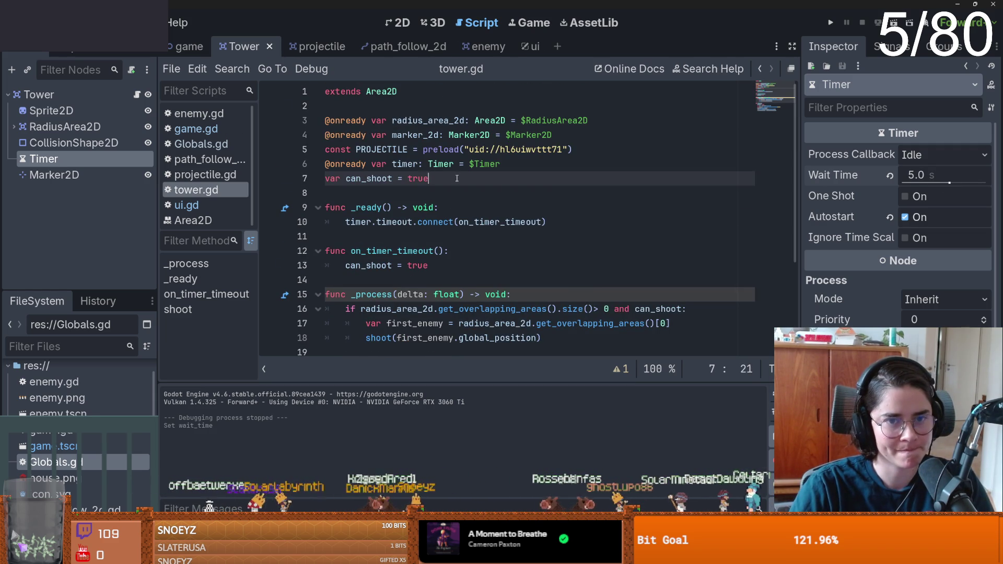
left_click(522, 163)
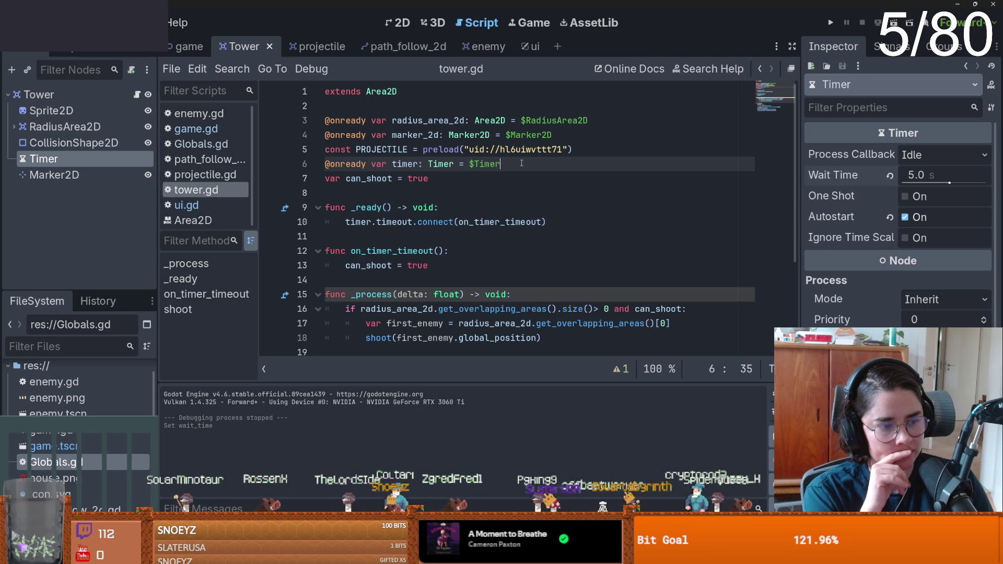
left_click(469, 222)
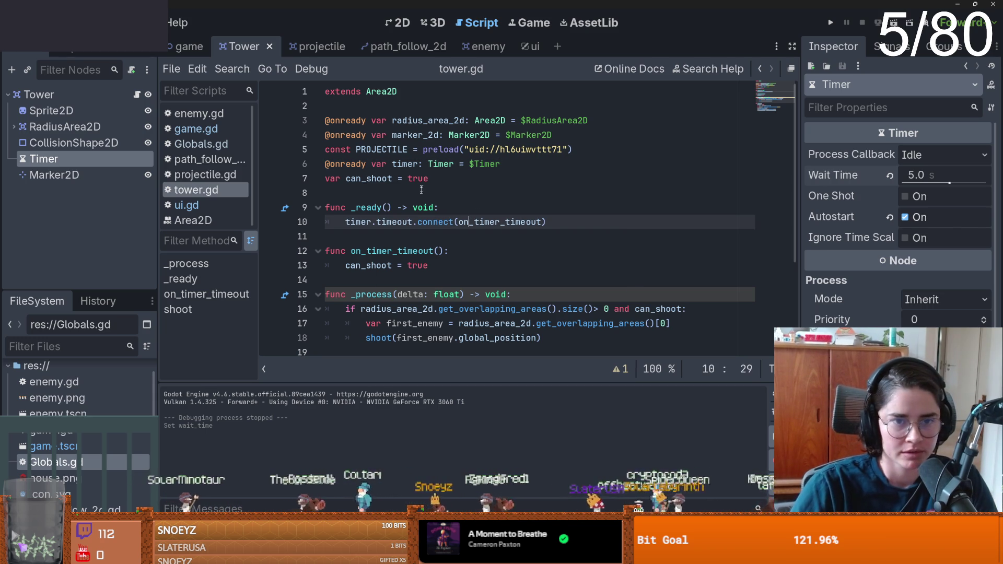
scroll(446, 222, "down", 3)
scroll(446, 222, "up", 3)
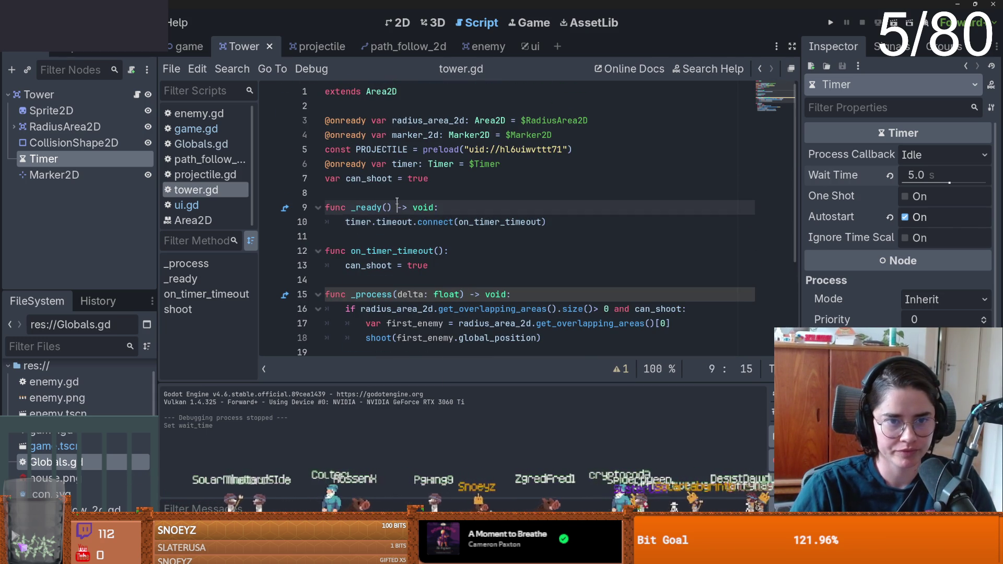
left_click(403, 194)
key("ctrl+s")
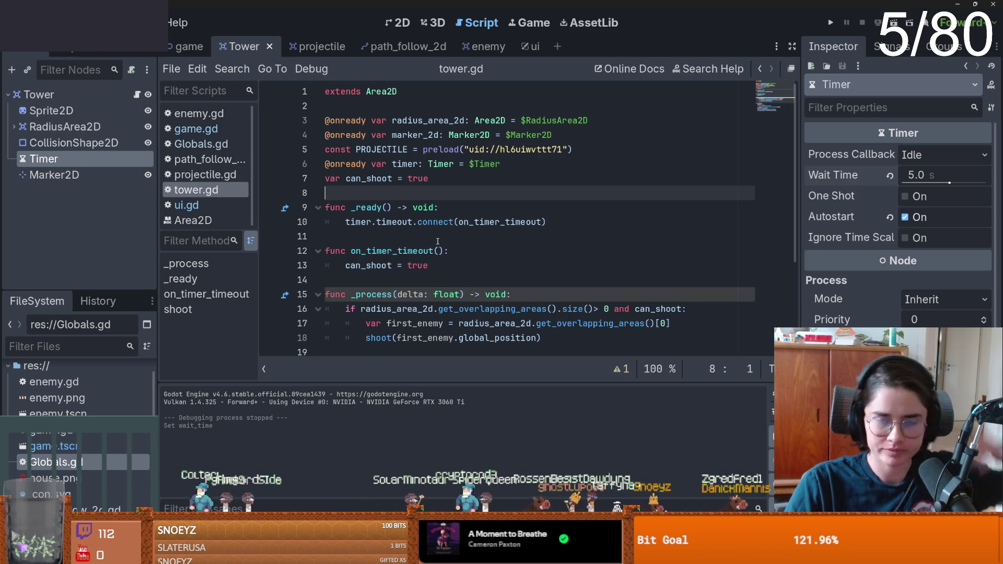
- Bring up the game scene in the 2D view
left_click(402, 23)
left_click(189, 48)
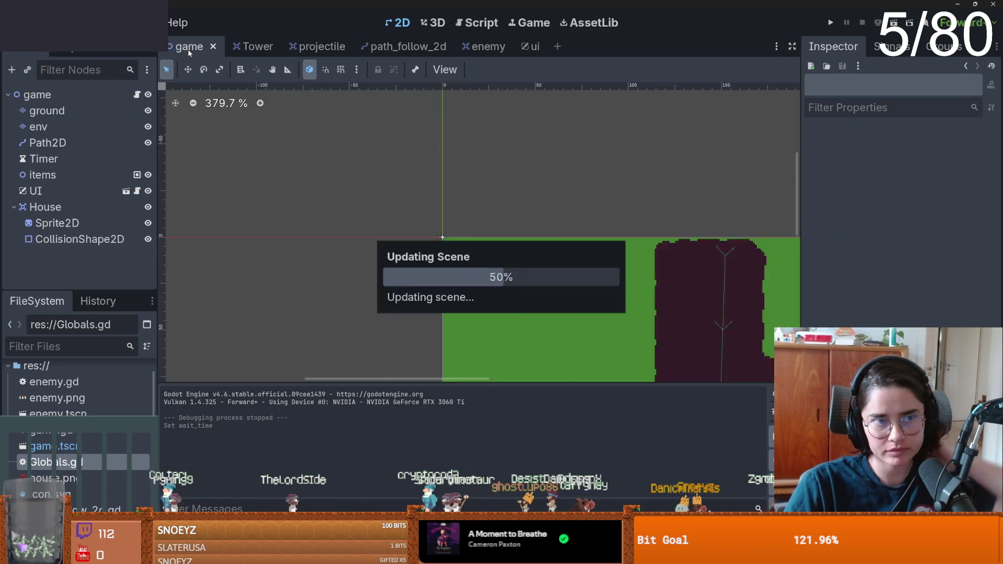
scroll(441, 184, "up", 3)
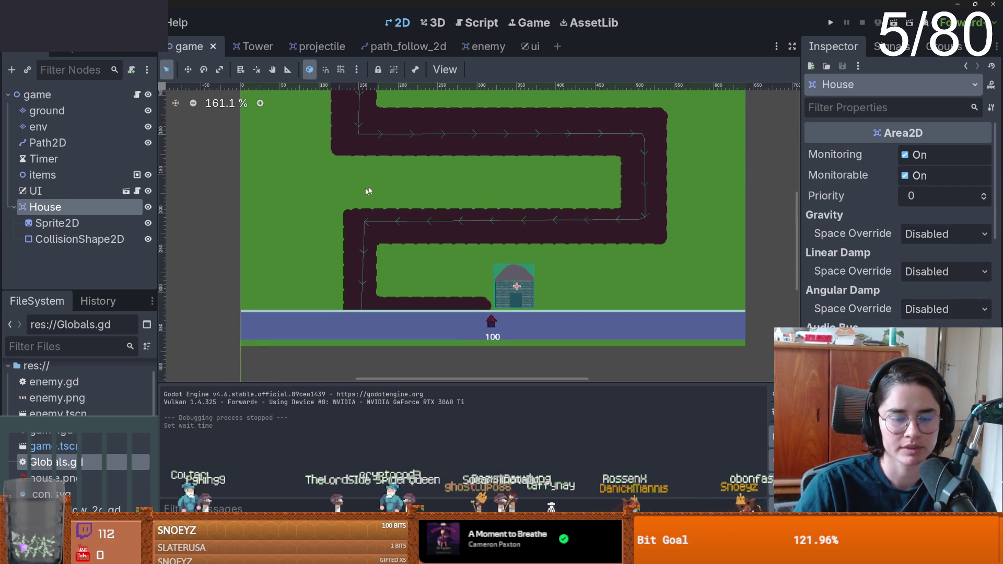
scroll(382, 303, "up", 2)
scroll(438, 324, "up", 1)
scroll(381, 295, "down", 3)
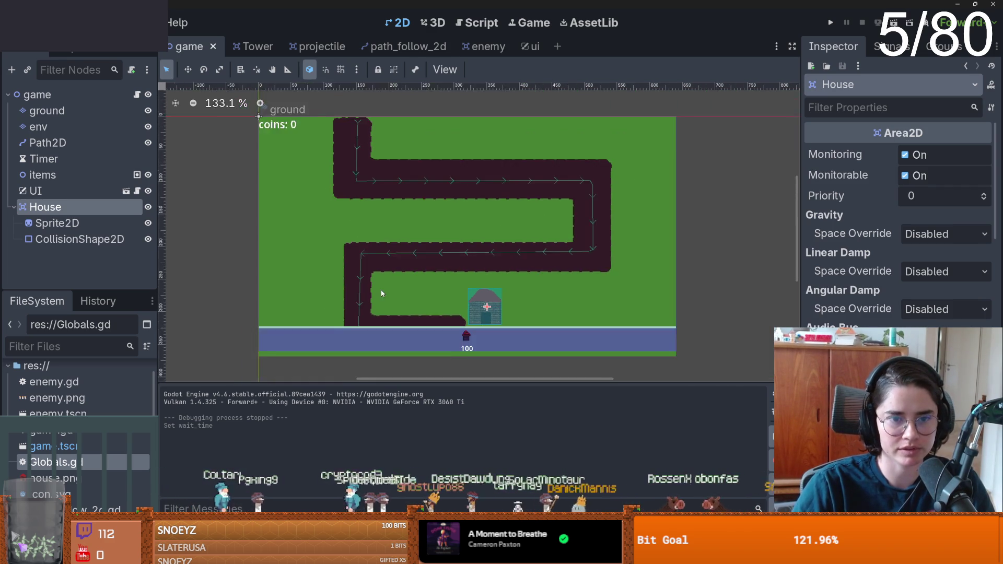
scroll(376, 308, "up", 2)
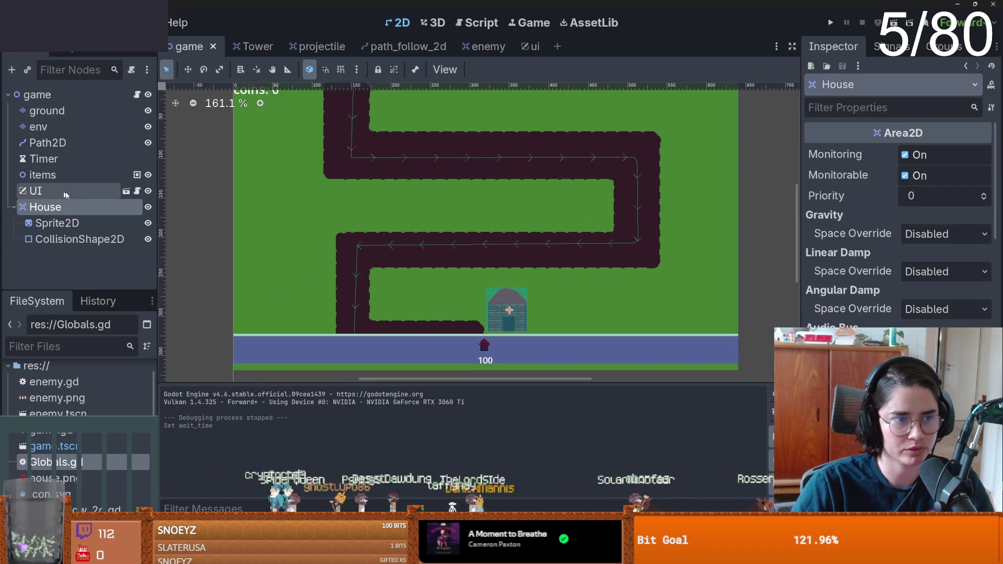
- Start adding a texture child node under House, cancel it, and show the ui scene
right_click(71, 207)
left_click(144, 216)
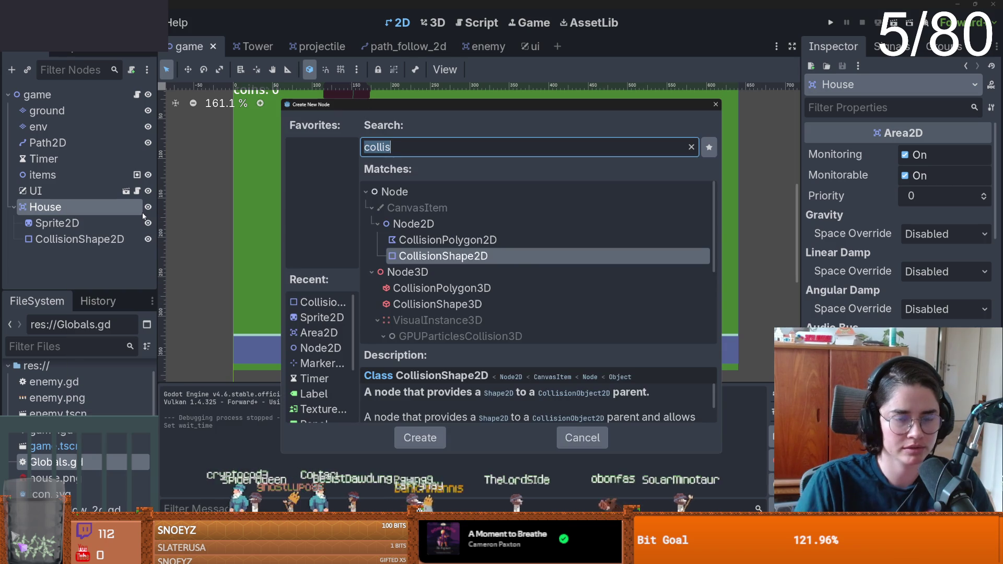
type("textur")
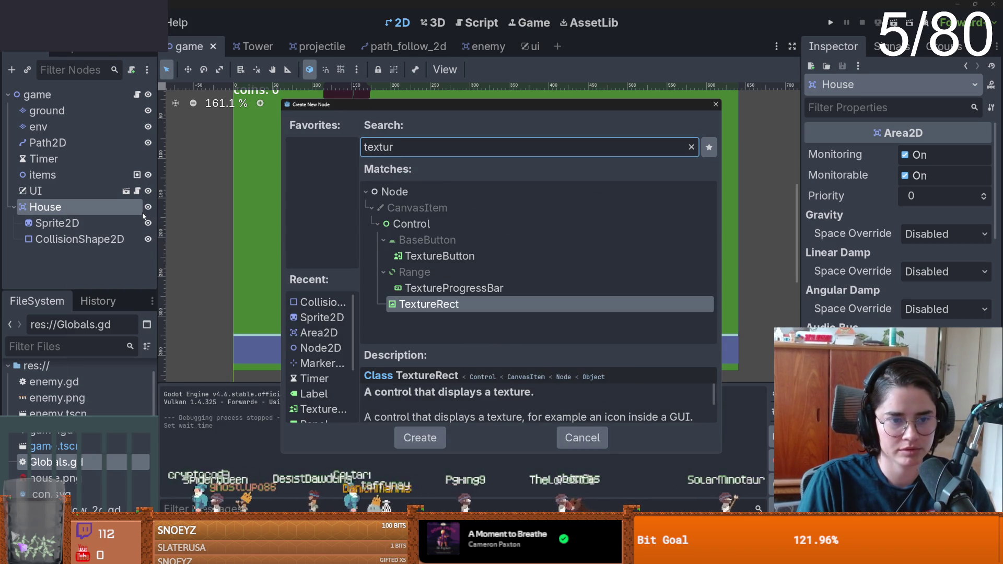
key("BackSpace")
key("BackSpace")
key("BackSpace")
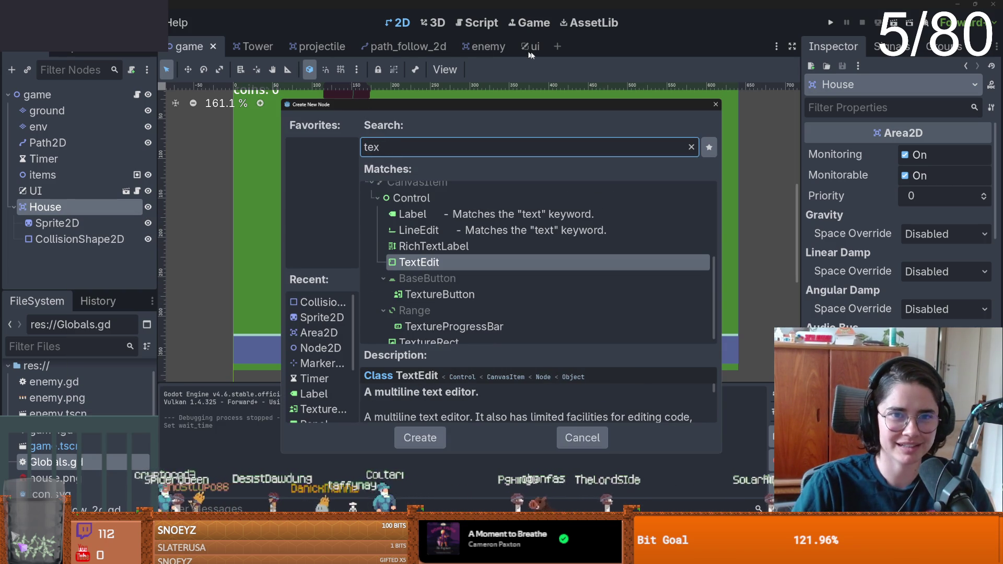
left_click(717, 103)
left_click(531, 46)
scroll(522, 221, "down", 3)
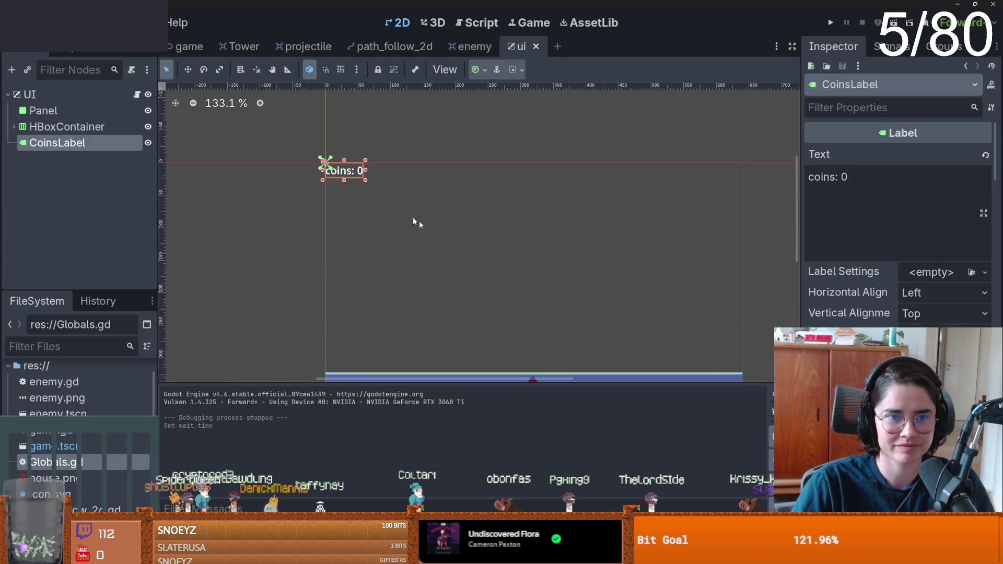
- Narrow the HBoxContainer and the background Panel into a thin vertical bar
scroll(460, 139, "down", 2)
left_click(67, 126)
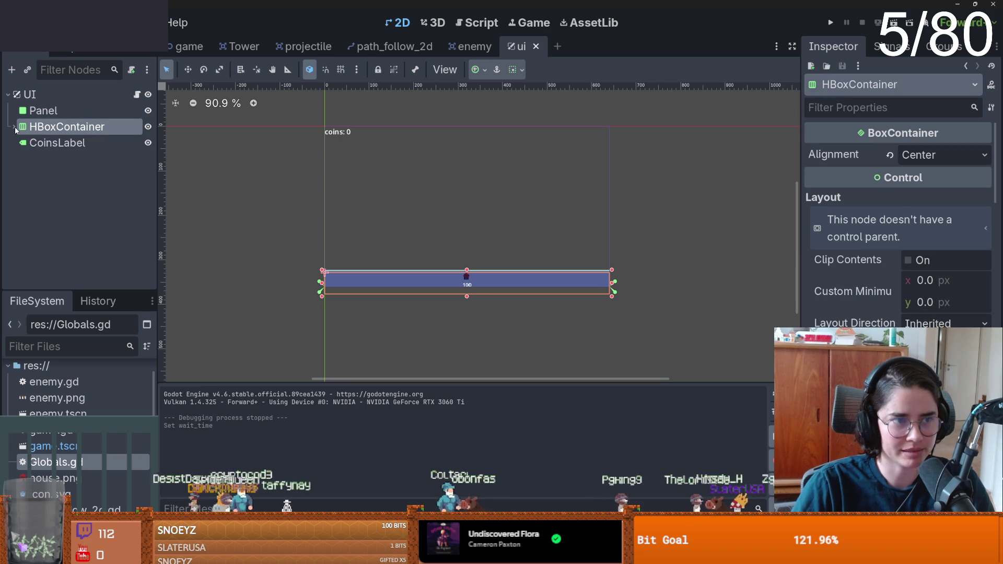
left_click(14, 126)
mouse_move(319, 285)
left_mouse_down()
mouse_move(574, 284)
mouse_move(592, 205)
mouse_move(593, 223)
left_mouse_up()
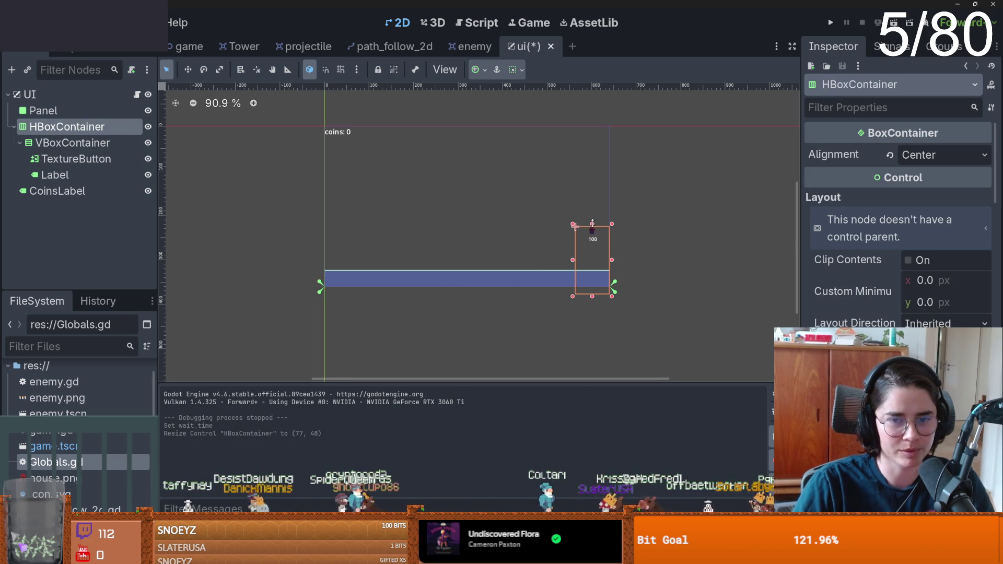
left_click(58, 110)
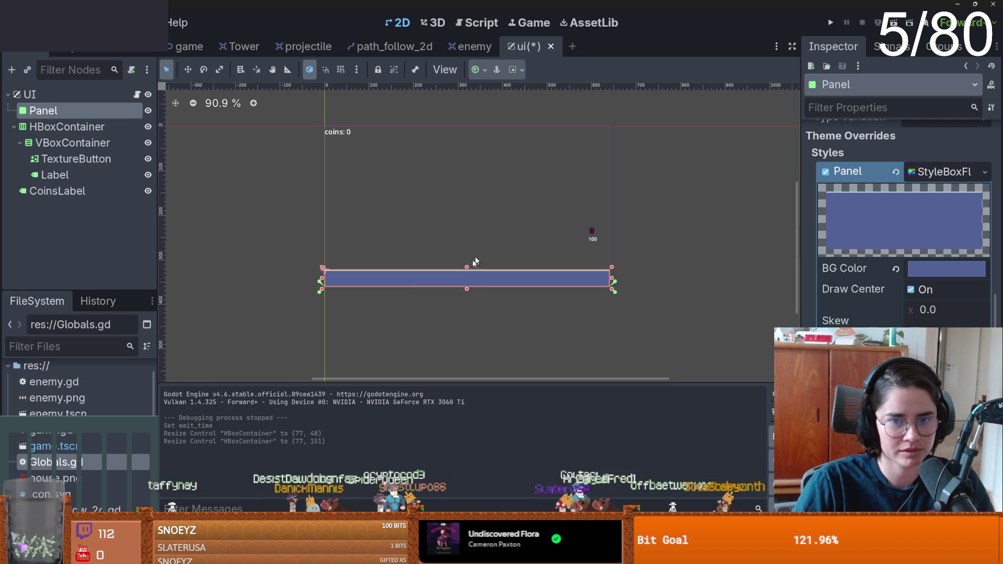
mouse_move(323, 278)
left_mouse_down()
mouse_move(575, 278)
mouse_move(591, 215)
left_mouse_up()
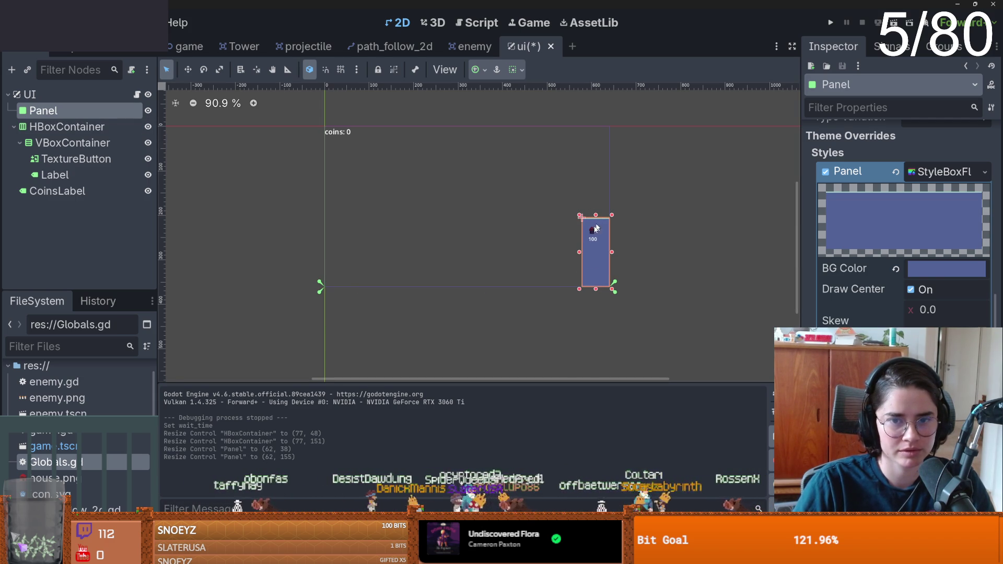
left_click_drag(582, 255, 589, 254)
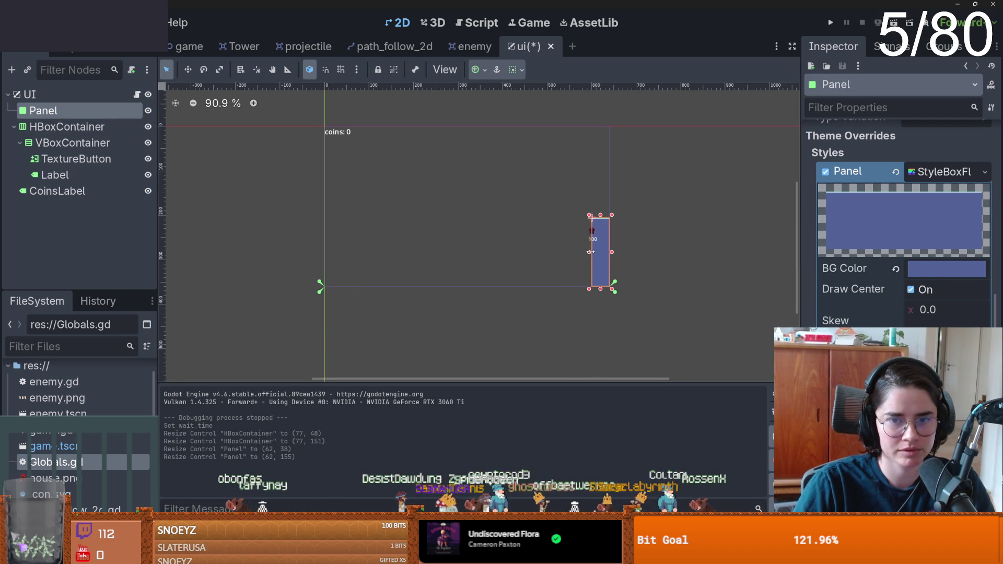
- Shrink the HBoxContainer around the 100 label, collapse VBoxContainer, and run the game
left_click(73, 132)
scroll(641, 244, "up", 7)
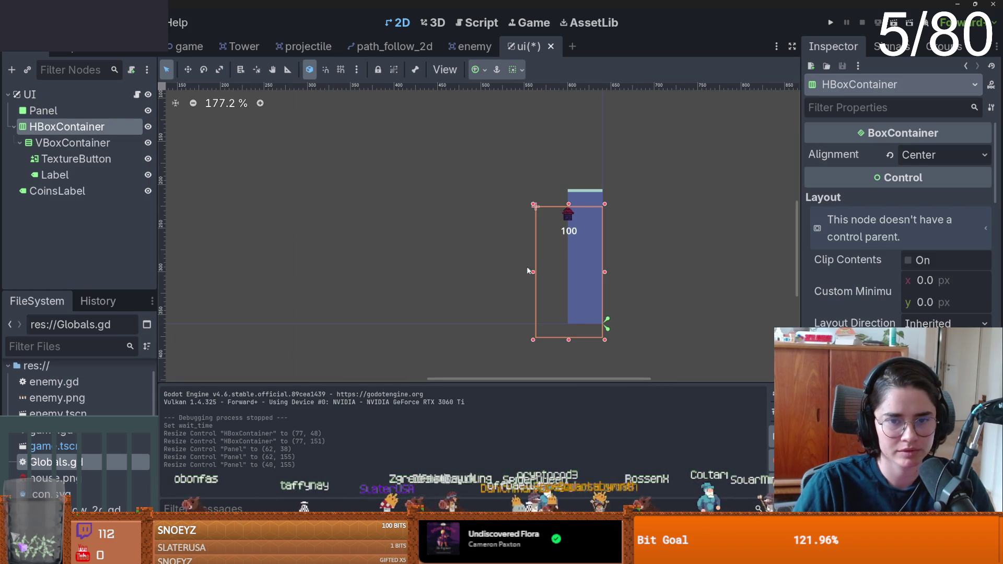
left_click_drag(543, 271, 565, 271)
left_click_drag(584, 343, 588, 214)
left_click(587, 211)
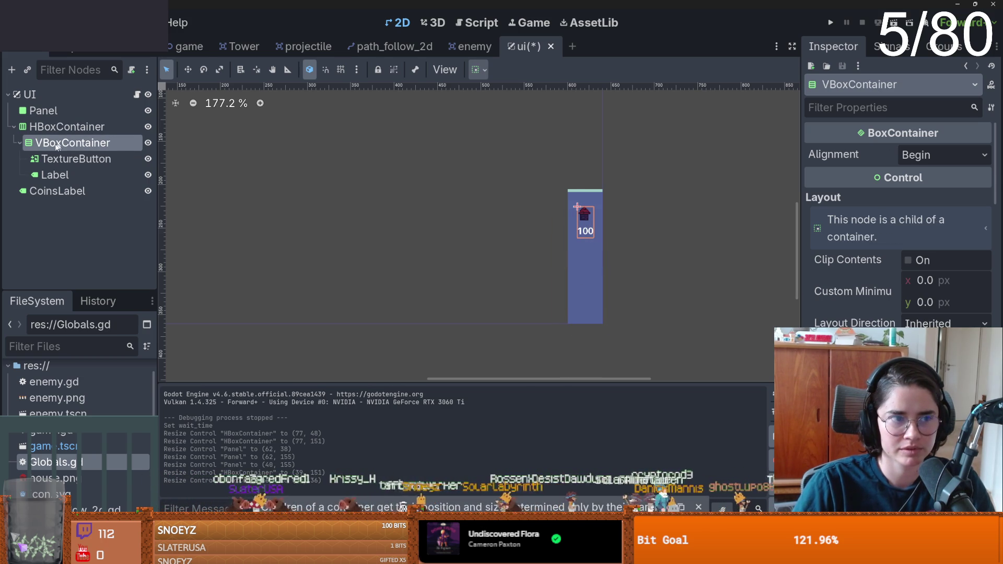
left_click(16, 143)
left_click(16, 143)
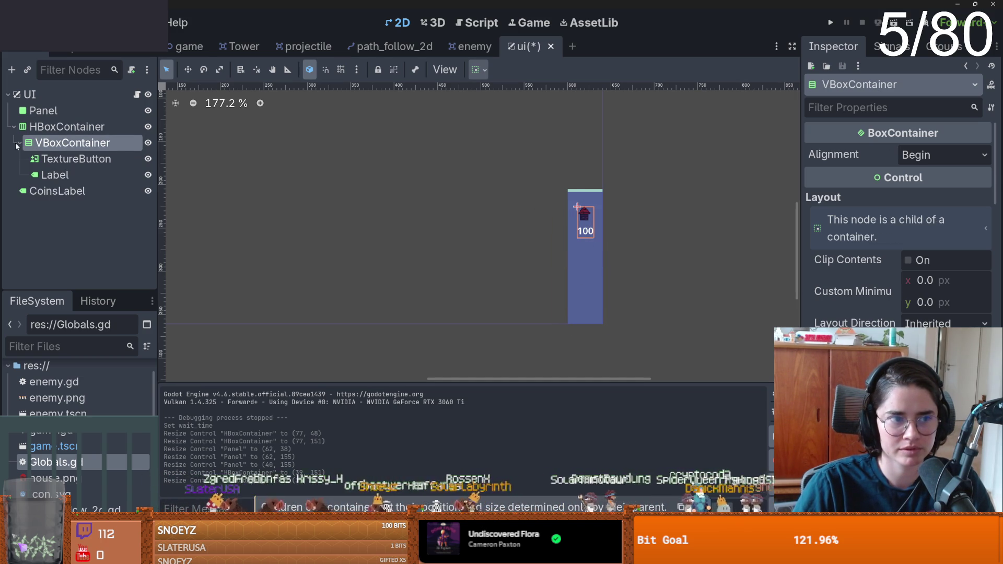
left_click(20, 143)
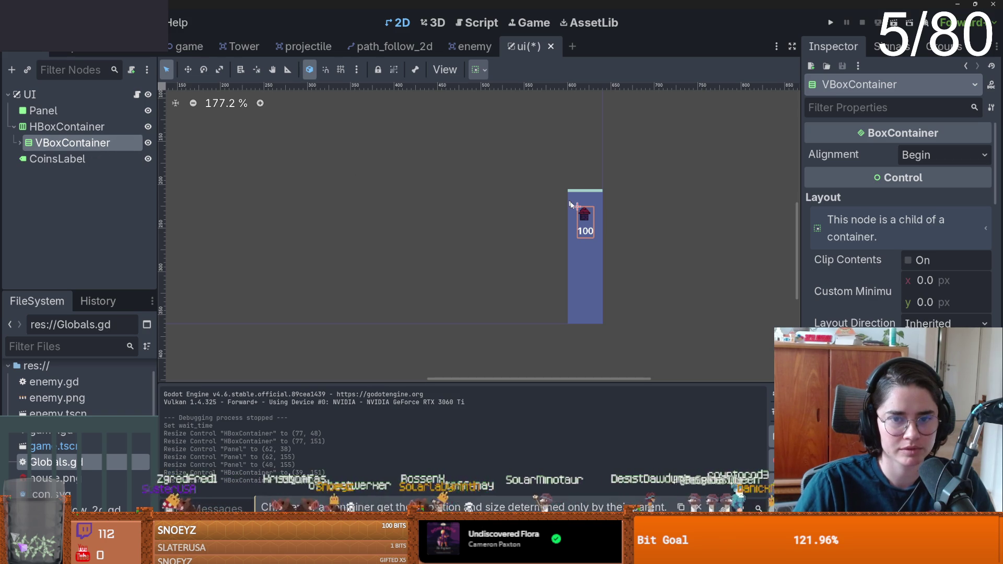
left_click(830, 22)
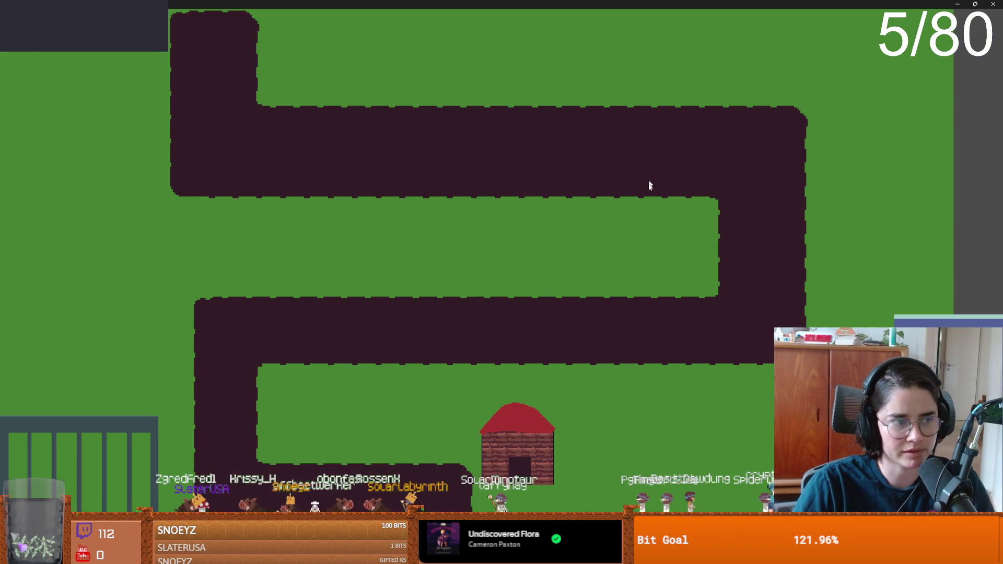
- Place five towers on the grass around the path, then close the game
left_click(560, 260)
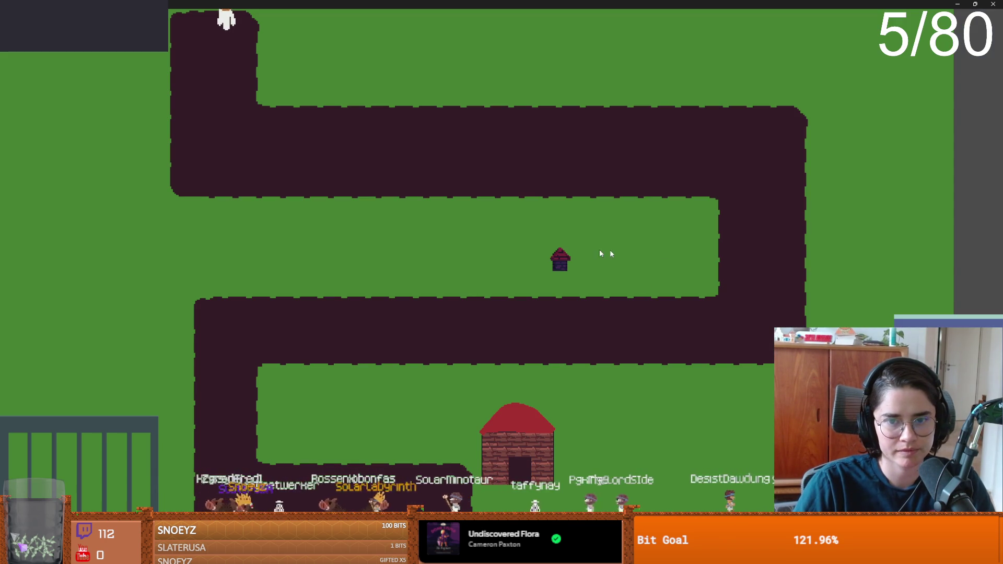
left_click(441, 211)
left_click(441, 93)
left_click(273, 231)
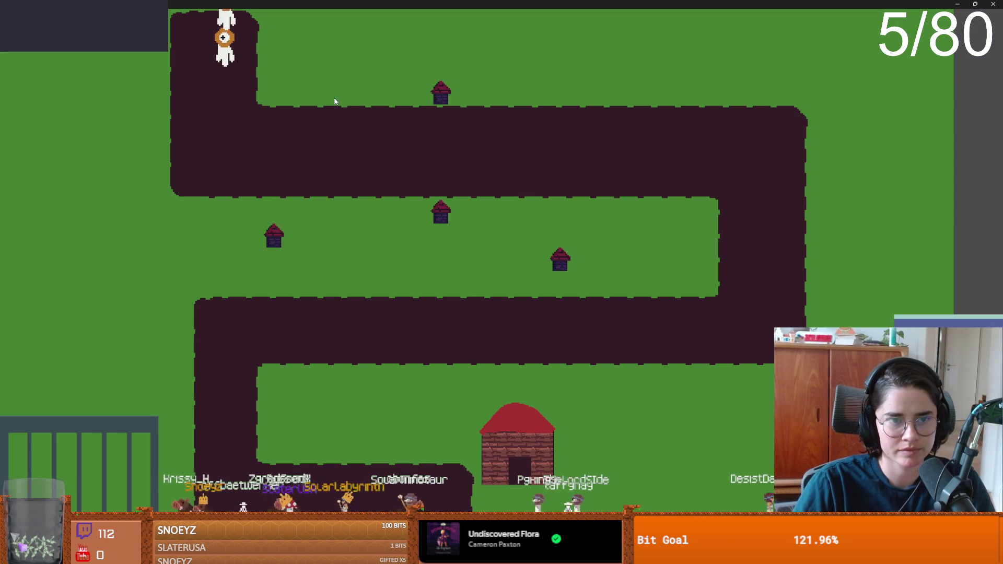
left_click(345, 93)
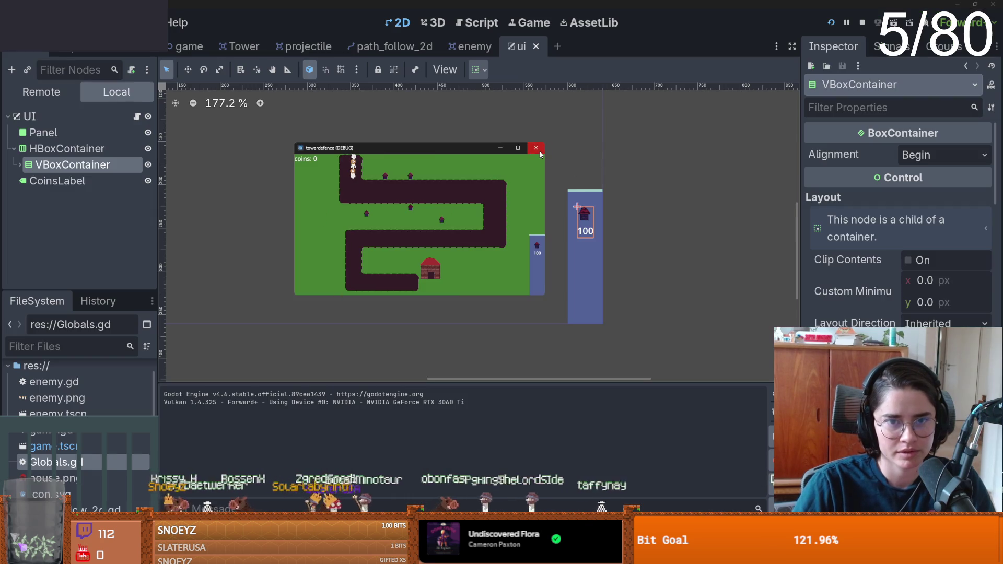
left_click(535, 147)
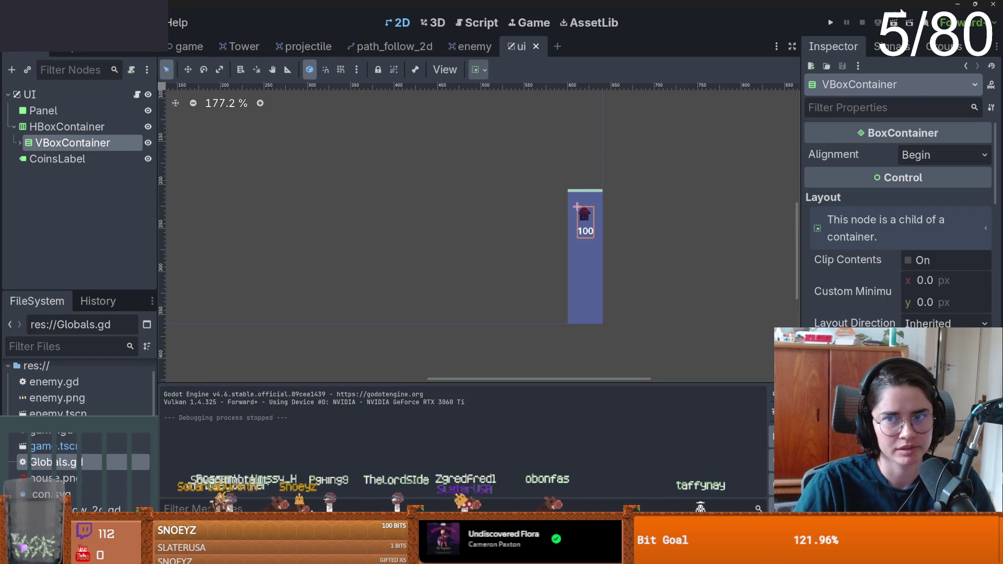
- Relaunch the game, place one more tower, and stop it with Alt+F4
left_click(831, 24)
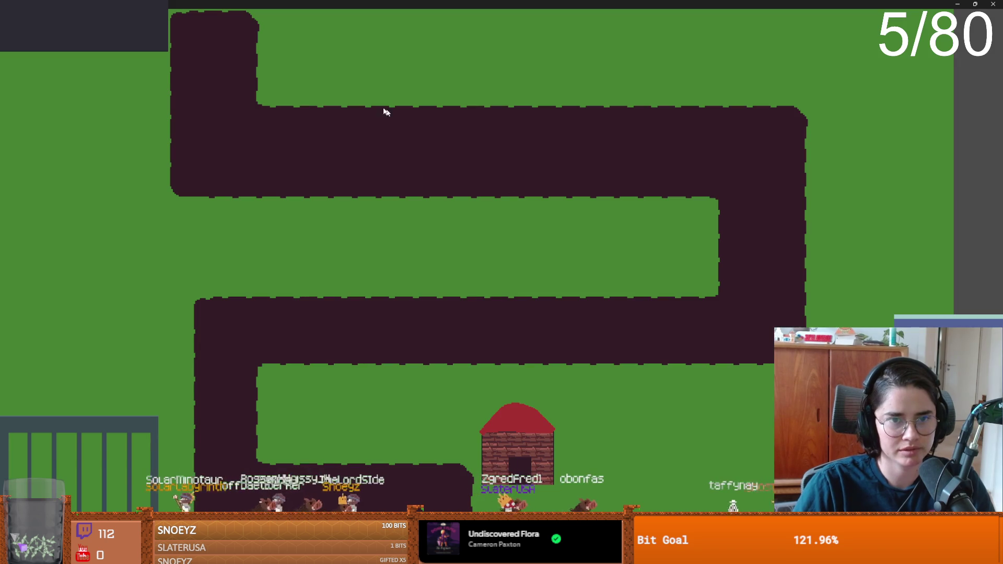
left_click(751, 93)
key("alt+F4")
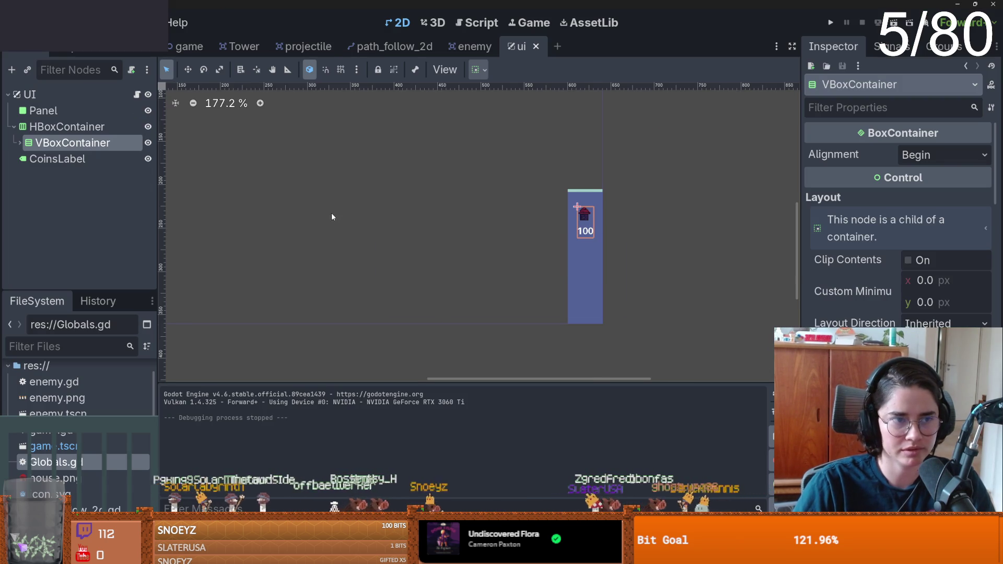
scroll(329, 213, "up", 2)
scroll(333, 217, "down", 1)
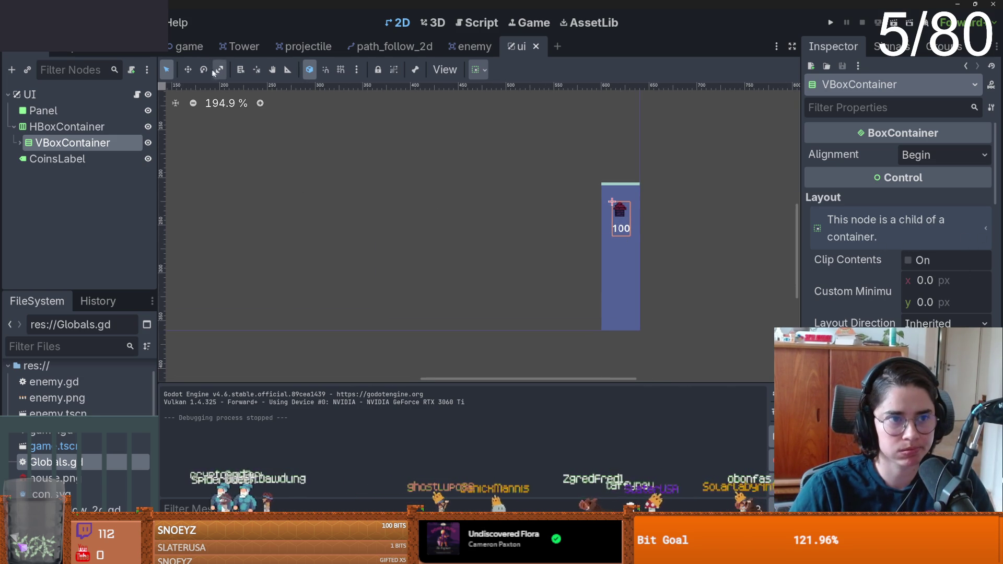
- Switch to the game scene, then open the projectile scene
left_click(187, 47)
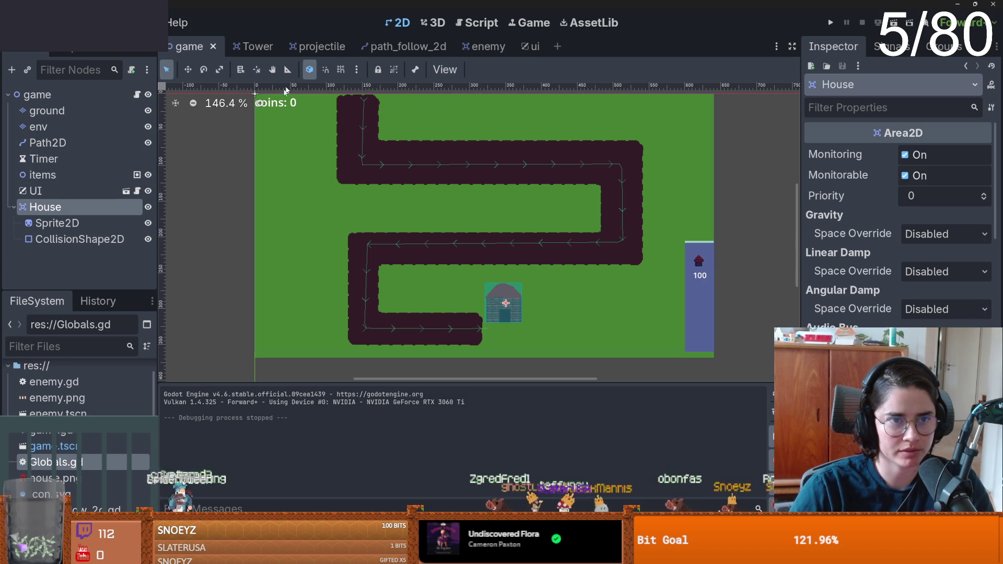
left_click(322, 46)
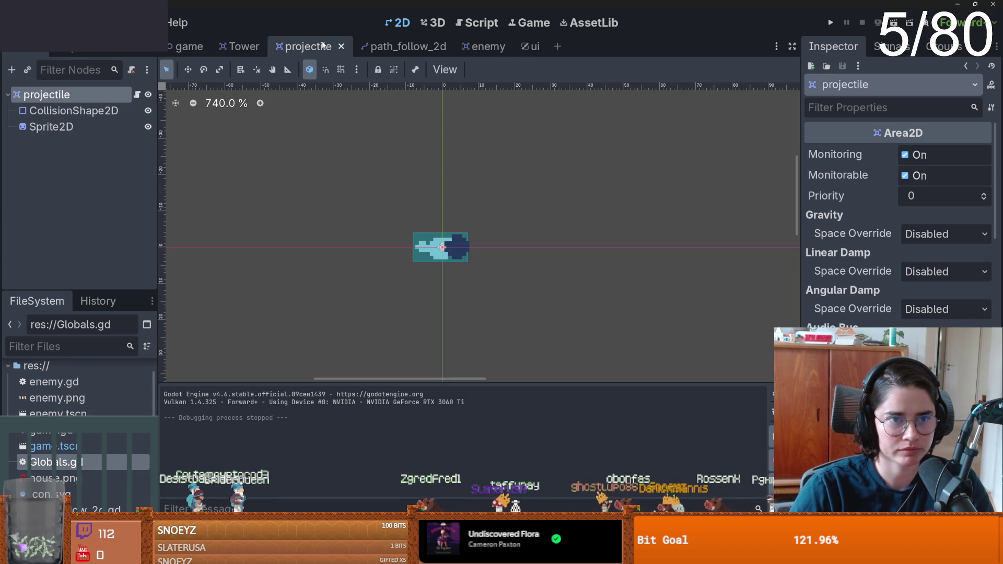
- Add a start_shooting() function with a pass body to enemy.gd and save it
left_click(473, 46)
key("ctrl+F3")
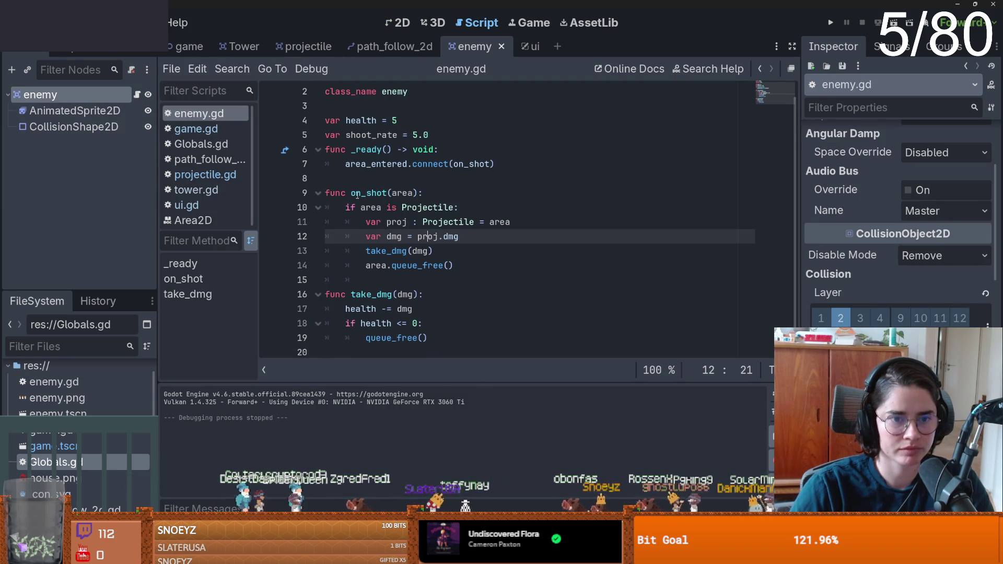
left_click(345, 180)
key("Return")
key("Return")
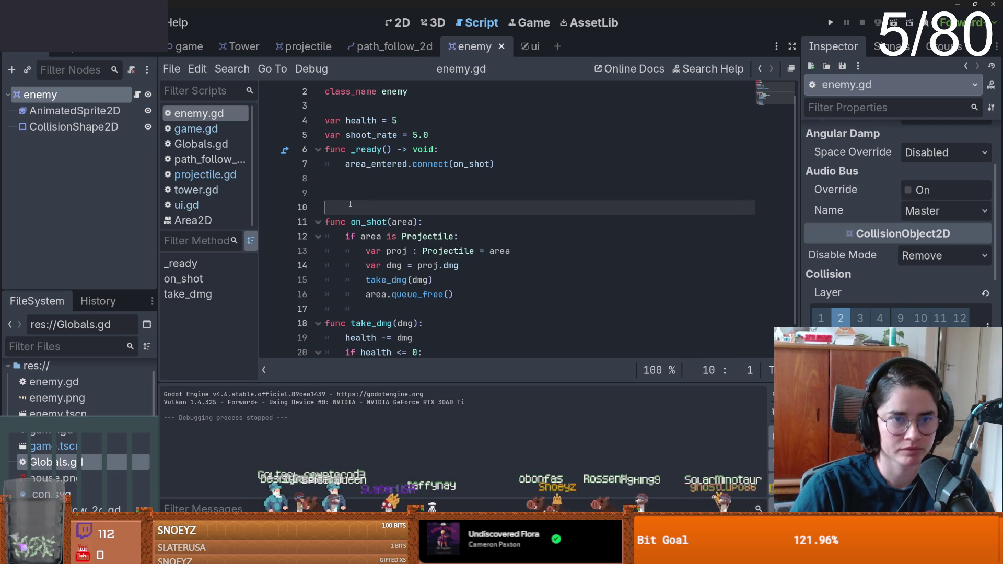
left_click(342, 194)
type("funcstart_")
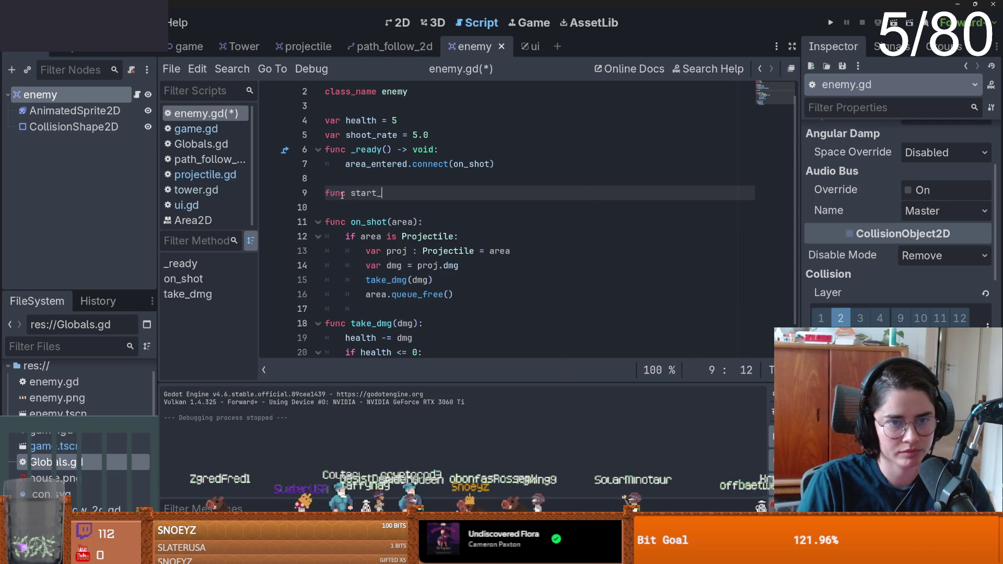
type("ott")
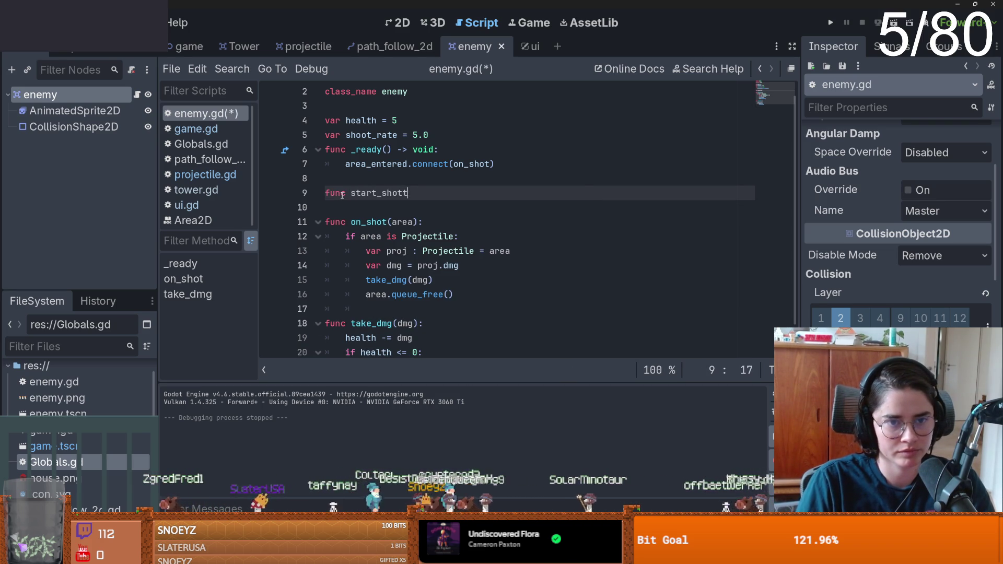
type("():")
key("Return")
type("p")
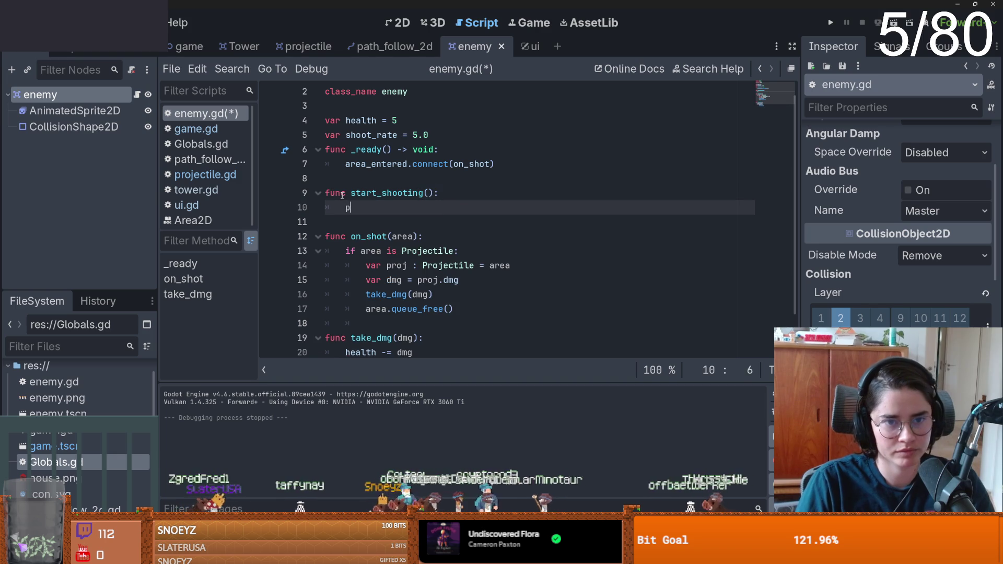
key("ctrl+s")
- Drag projectile.tscn into enemy.gd to create a preloaded PROJECTILE constant
left_click(452, 137)
key("Return")
key("Return")
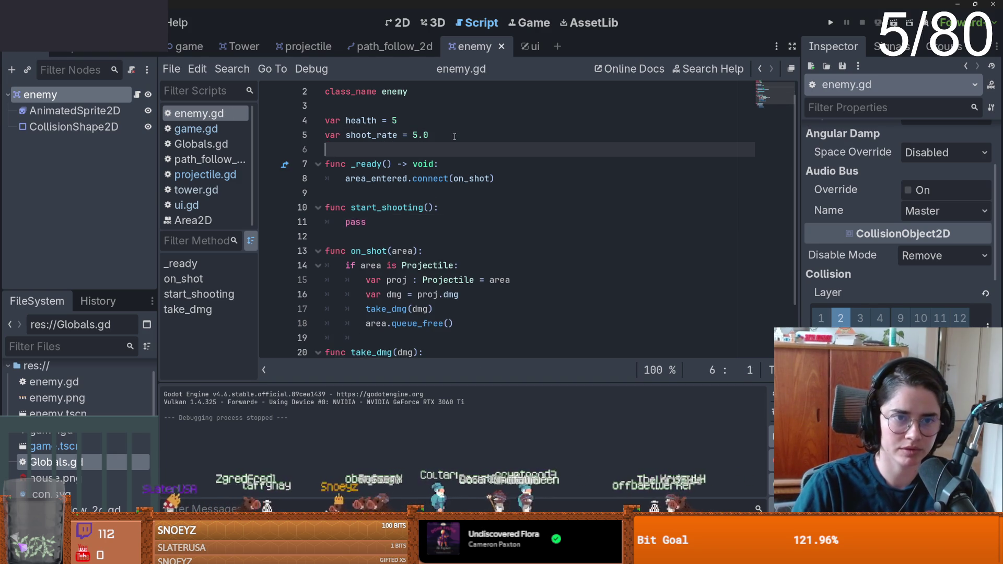
left_click(452, 137)
left_click(305, 46)
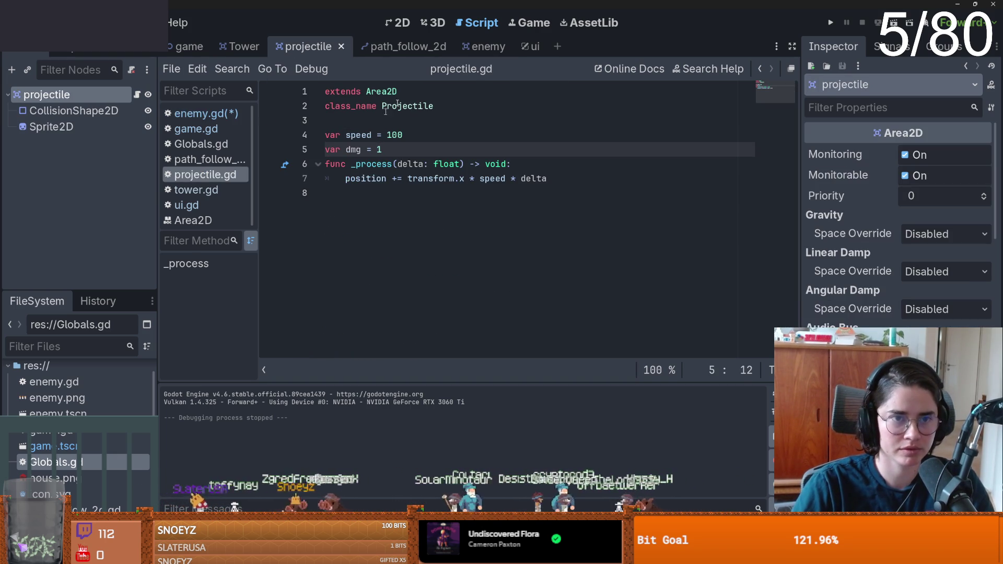
left_click(478, 49)
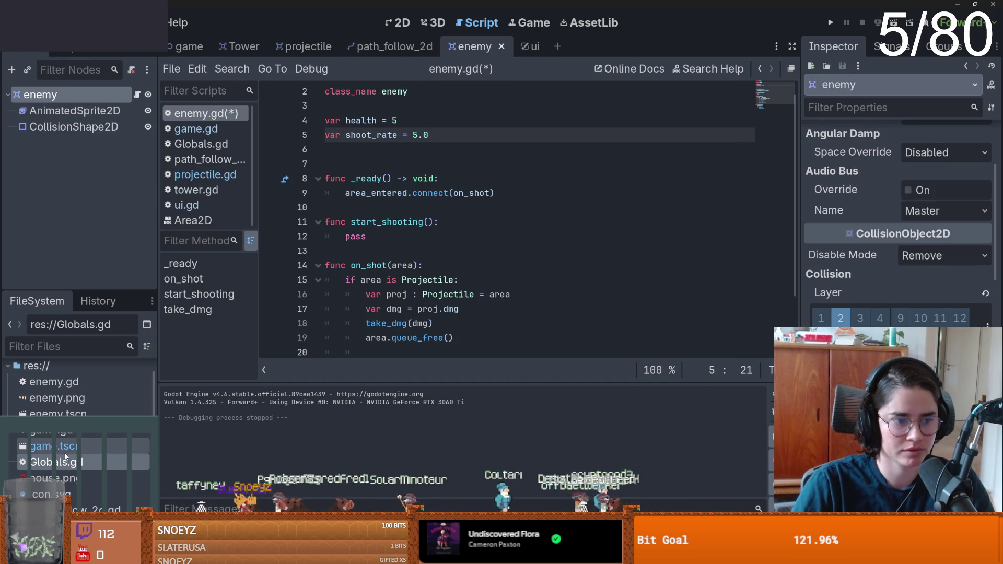
scroll(83, 450, "down", 5)
mouse_move(79, 450)
left_mouse_down()
mouse_move(198, 407)
mouse_move(342, 157)
mouse_move(403, 155)
left_mouse_up()
double_click(404, 156)
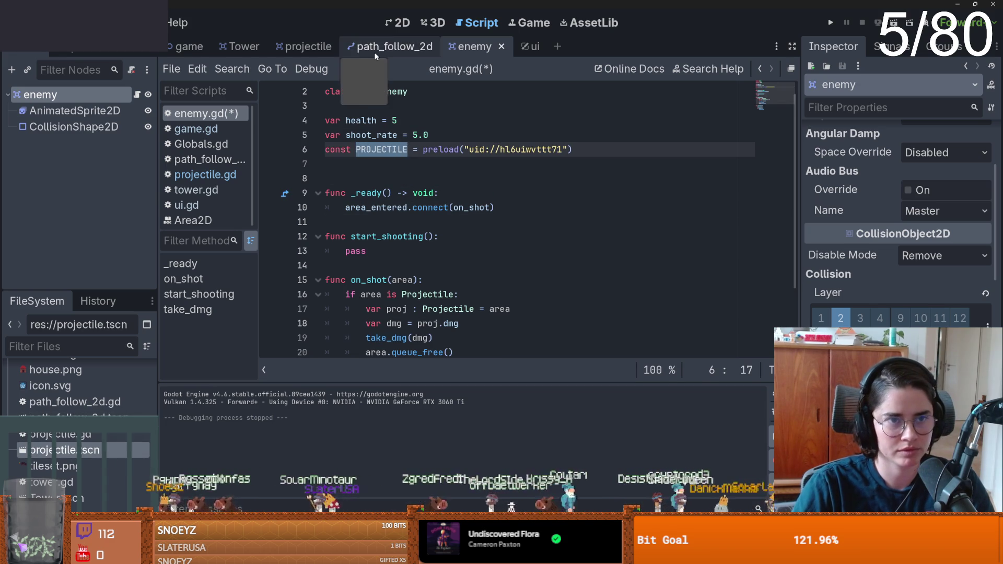
- Select the body of the shoot function in tower.gd
left_click(240, 46)
scroll(396, 238, "down", 2)
mouse_move(600, 323)
left_mouse_down()
mouse_move(366, 265)
mouse_move(345, 251)
left_mouse_up()
key("ctrl+c")
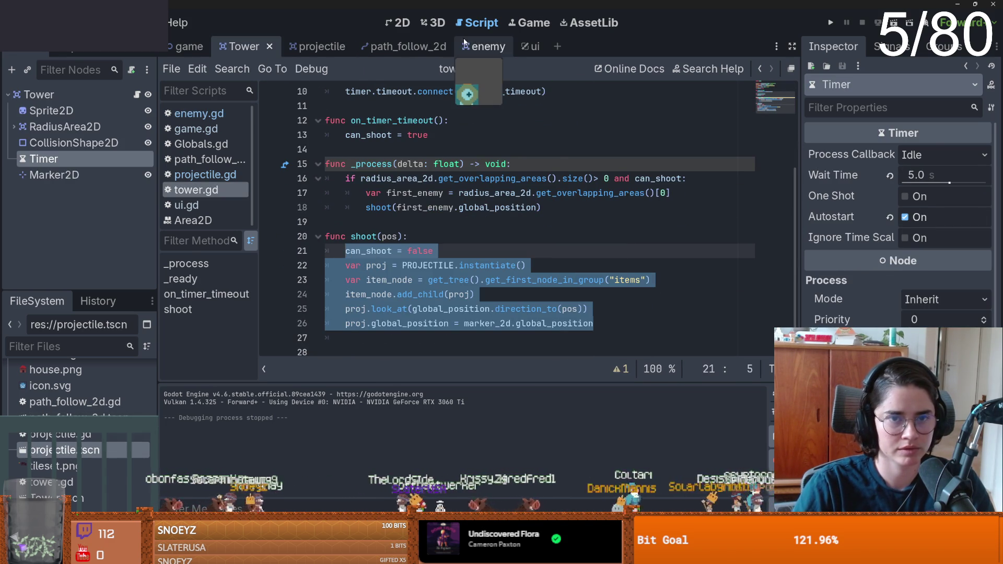
- Add a Marker2D child to the enemy at (1, -11), just above its centre, and save
left_click(464, 42)
key("ctrl+F1")
right_click(69, 92)
left_click(113, 120)
type("marker")
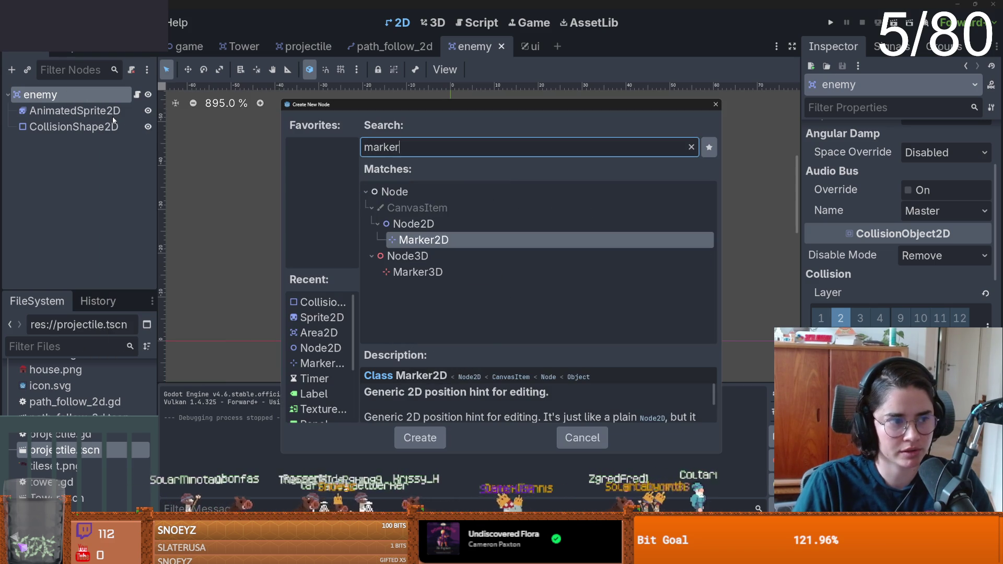
key("Return")
left_click_drag(450, 340, 454, 294)
key("ctrl+s")
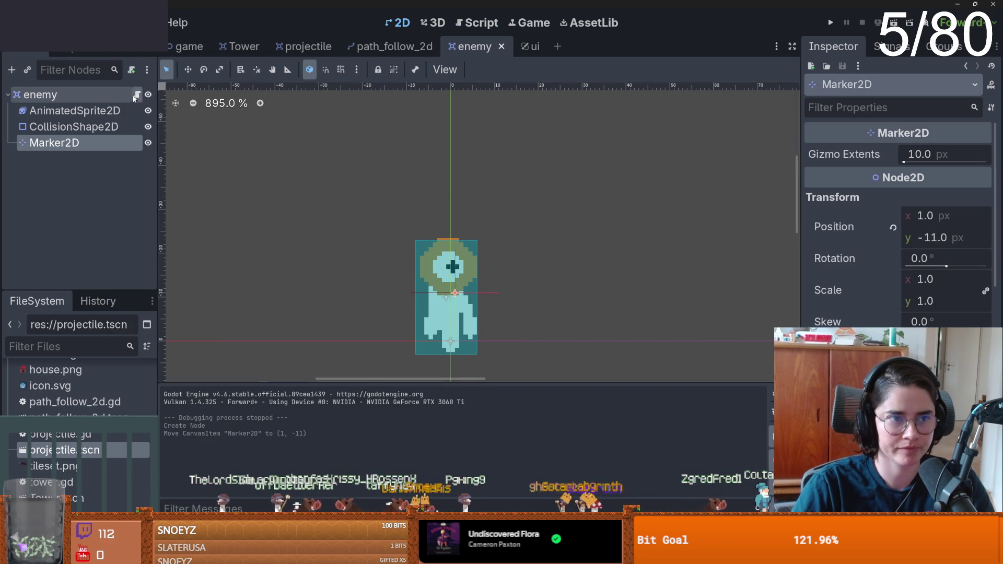
left_click(137, 94)
scroll(367, 222, "down", 1)
double_click(355, 207)
key("ctrl+v")
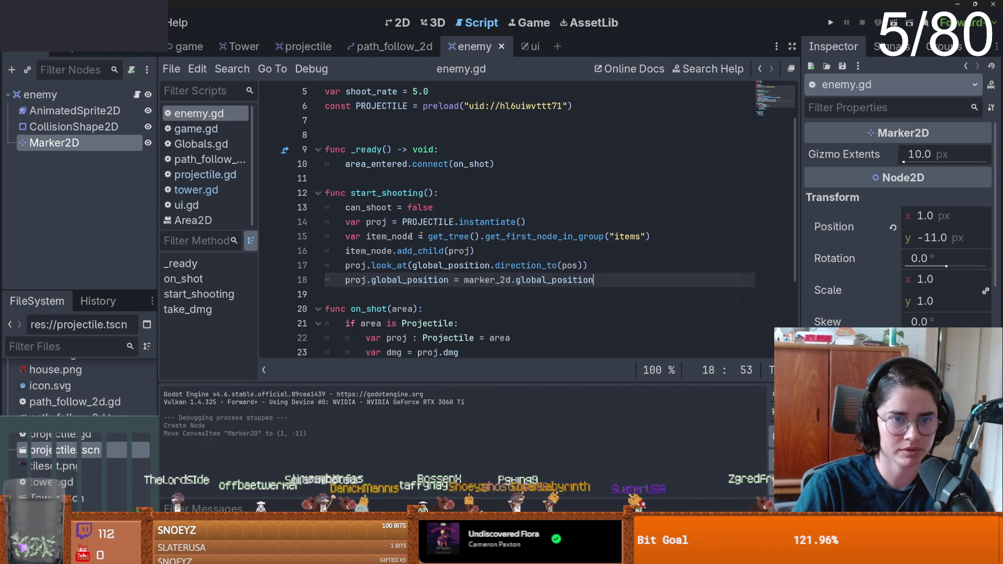
scroll(398, 252, "up", 2)
mouse_move(55, 142)
left_mouse_down()
mouse_move(334, 178)
mouse_move(401, 215)
left_mouse_up()
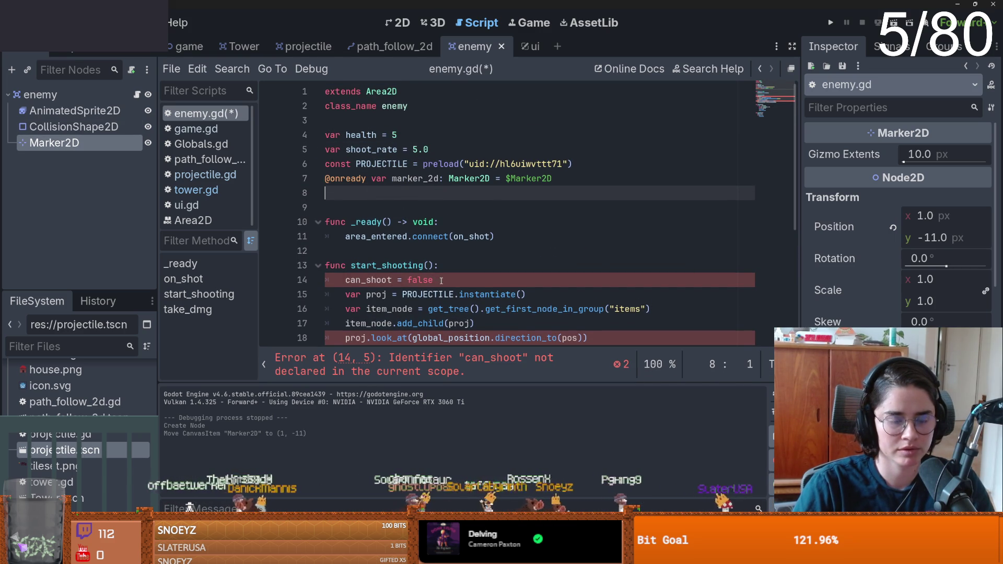
right_click(100, 96)
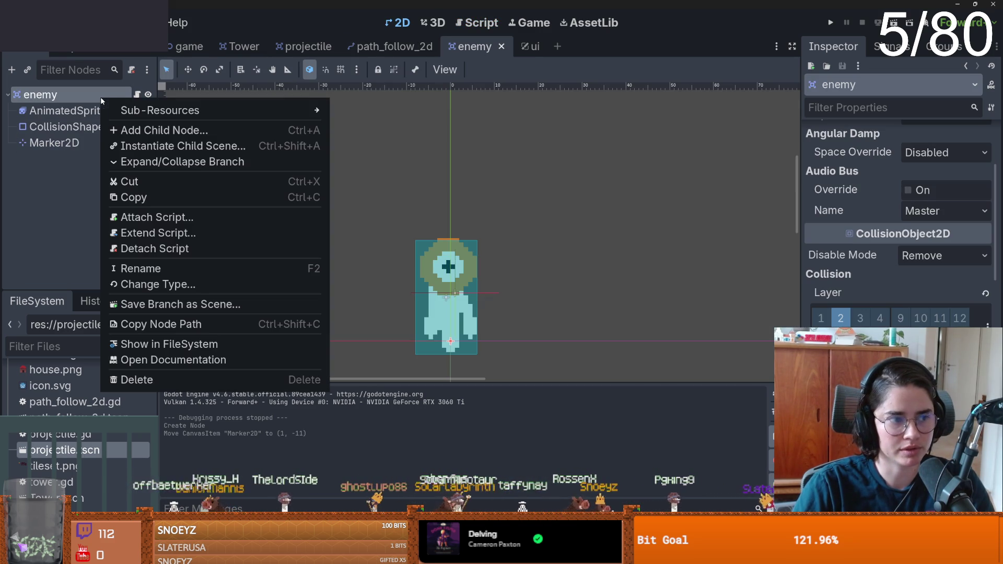
- Give the enemy a Timer child with autostart off and a 5.0 second wait time, then save
left_click(137, 130)
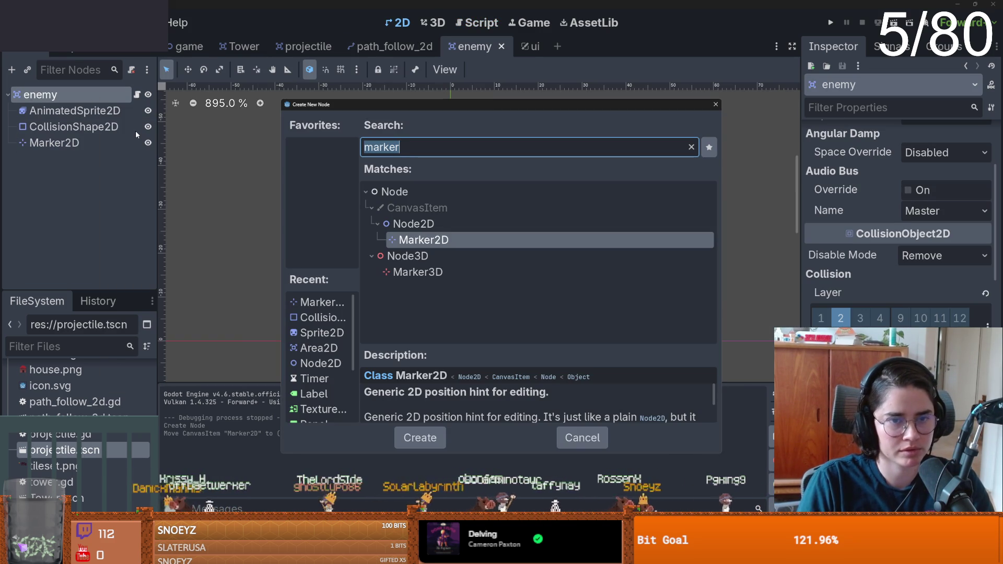
type("timer")
key("Return")
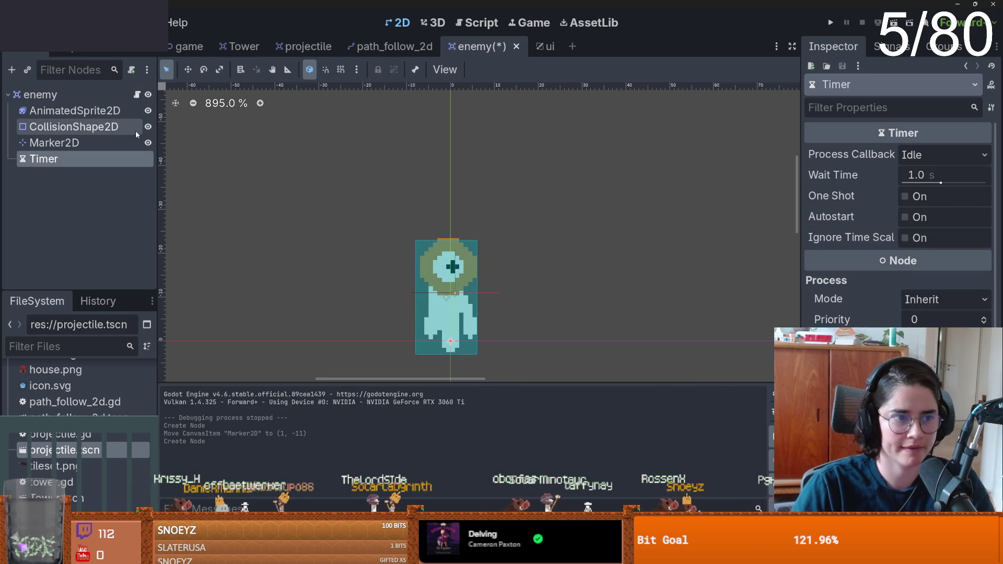
left_click(906, 217)
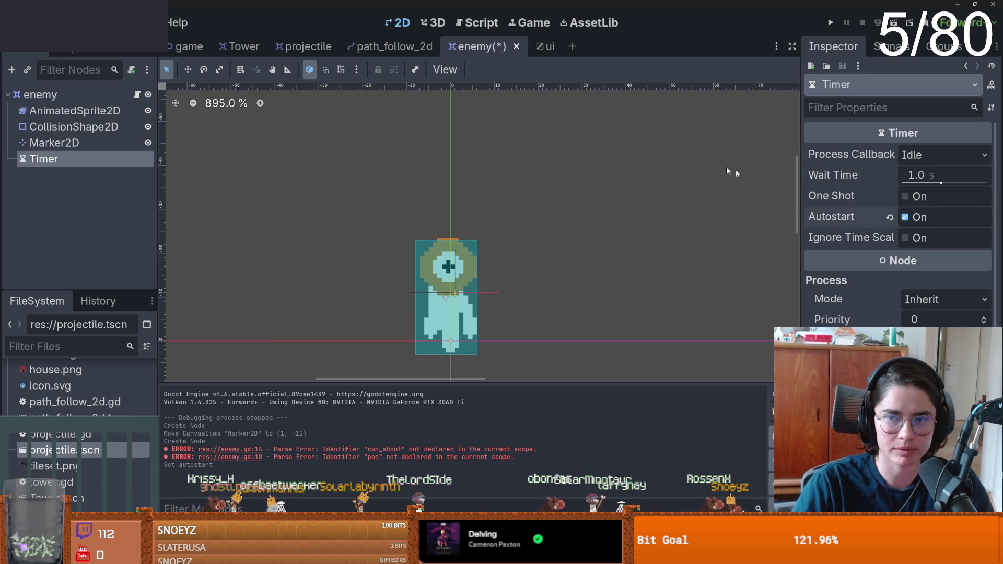
left_click(911, 216)
key("ctrl+s")
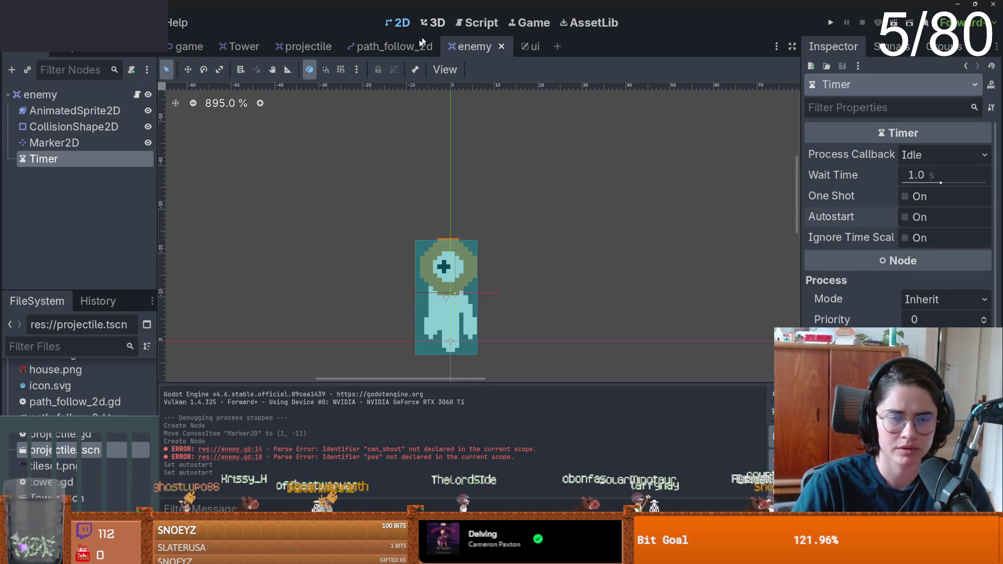
mouse_move(852, 172)
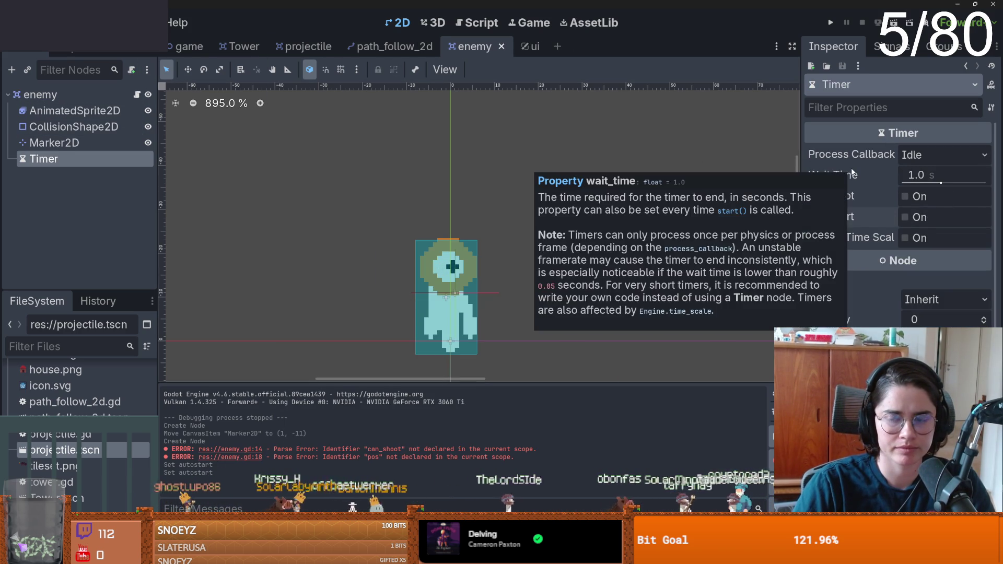
left_click(911, 175)
type("5.0")
key("Return")
key("ctrl+s")
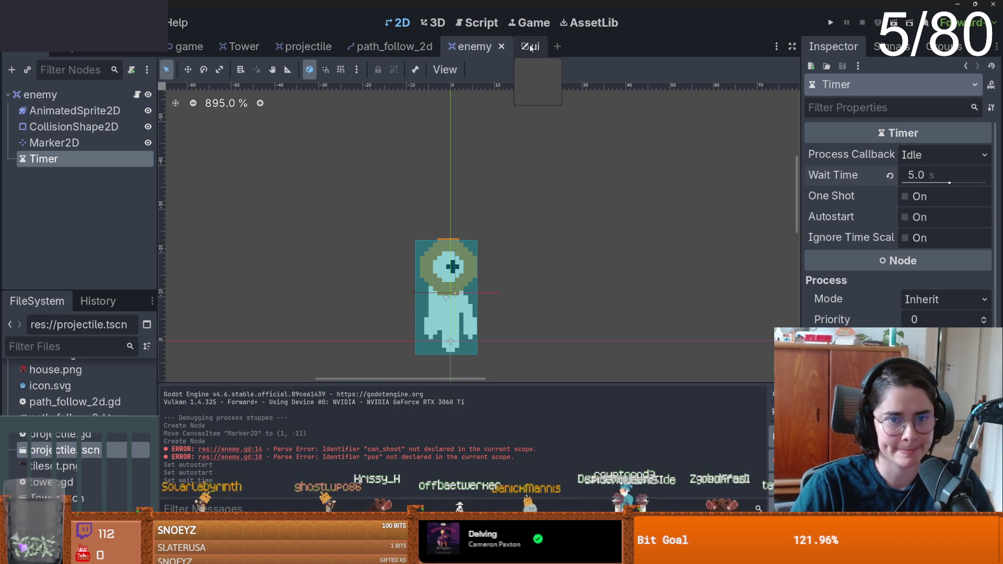
- Look through the path_follow_2d and projectile scenes, ending on the Tower scene
left_click(360, 47)
left_click(296, 47)
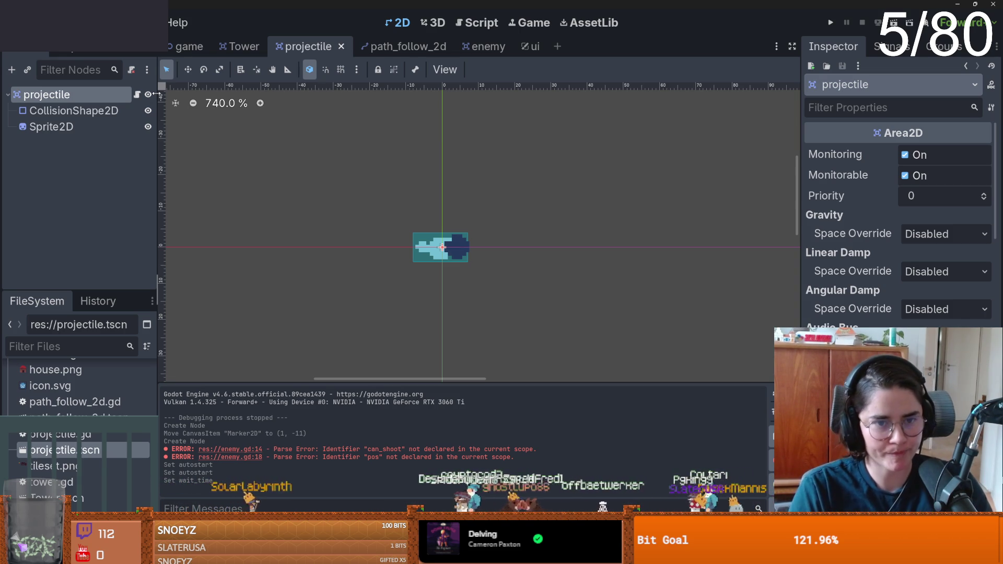
left_click(214, 42)
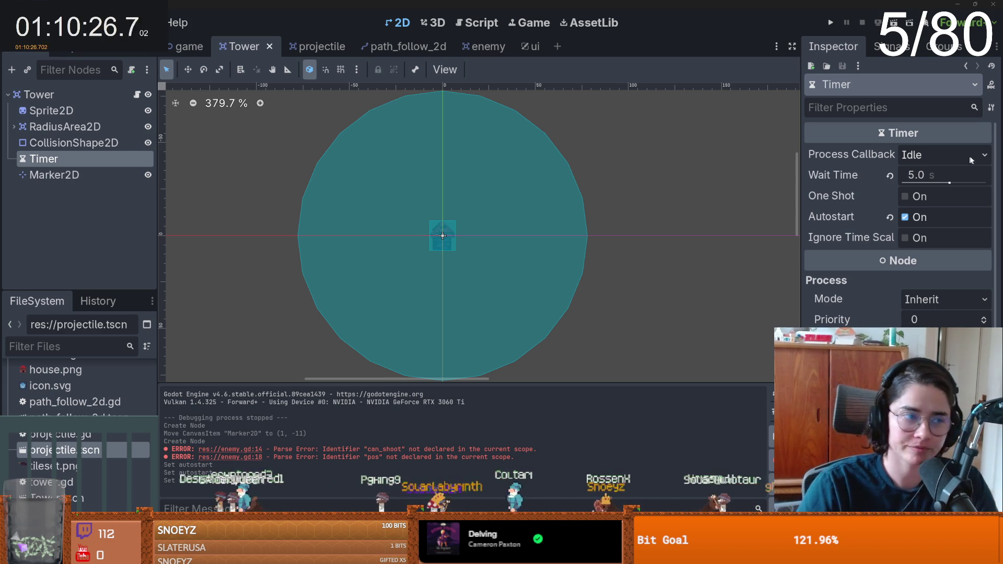
- Save the Tower scene and look through the enemy, path_follow_2d, ui and projectile scenes
key("ctrl+s")
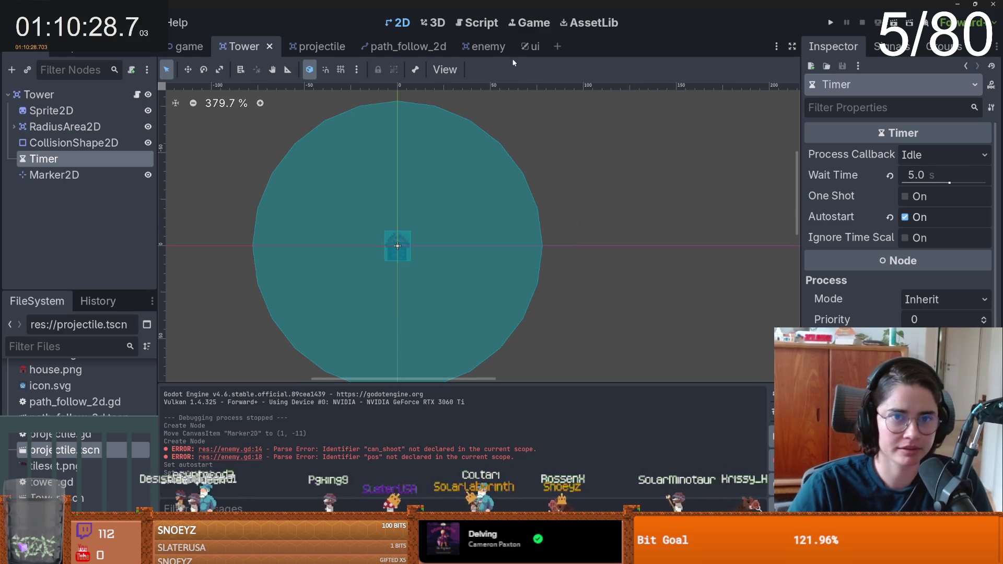
left_click(481, 48)
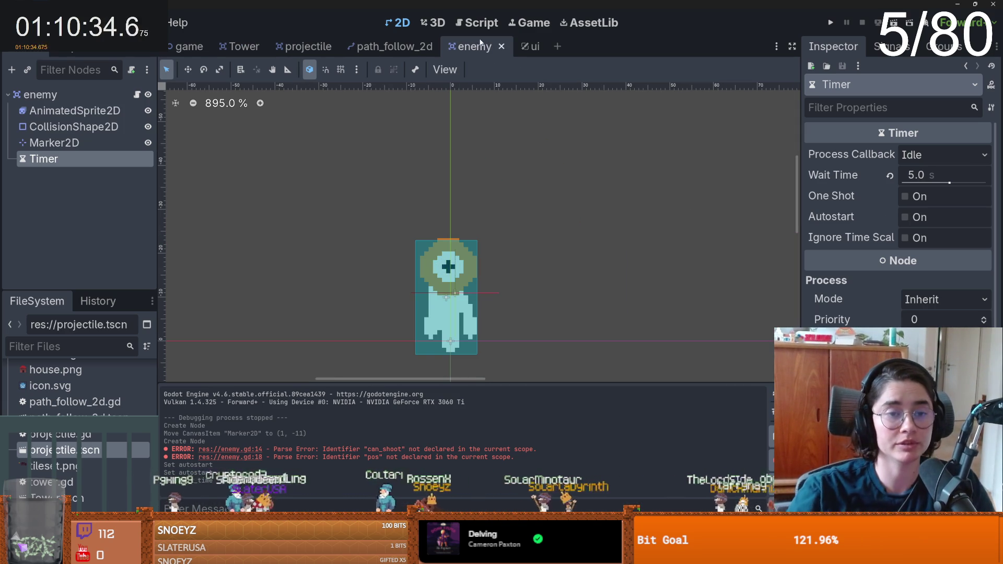
key("ctrl+shift+Tab")
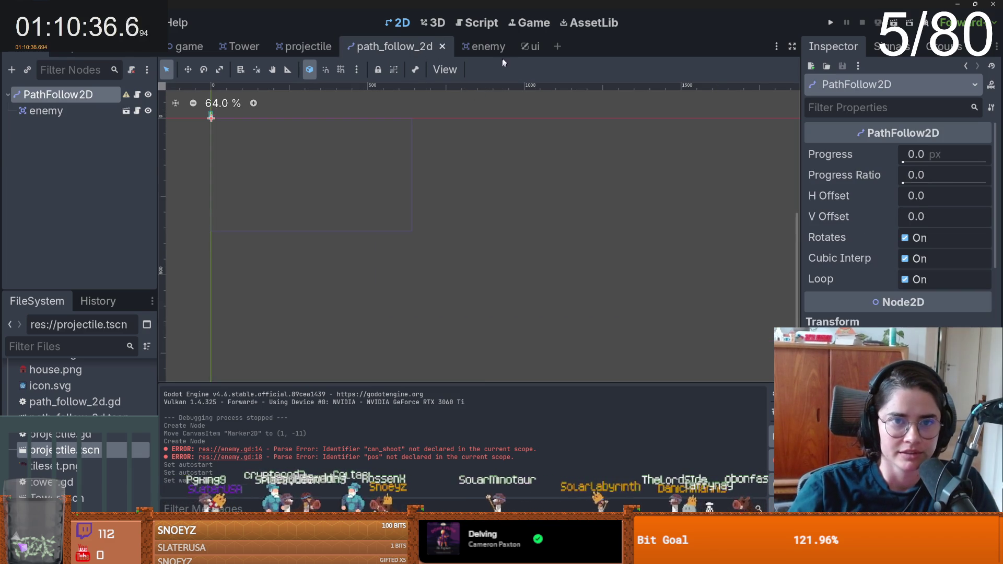
left_click(486, 47)
left_click(532, 47)
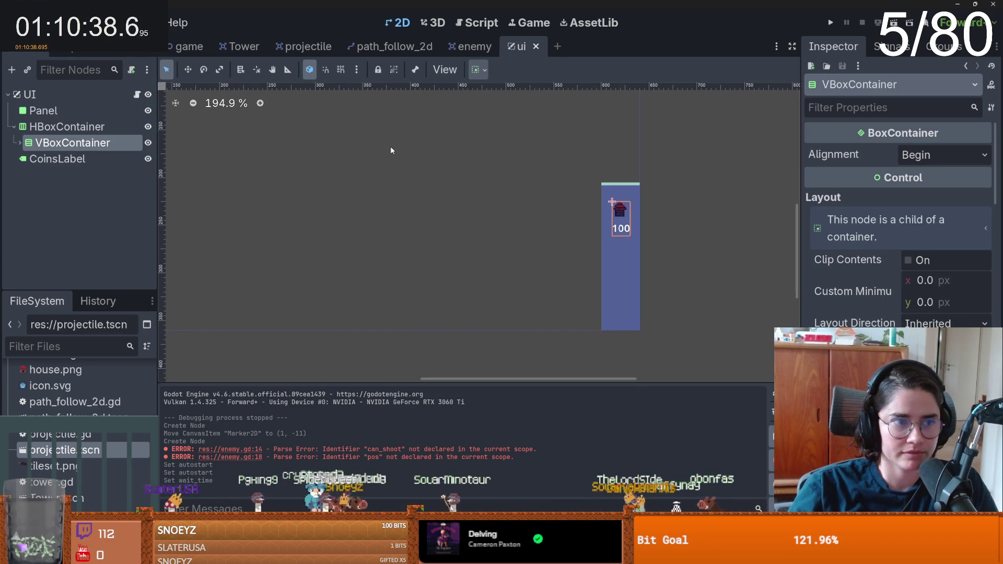
left_click(304, 47)
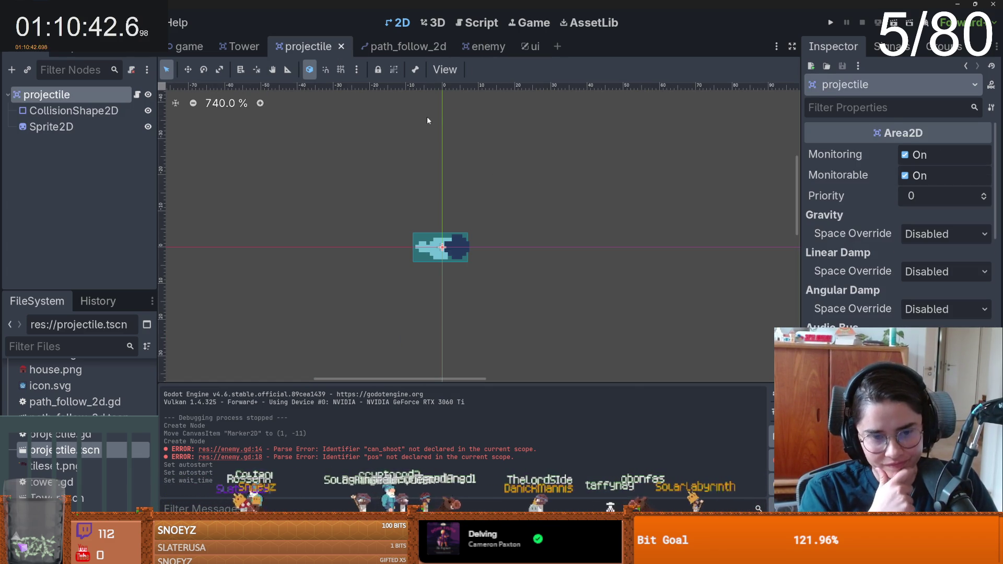
- Return to the Tower scene and bring up tower.gd to review its shoot(pos) code
left_click(250, 47)
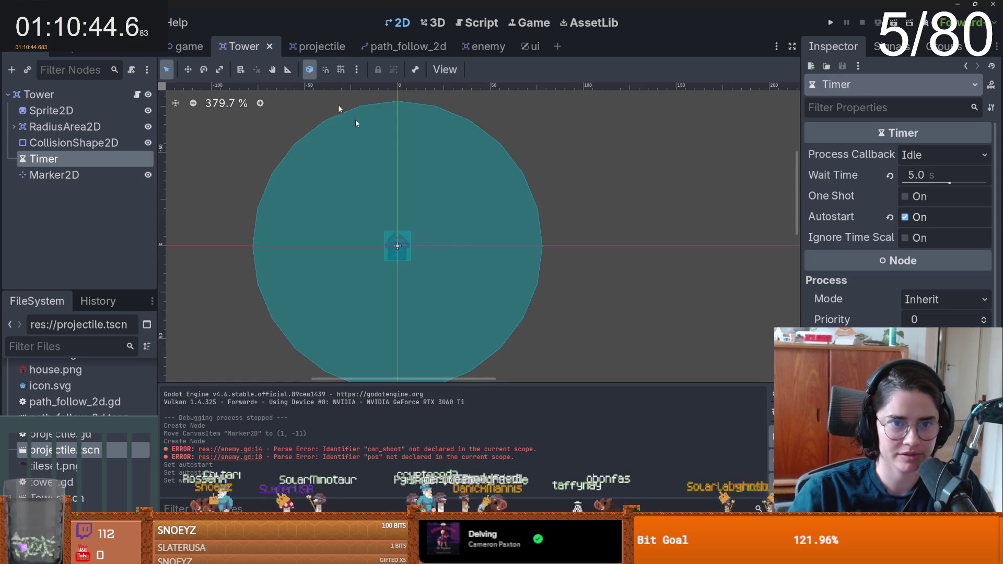
left_click(137, 95)
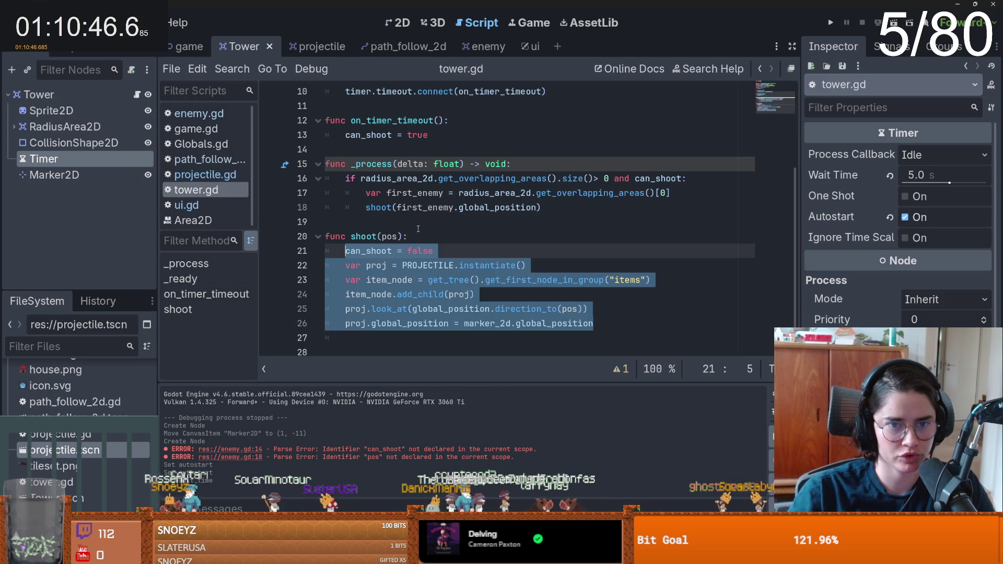
left_click(436, 225)
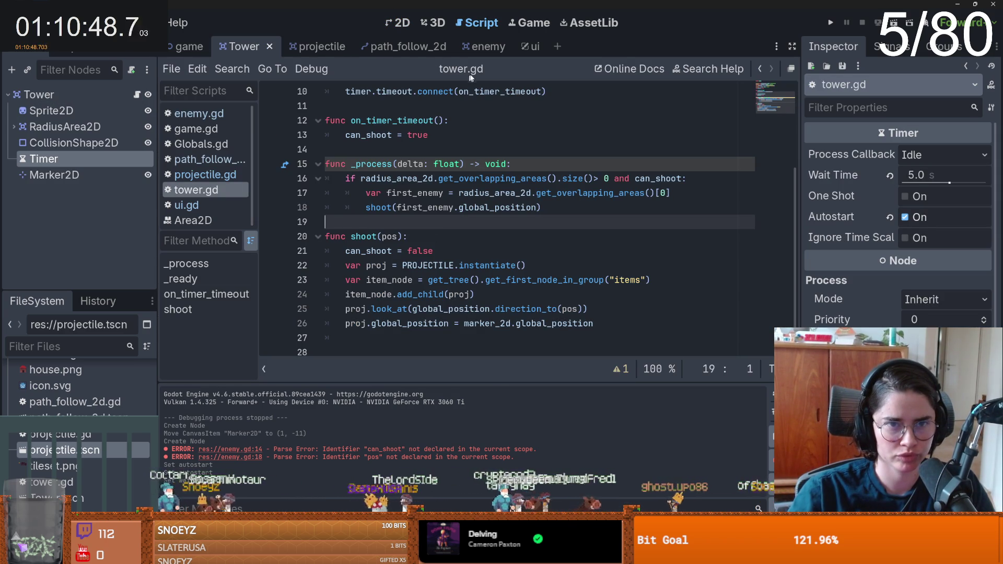
- Declare 'var can_shoot = false' in enemy.gd and save
left_click(477, 48)
scroll(414, 236, "down", 2)
scroll(397, 199, "up", 1)
type("var can_sho")
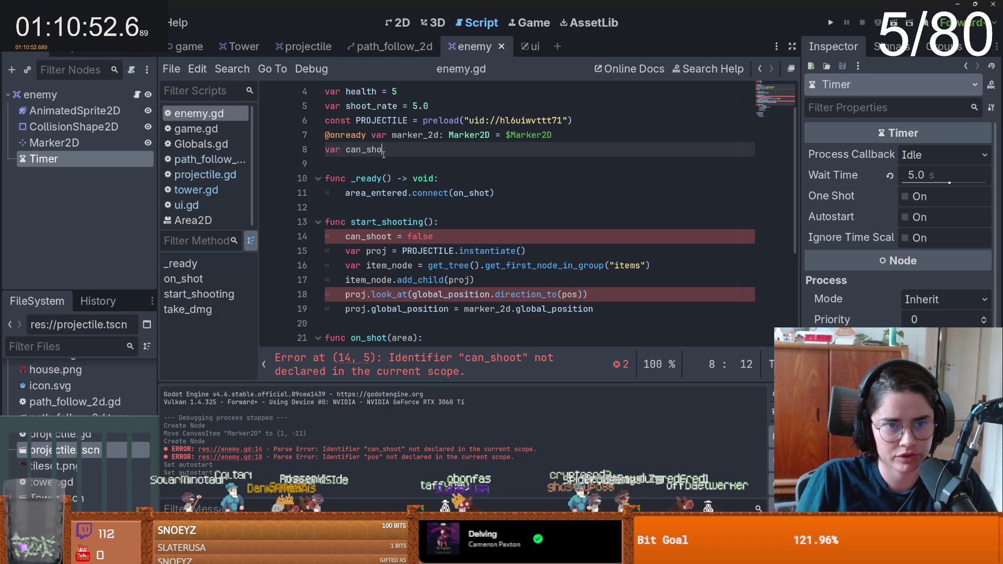
type("ot =")
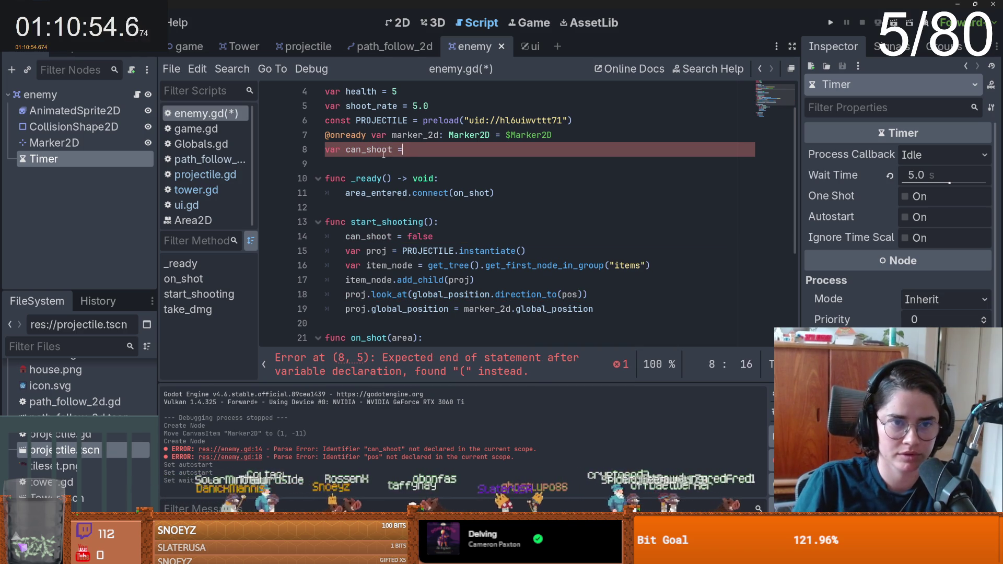
type(" false")
key("ctrl+s")
- Edit start_shooting's parameter list and tidy the blank line above it
scroll(392, 188, "down", 3)
scroll(411, 219, "up", 1)
scroll(439, 222, "up", 1)
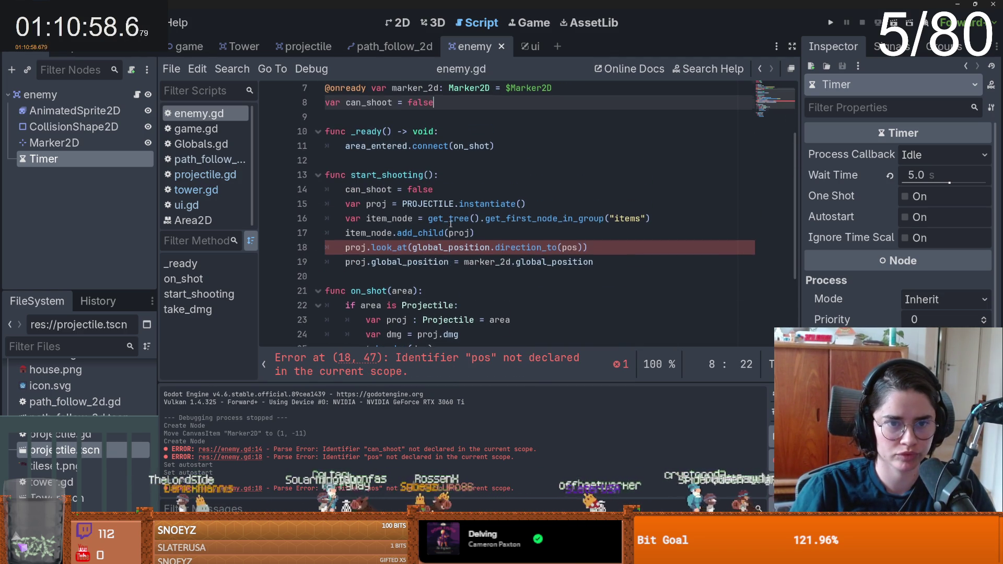
left_click(427, 179)
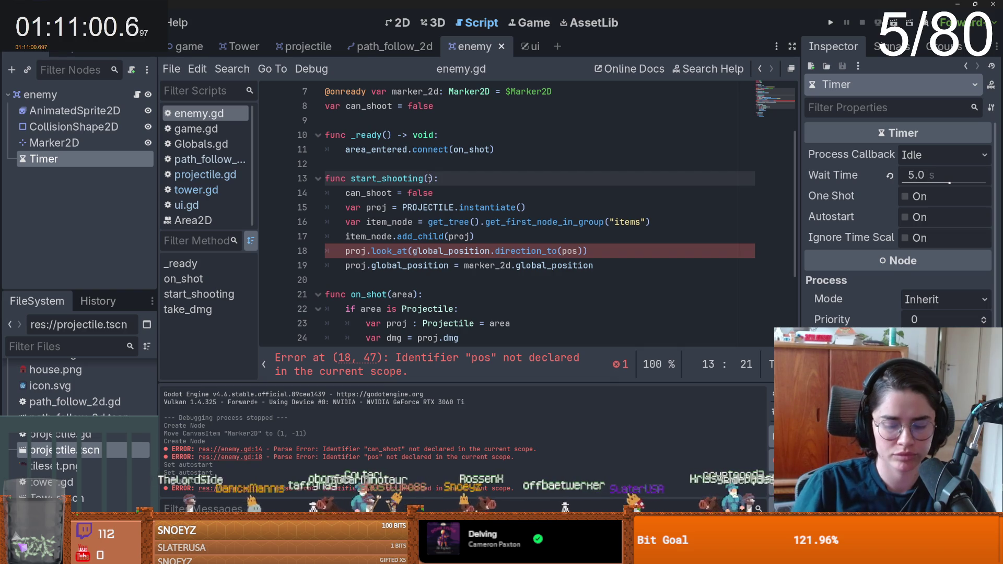
type("pos")
key("ctrl+s")
left_click(425, 165)
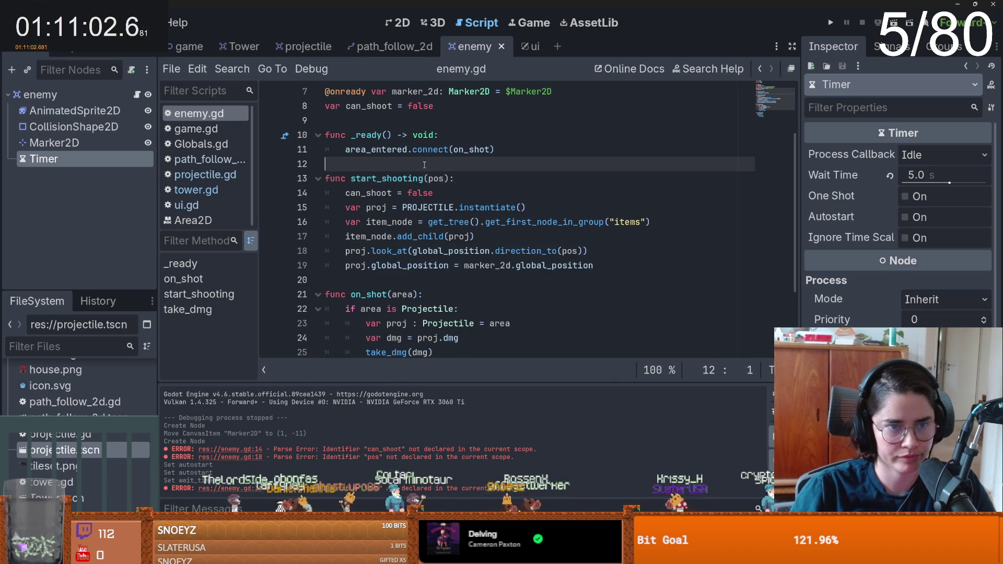
key("Return")
left_click(424, 166)
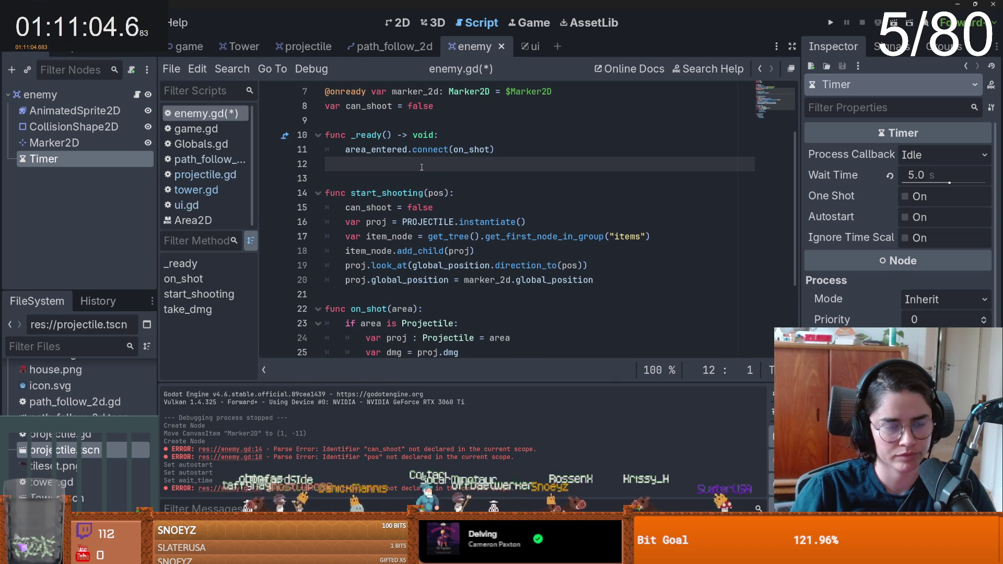
key("BackSpace")
scroll(445, 186, "up", 1)
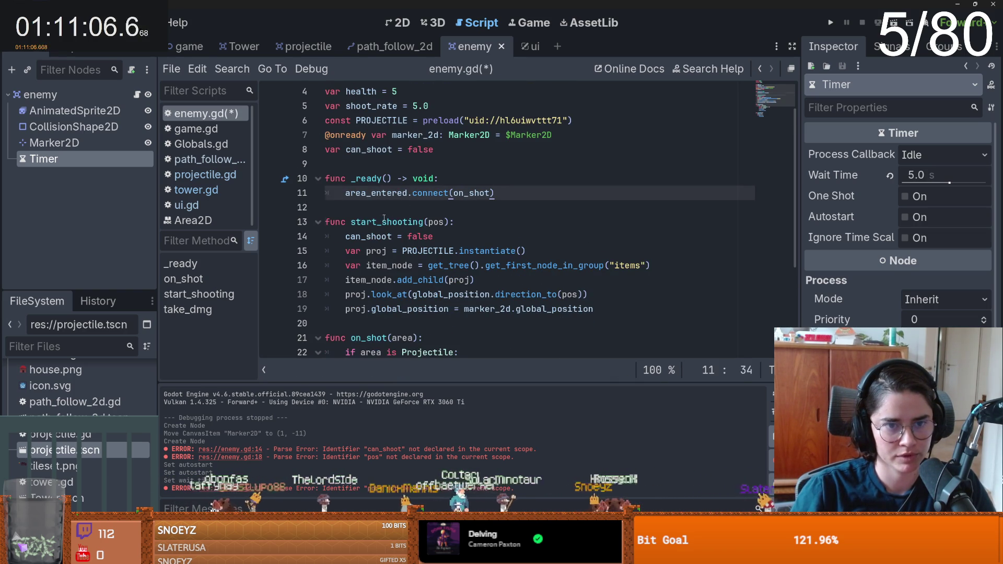
- Remove the pos parameter so start_shooting() takes no arguments
double_click(384, 221)
left_click(447, 222)
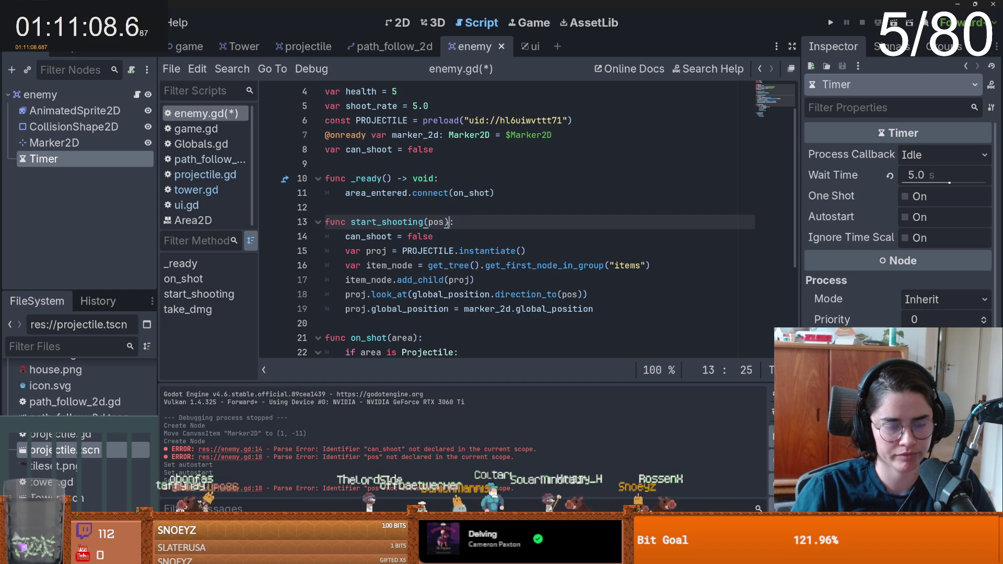
double_click(386, 222)
double_click(435, 224)
key("BackSpace")
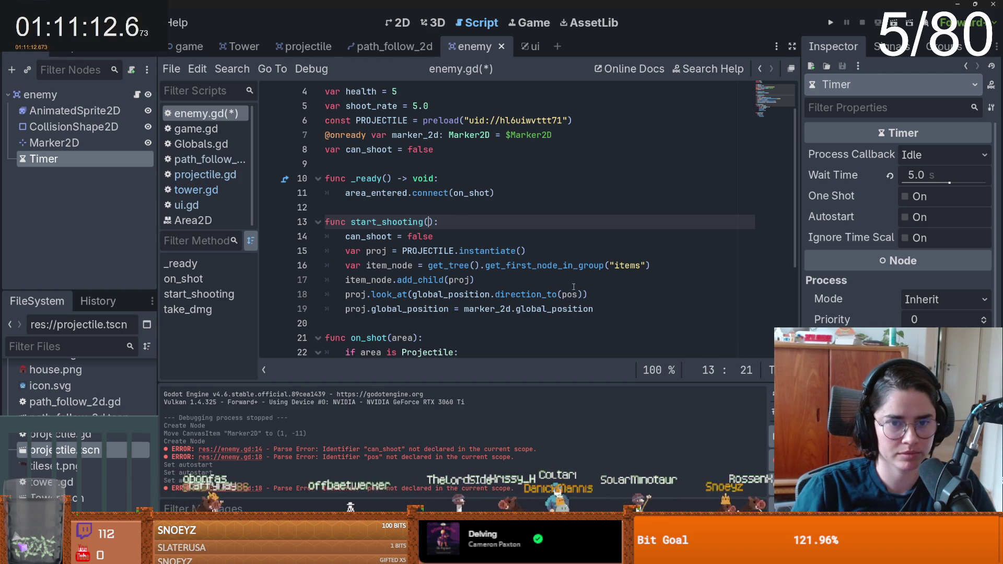
- Make the projectile look_at Vector2.RIGHT instead of pos, and save
left_click_drag(583, 294, 413, 294)
type("Vector2.")
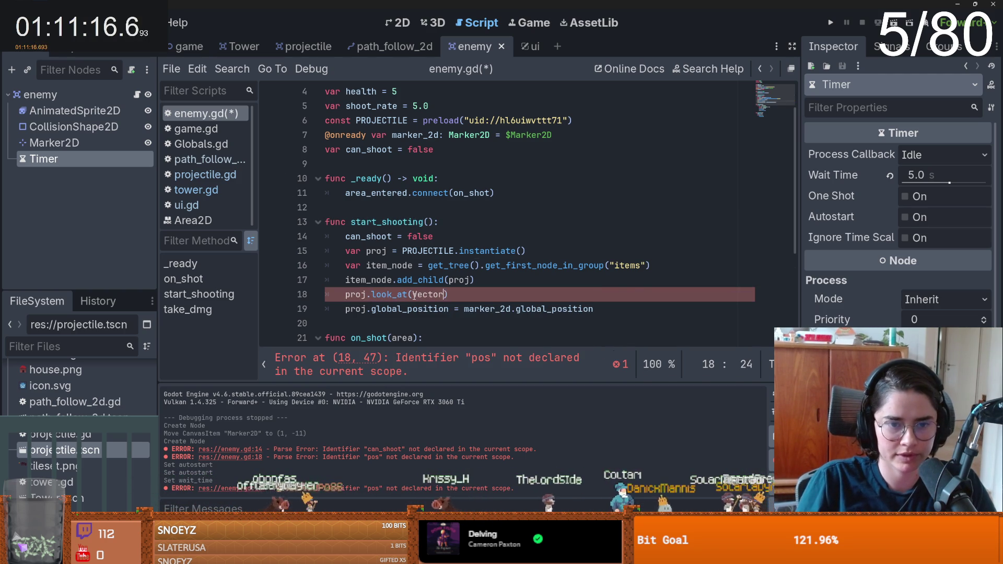
type("R")
key("Return")
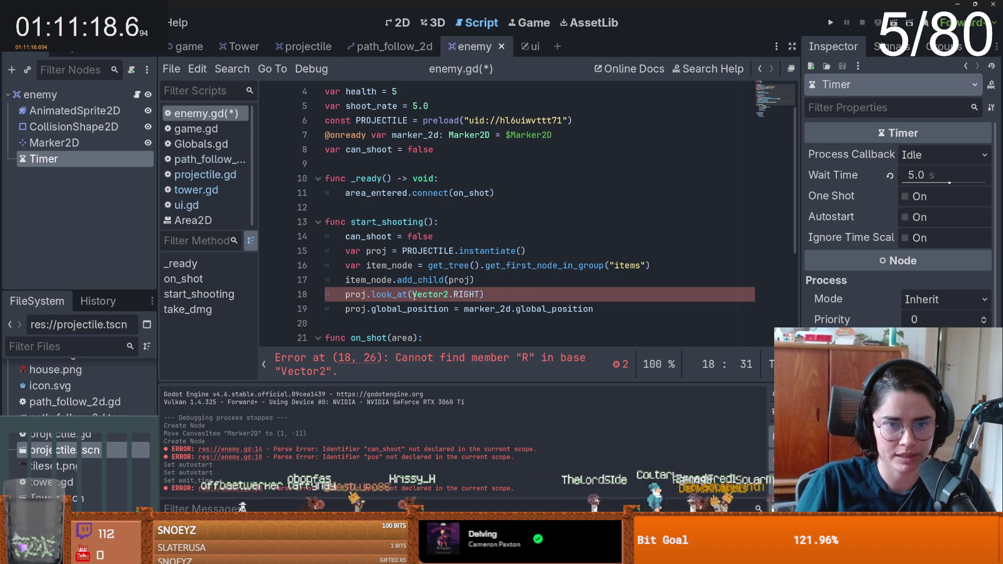
key("ctrl+s")
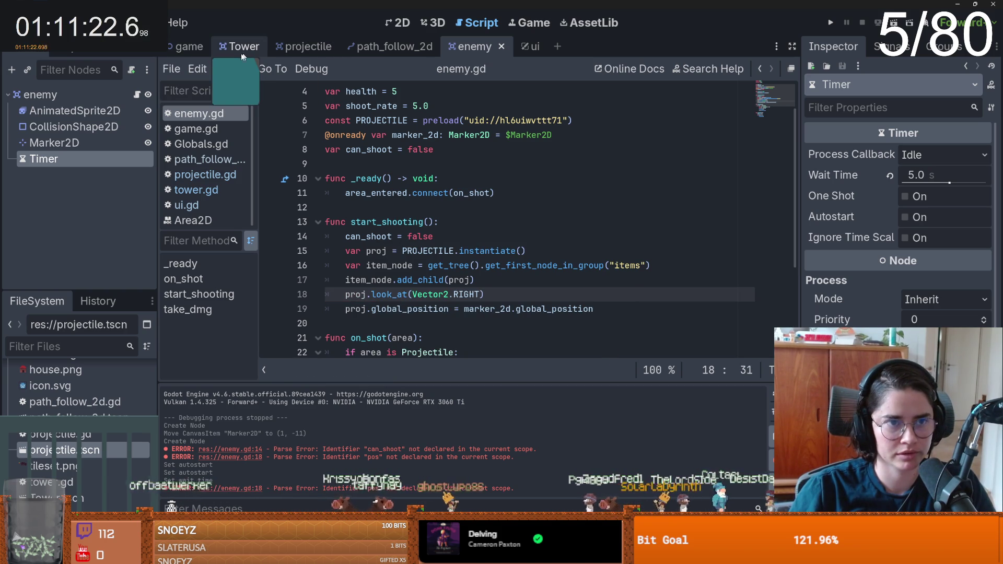
- In the game scene, move the House down and to the right on the map
left_click(395, 23)
left_click(188, 46)
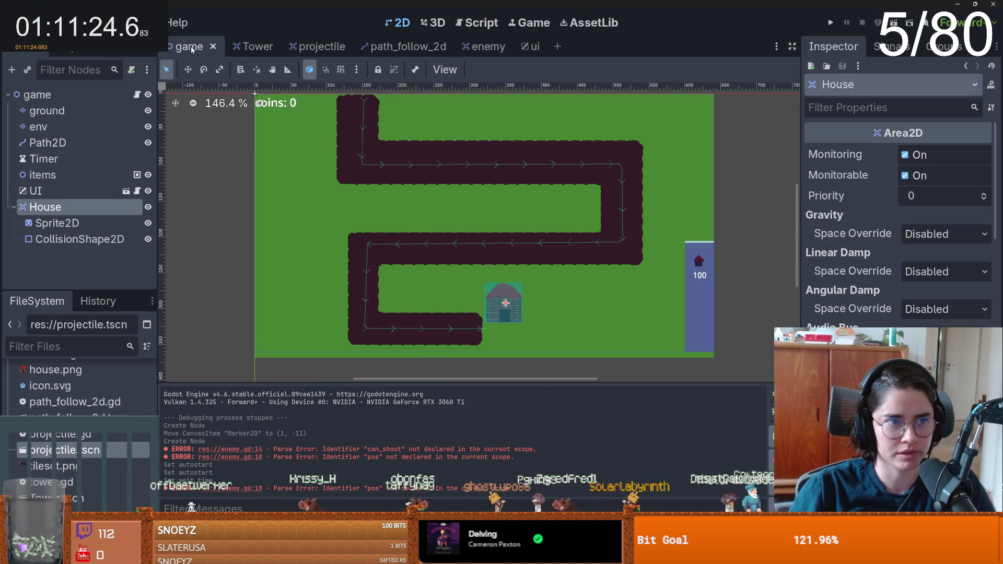
scroll(514, 310, "up", 1)
scroll(515, 310, "up", 2)
left_click_drag(515, 310, 540, 329)
key("ctrl+z")
left_click(120, 212)
mouse_move(505, 274)
left_mouse_down()
mouse_move(551, 295)
mouse_move(534, 307)
left_mouse_up()
left_click(603, 303)
- Add a ProgressBar child node under the House
left_click(79, 207)
right_click(79, 209)
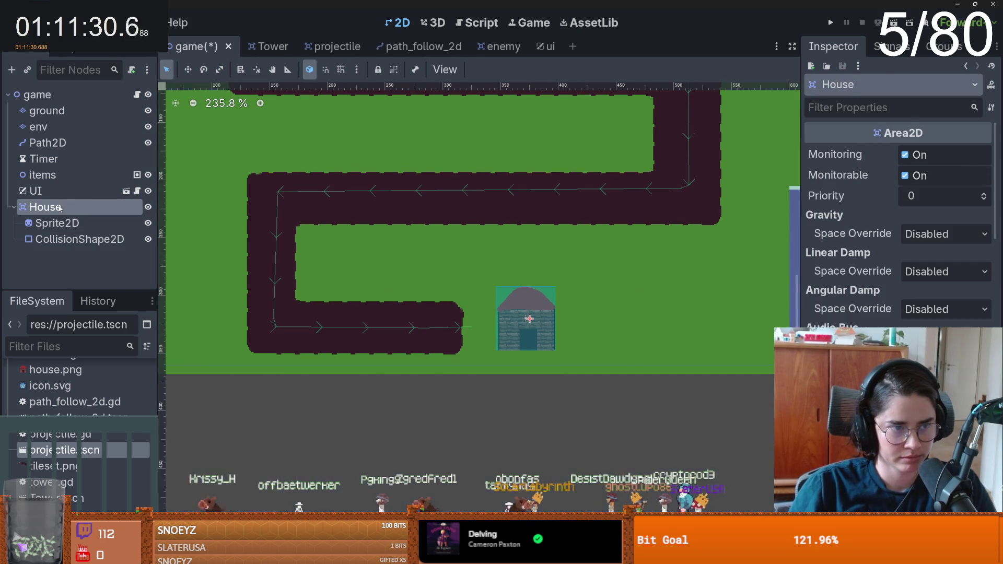
left_click(152, 218)
type("pro")
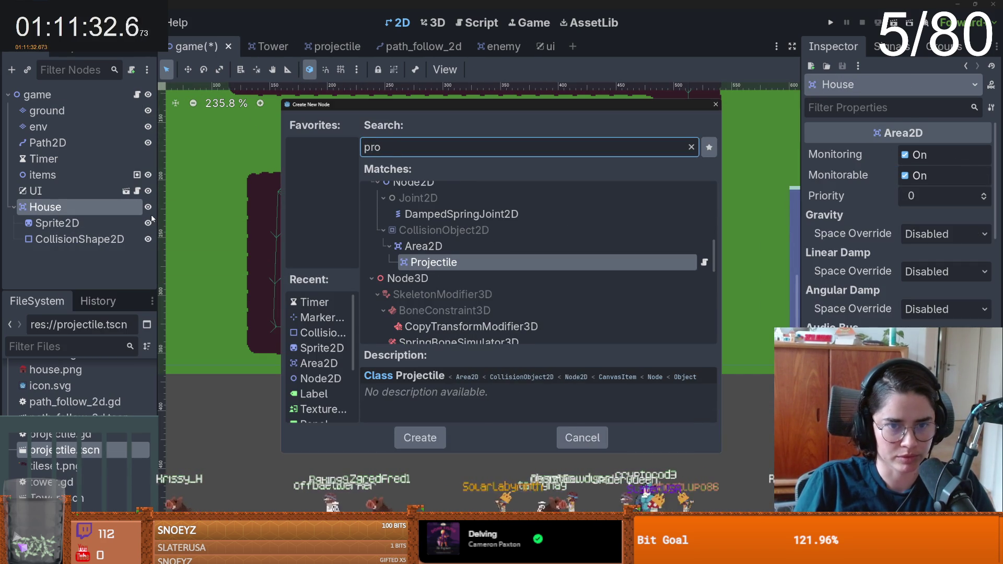
type("gress")
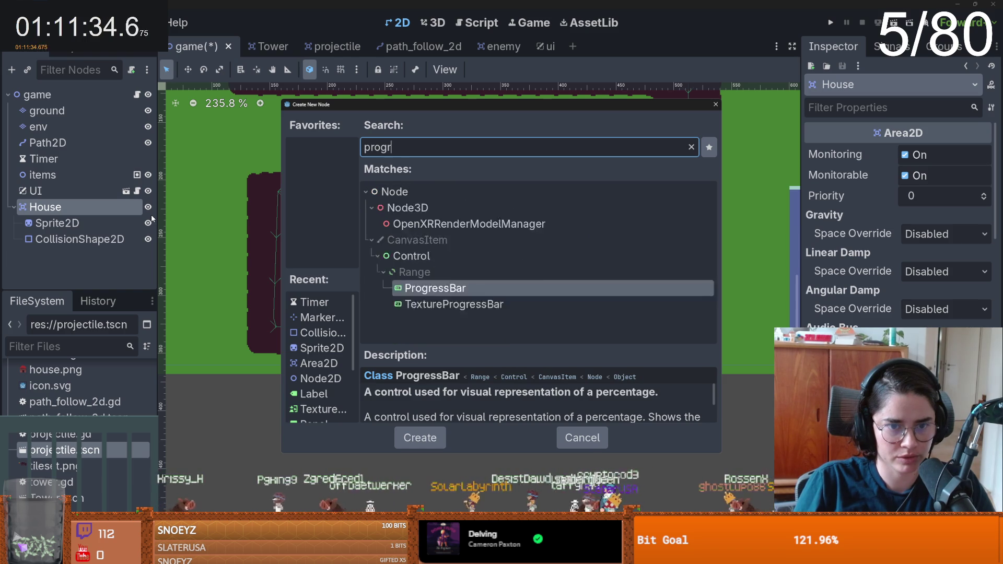
key("Return")
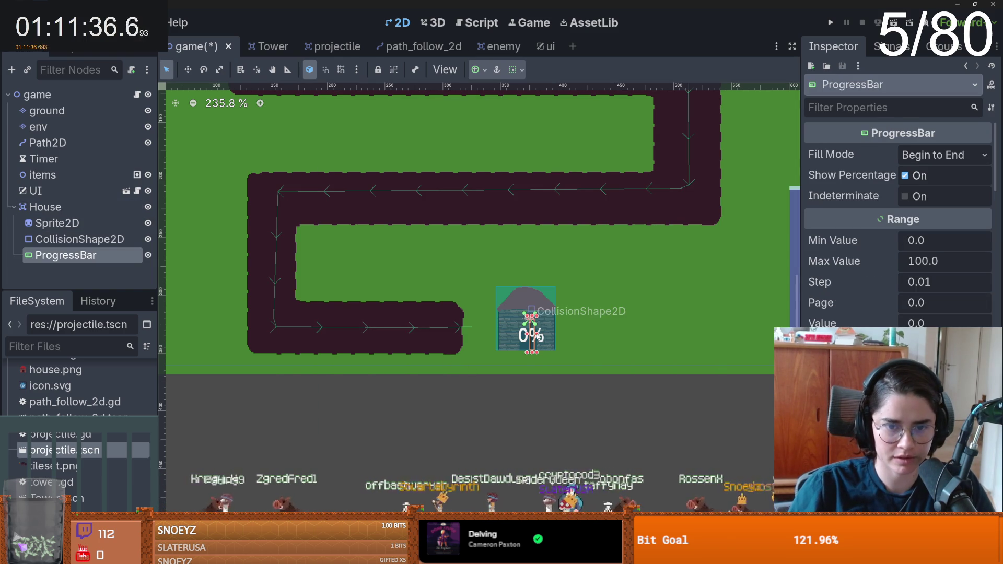
- Widen the bar, hide its percentage, make it thin above the house, and save
left_click_drag(537, 334, 588, 335)
left_click_drag(525, 334, 479, 334)
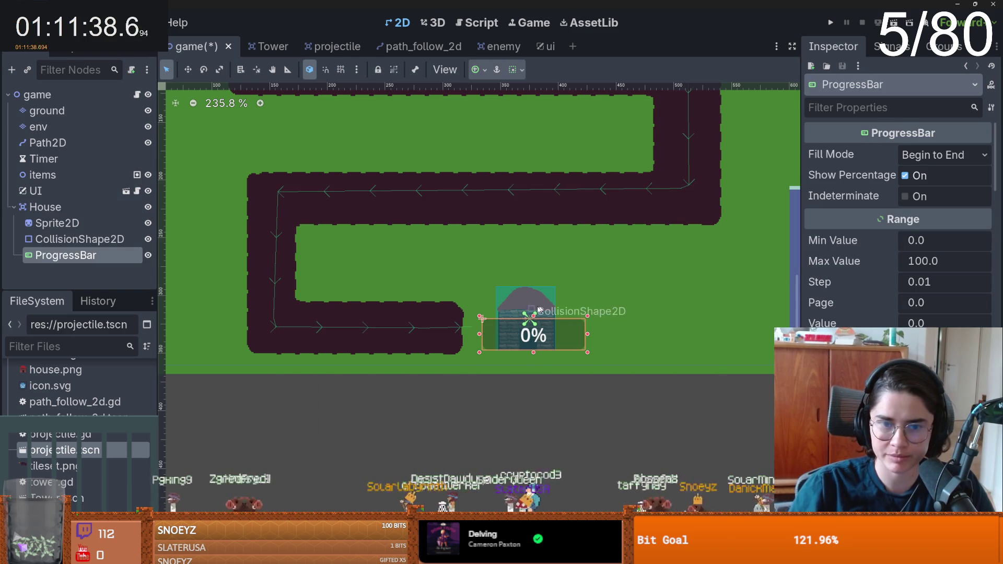
left_click(905, 176)
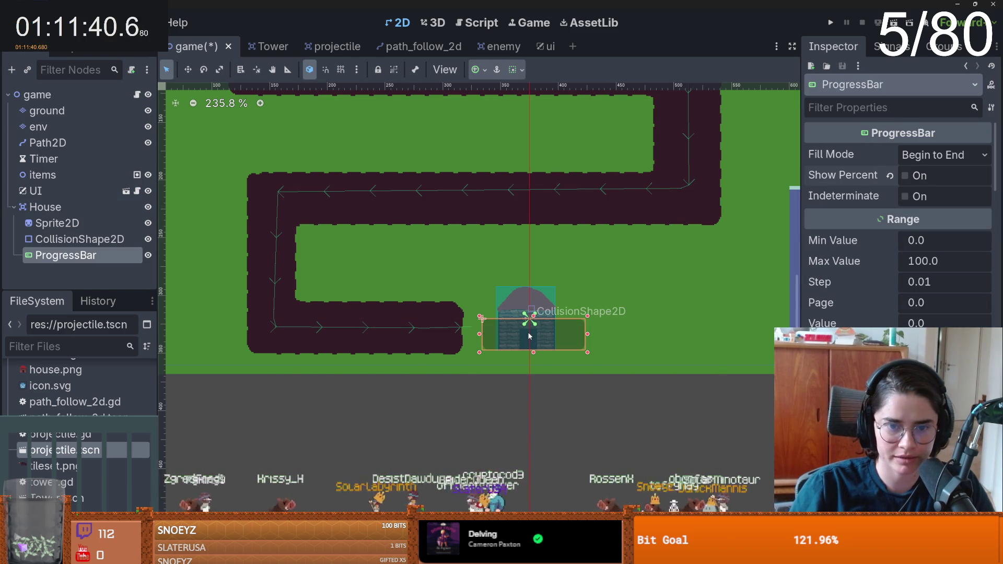
mouse_move(533, 316)
left_mouse_down()
mouse_move(533, 332)
mouse_move(532, 278)
left_mouse_up()
key("ctrl+s")
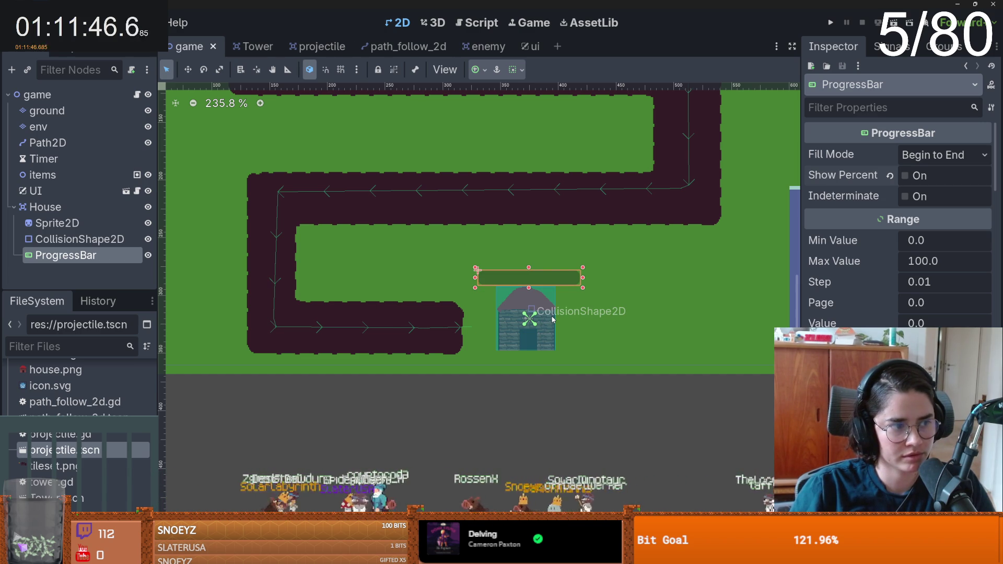
scroll(899, 235, "down", 20)
- Set the progress bar's value to 50 for previewing
scroll(898, 235, "up", 4)
scroll(899, 235, "down", 6)
scroll(898, 235, "up", 7)
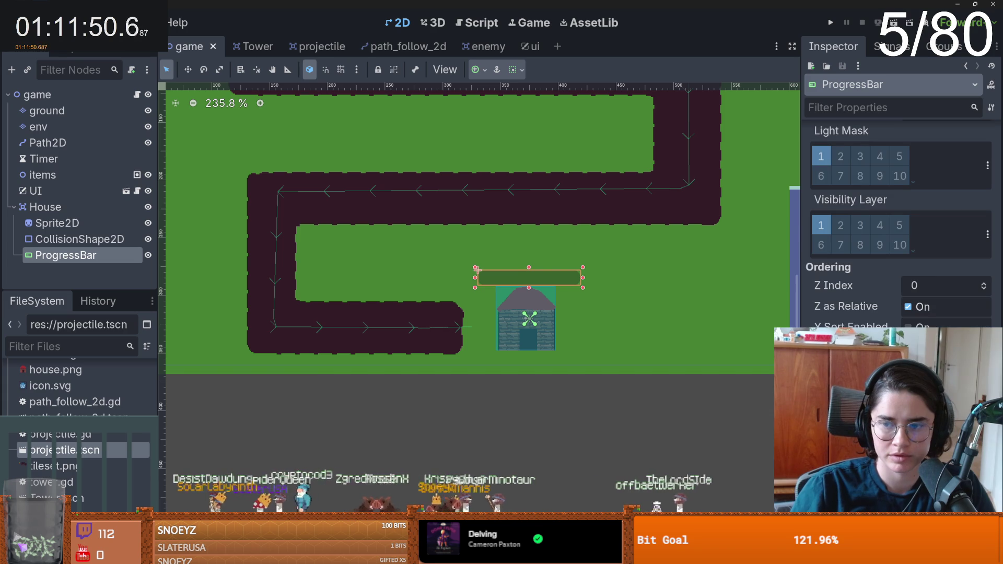
scroll(854, 307, "up", 8)
left_click(921, 300)
type("50")
key("Return")
- Give the bar's background and fill theme overrides new StyleBoxFlat styles
scroll(921, 300, "down", 4)
scroll(899, 235, "down", 15)
left_click(825, 306)
left_click(941, 306)
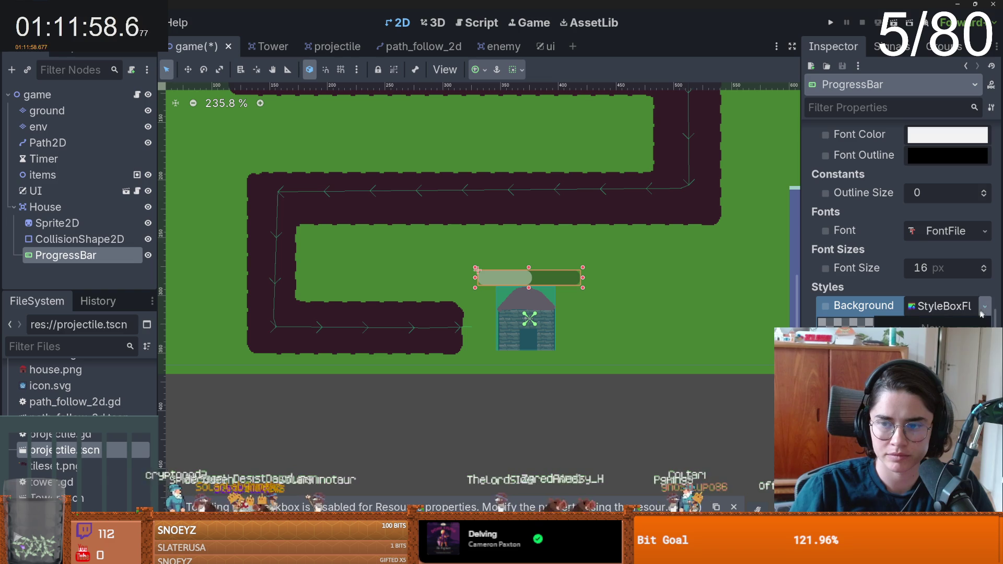
left_click(935, 335)
left_click(985, 325)
left_click(941, 345)
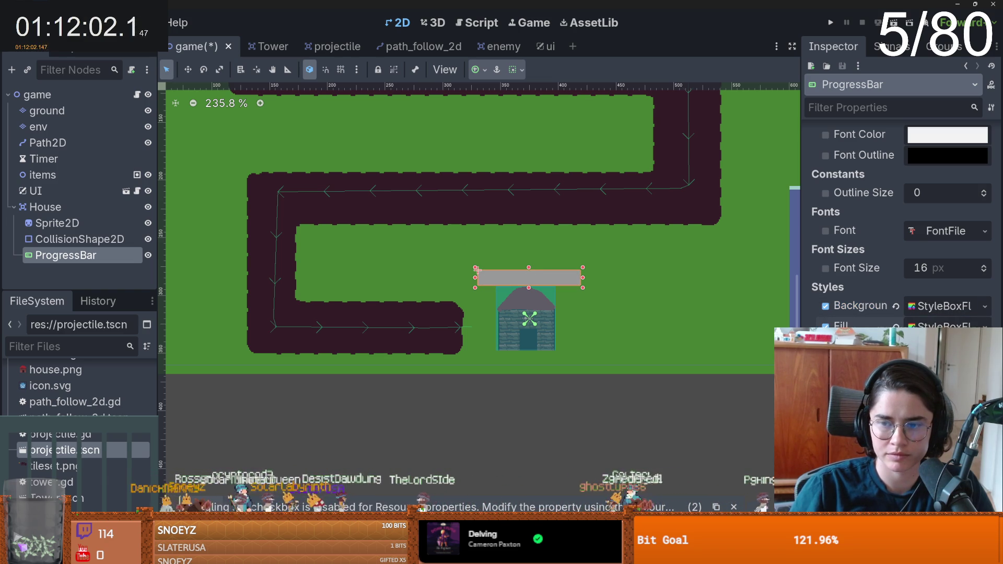
- Colour the bar's background dark red and its fill green
left_click(940, 306)
scroll(940, 322, "up", 2)
left_click(945, 298)
left_click_drag(922, 72, 991, 81)
left_click(941, 202)
left_click(941, 201)
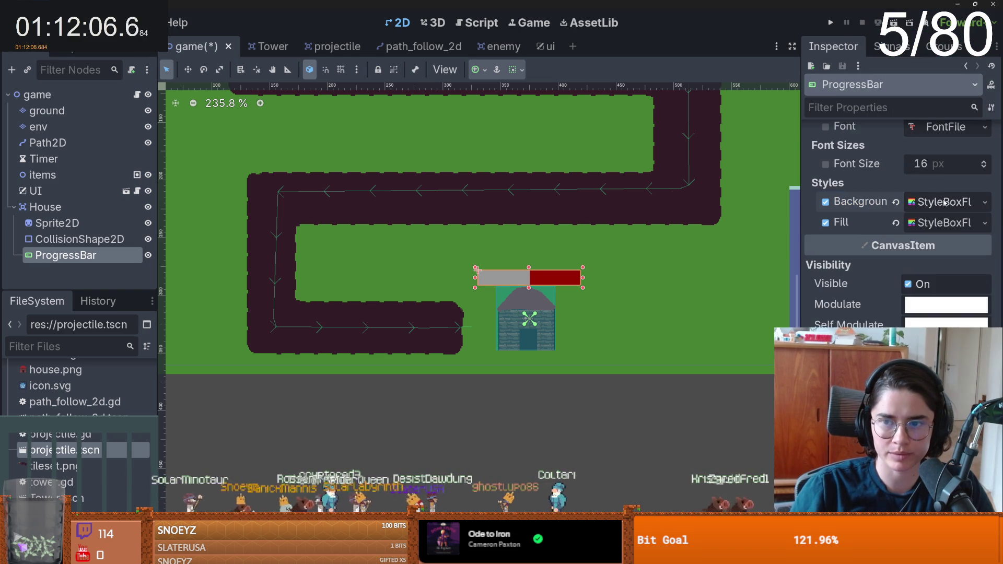
left_click(940, 223)
left_click(946, 316)
left_click_drag(919, 94, 751, 193)
left_click(754, 194)
- Set the bar's value to 100 so it starts full, then select House
scroll(682, 250, "down", 1)
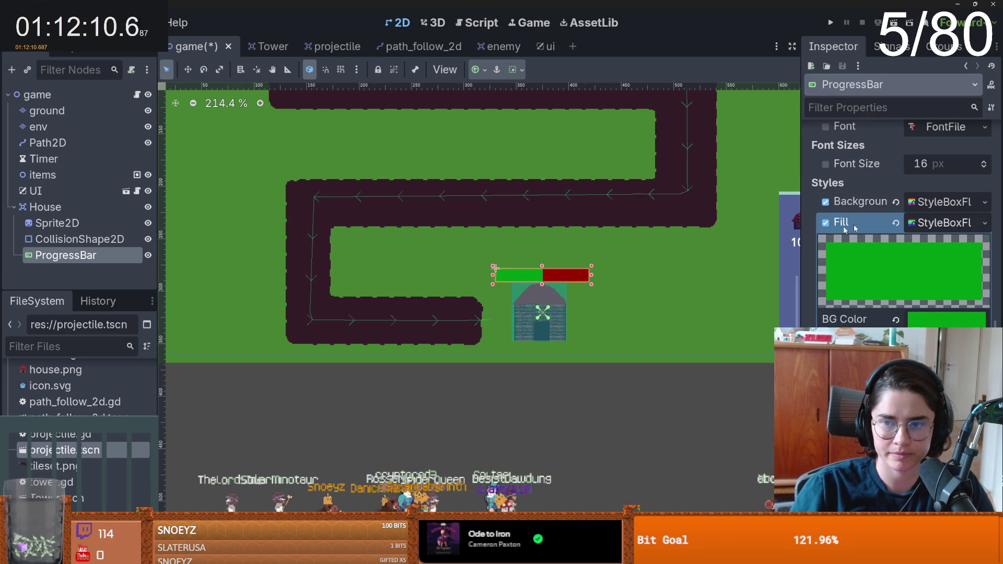
scroll(935, 265, "down", 3)
scroll(936, 267, "up", 15)
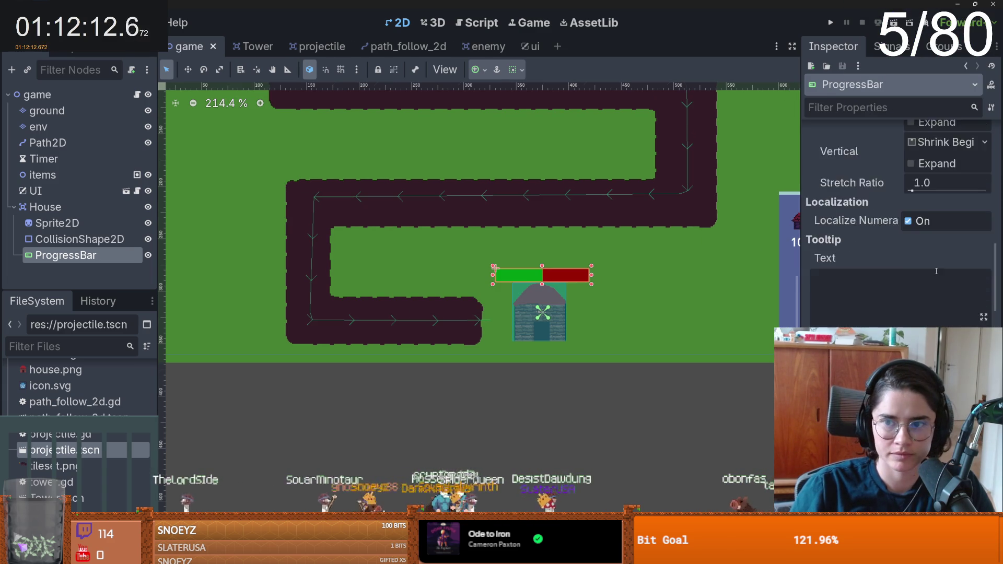
scroll(939, 270, "up", 4)
left_click(919, 323)
type("100")
key("Return")
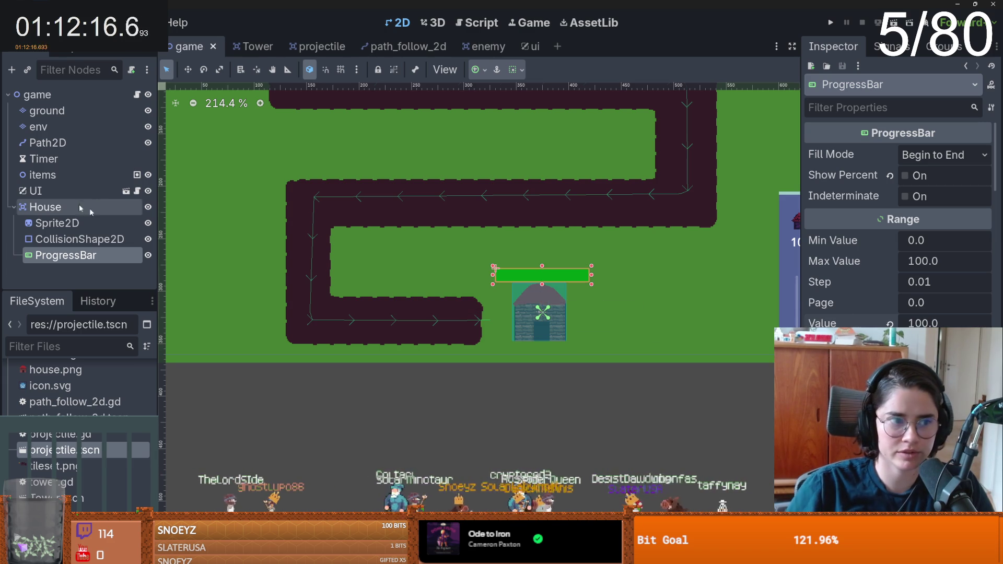
left_click(105, 207)
- Attach a new res://house.gd script and connect area_entered to on_shot in _ready
left_click(132, 72)
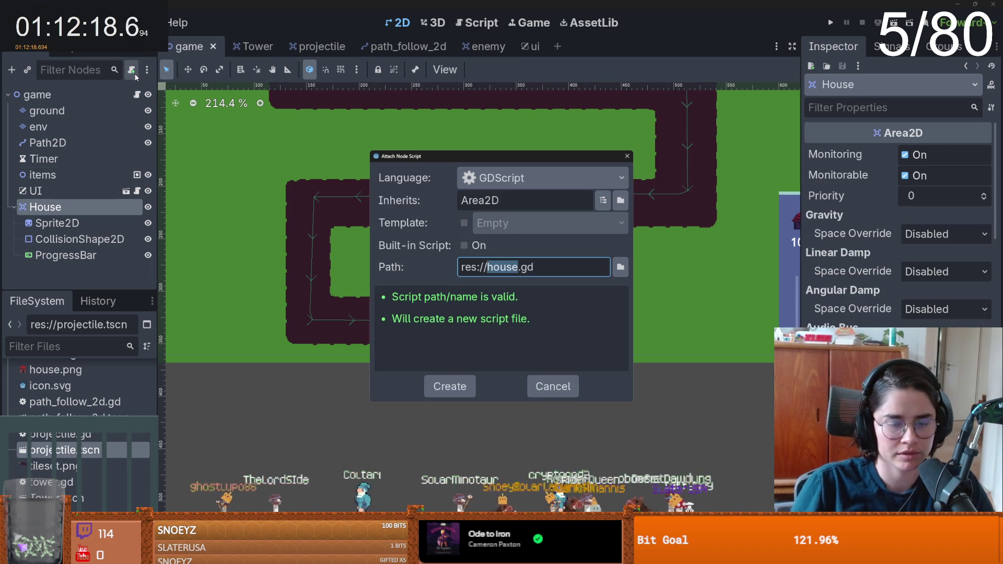
key("Return")
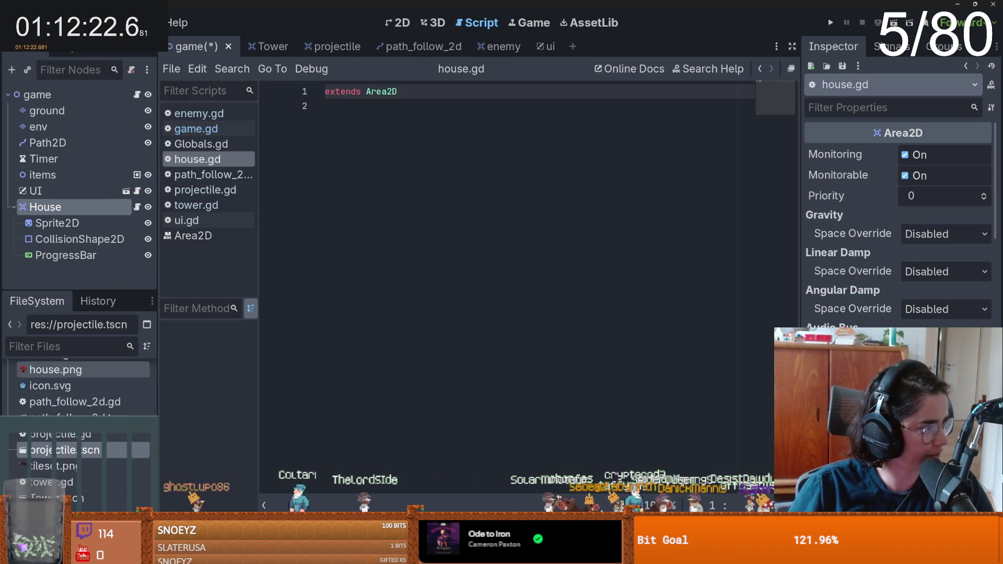
left_click(464, 131)
key("Return")
type("func _re")
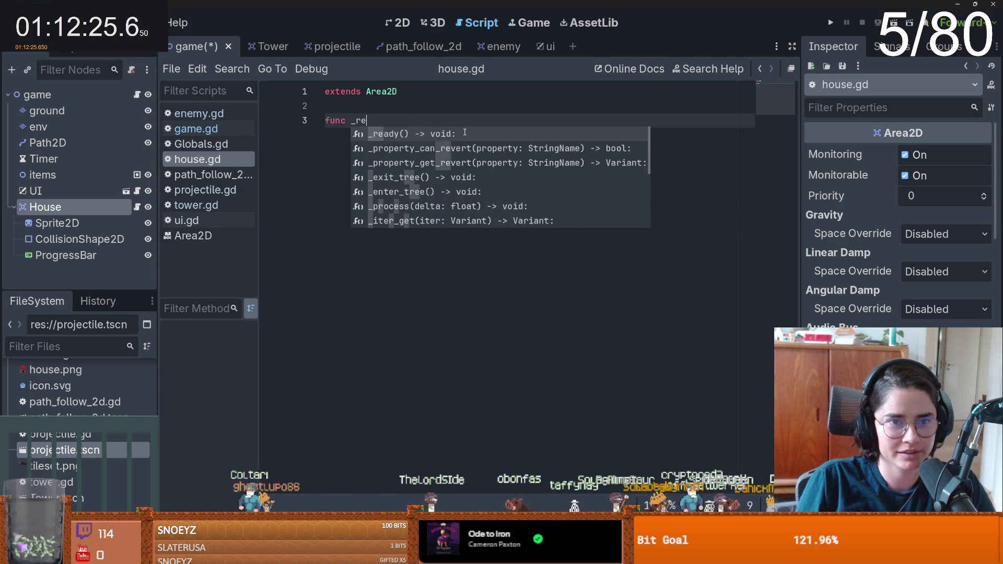
key("Return")
key("Return")
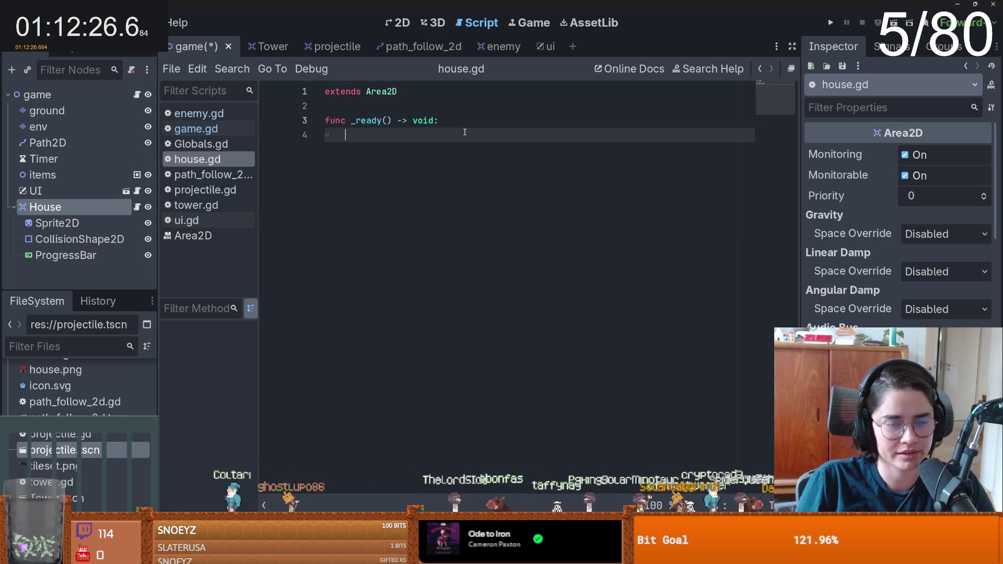
type("area")
key("Return")
type(".co")
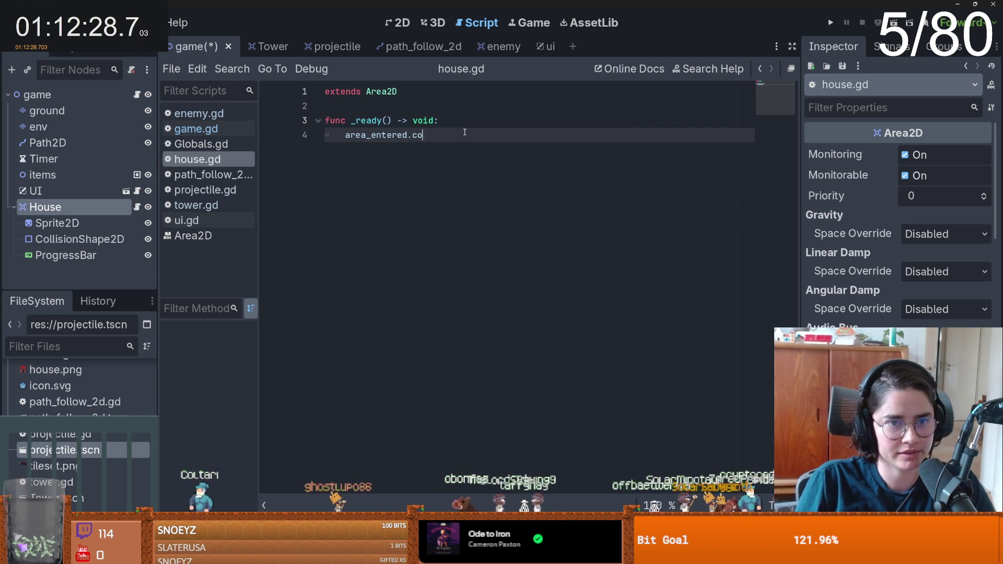
type("nnect(on")
type("_shot")
key("Return")
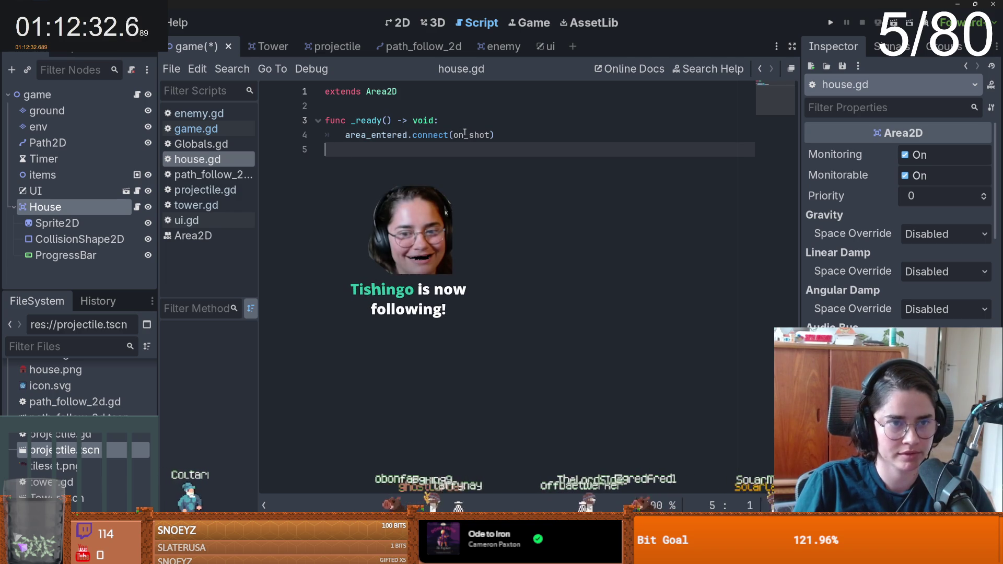
key("Return")
- Add on_shot(area) with 'if area is Projectile: pass' and save house.gd
type("func ")
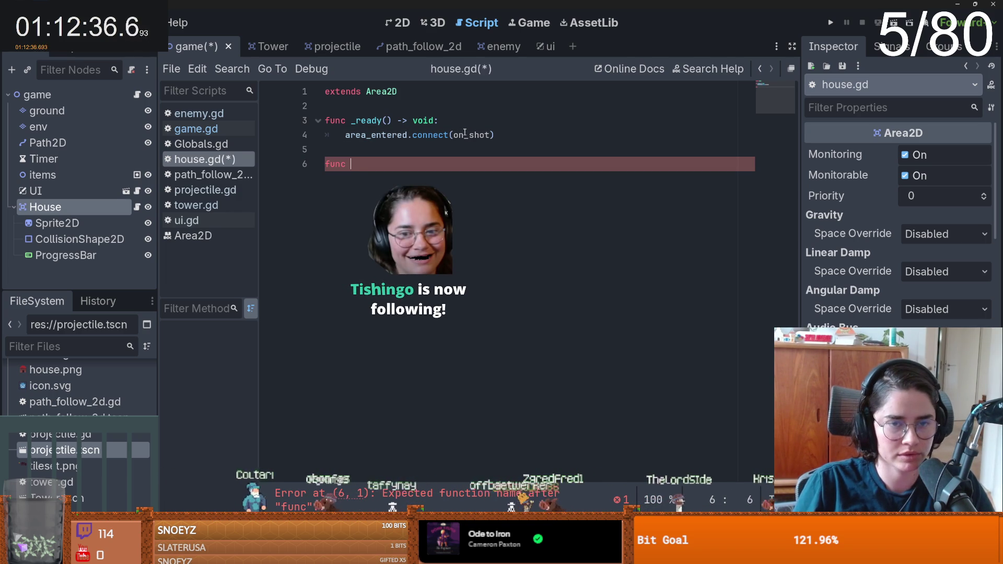
type("on_shot(a")
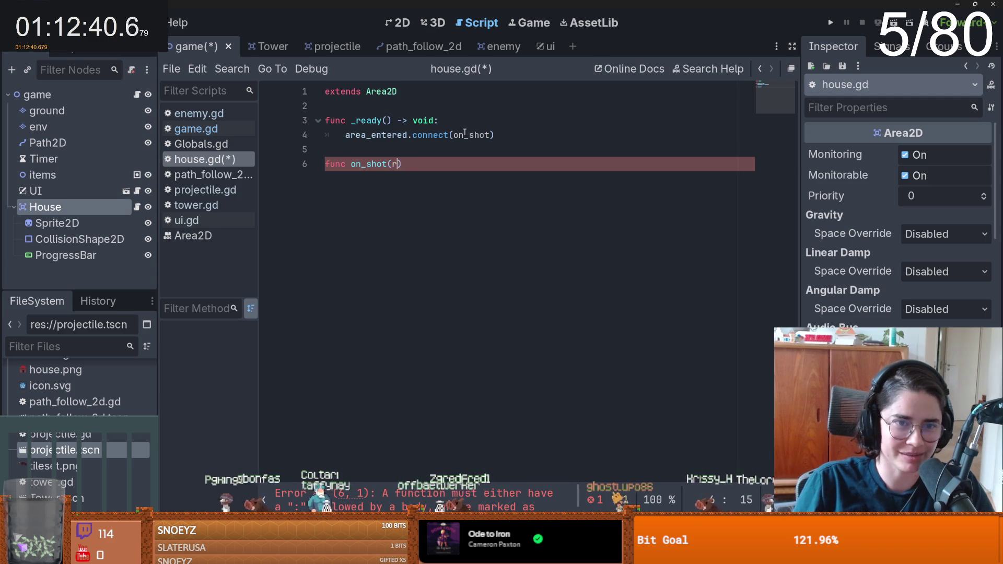
type("rea")
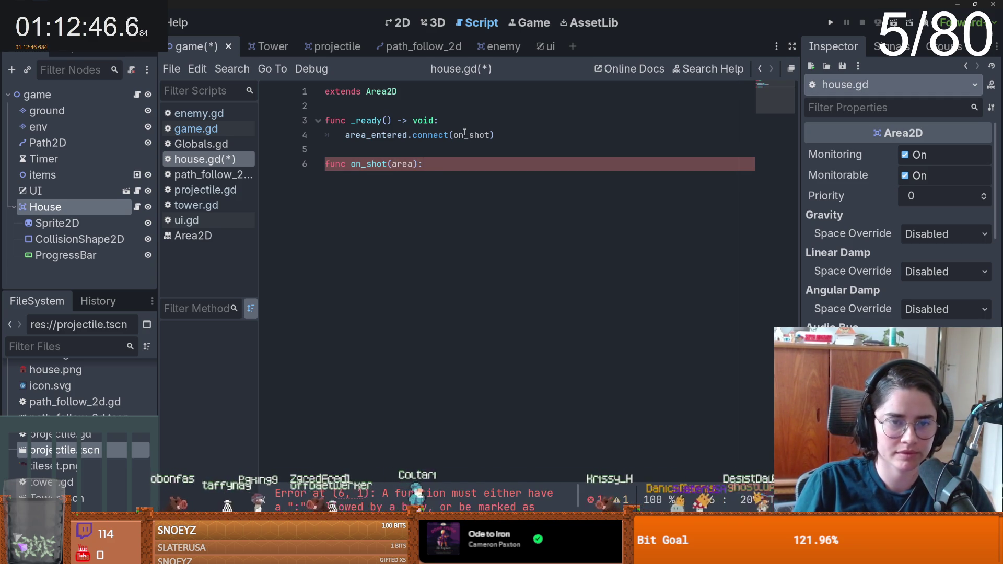
key("Return")
type("is ")
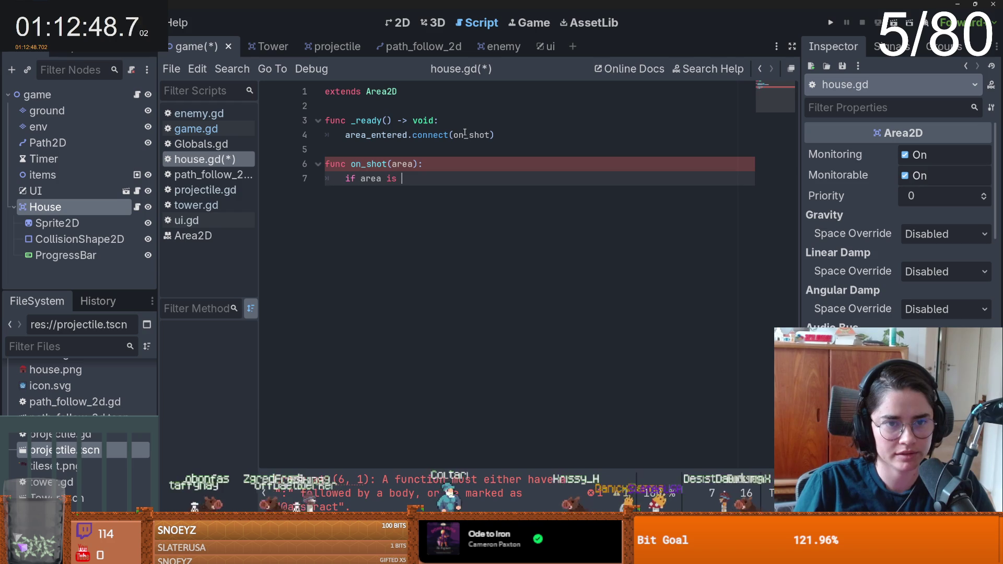
type("Pro")
key("Return")
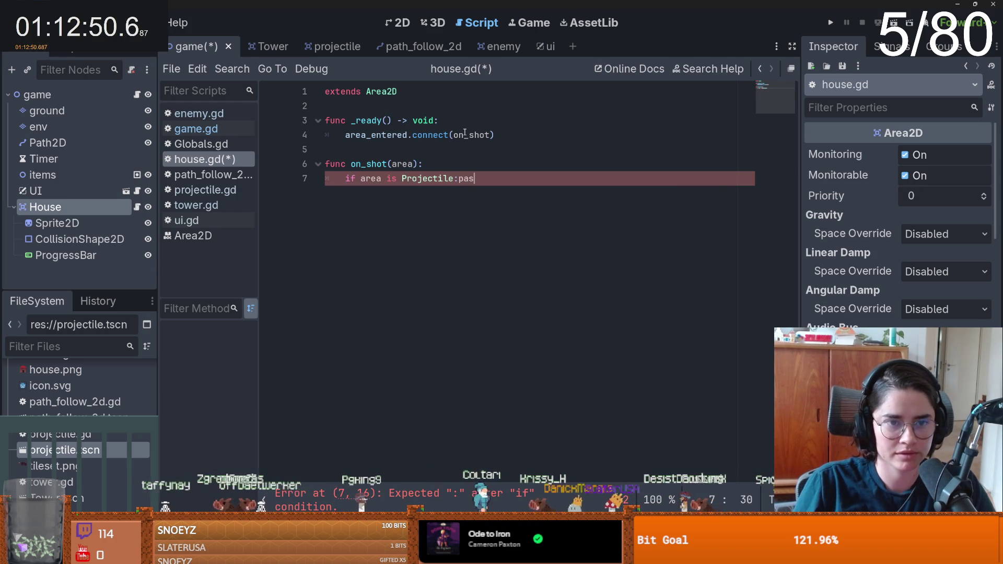
key("BackSpace")
key("BackSpace")
key("BackSpace")
key("Return")
type("pass")
key("ctrl+s")
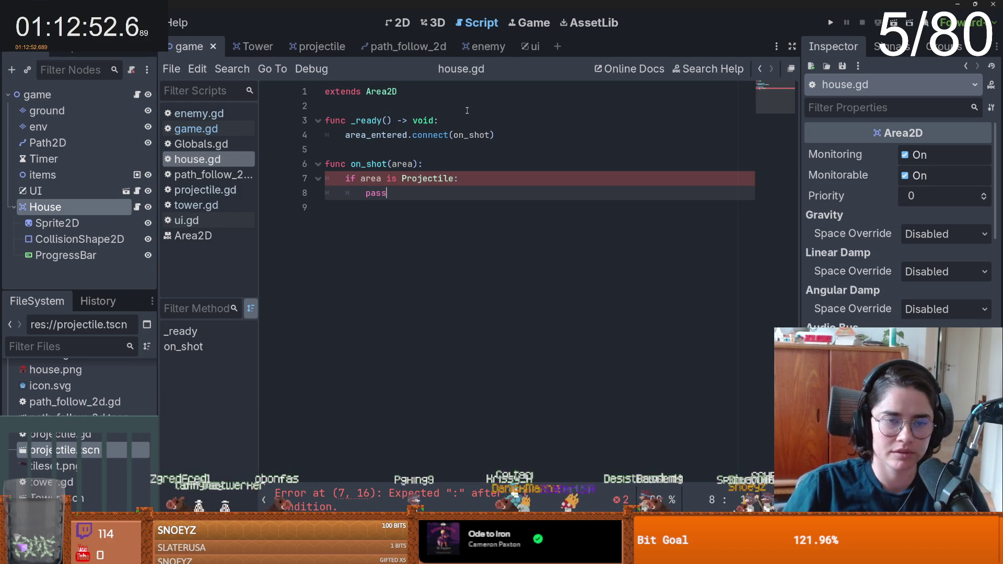
left_click(373, 111)
key("Return")
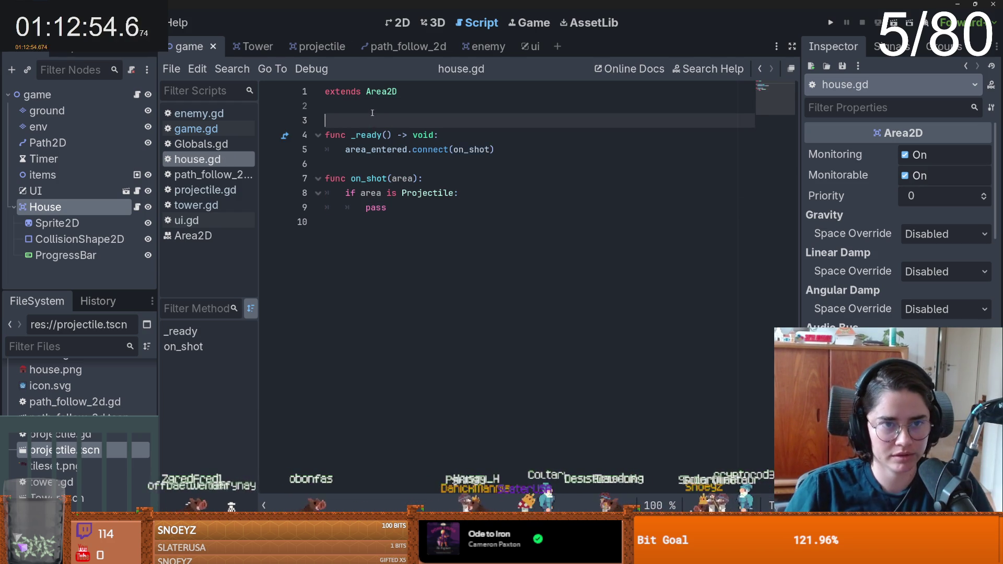
- Declare 'var health = 20' on line 3 of house.gd
key("Return")
left_click(346, 121)
type("var")
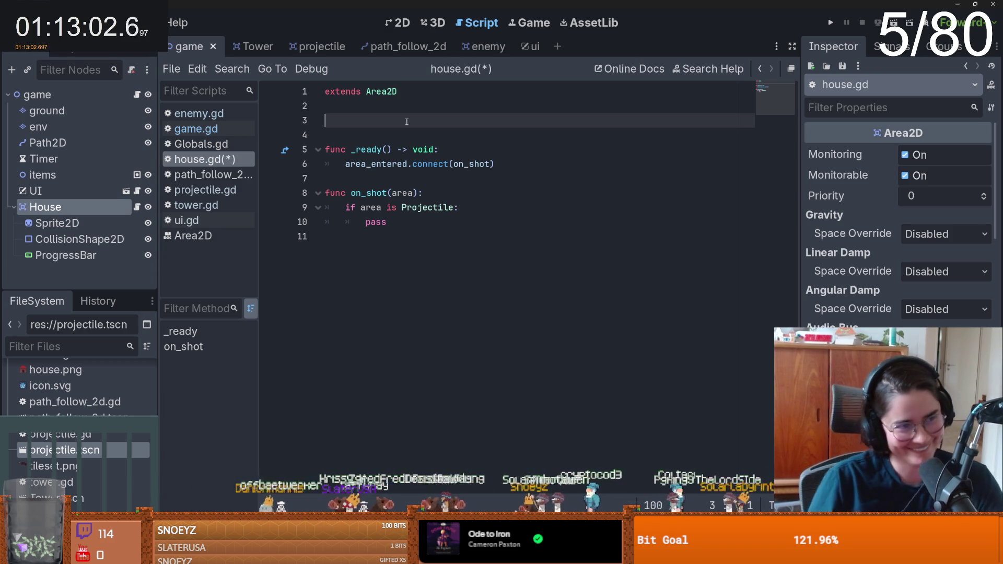
type("health = ")
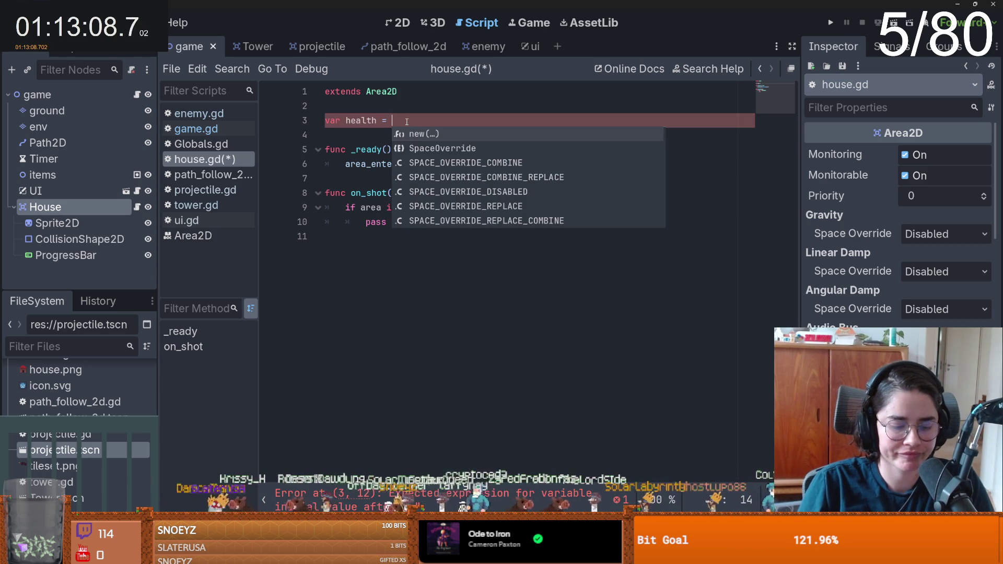
type("20")
key("ctrl+s")
double_click(350, 120)
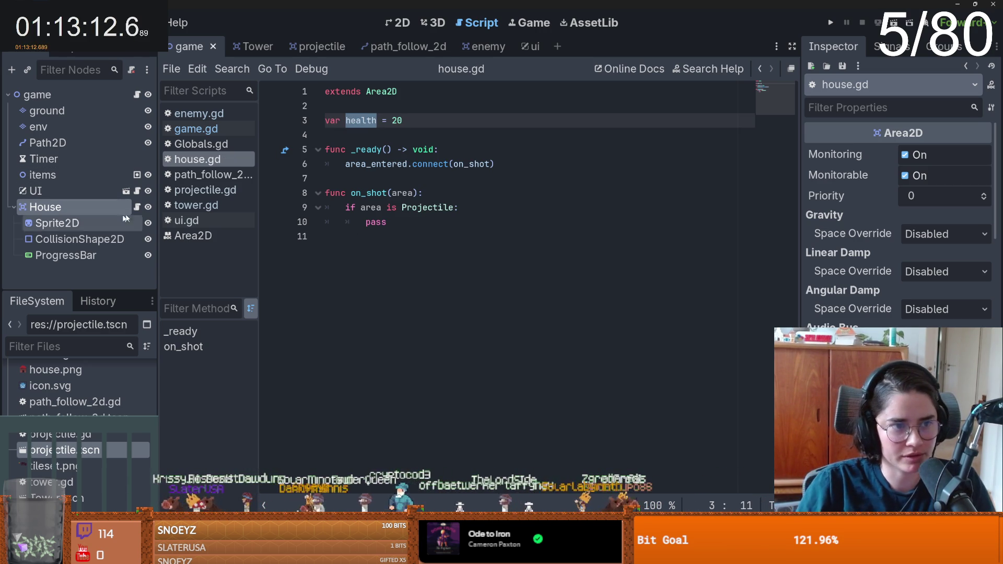
left_click_drag(108, 255, 386, 133)
key("ctrl+x")
key("Up")
key("Up")
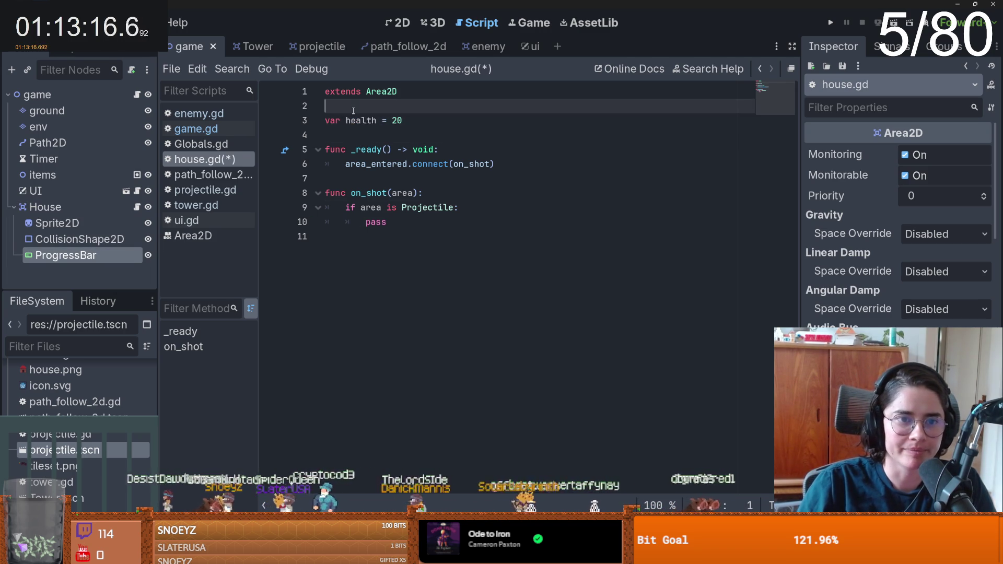
key("Return")
key("Return")
key("Up")
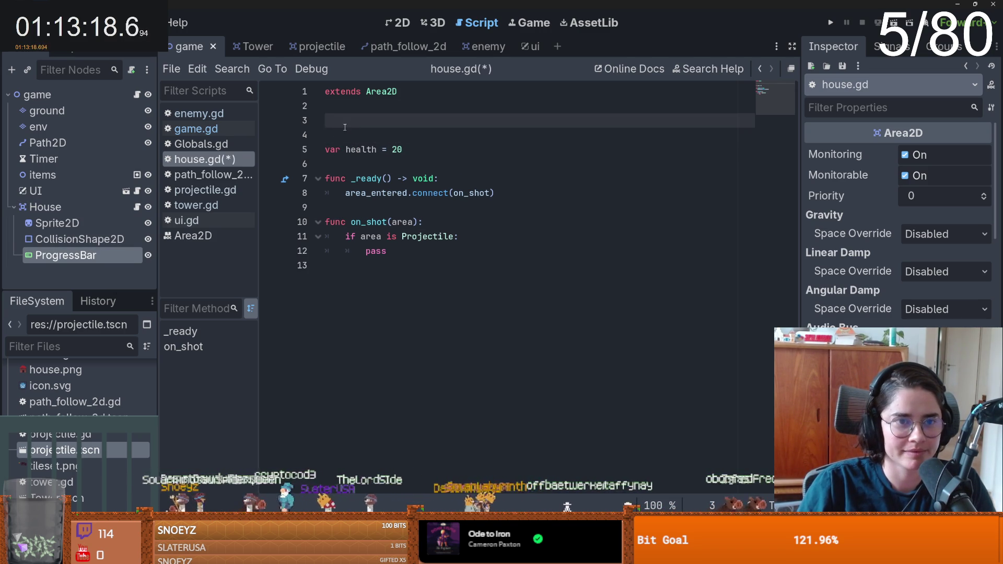
key("Delete")
mouse_move(104, 255)
left_mouse_down()
mouse_move(340, 192)
mouse_move(371, 123)
left_mouse_up()
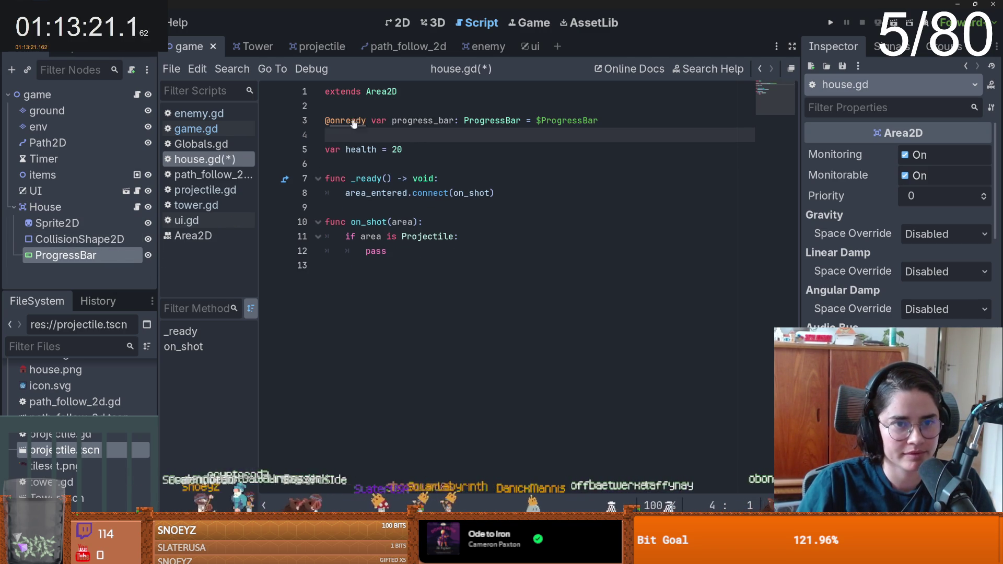
double_click(430, 121)
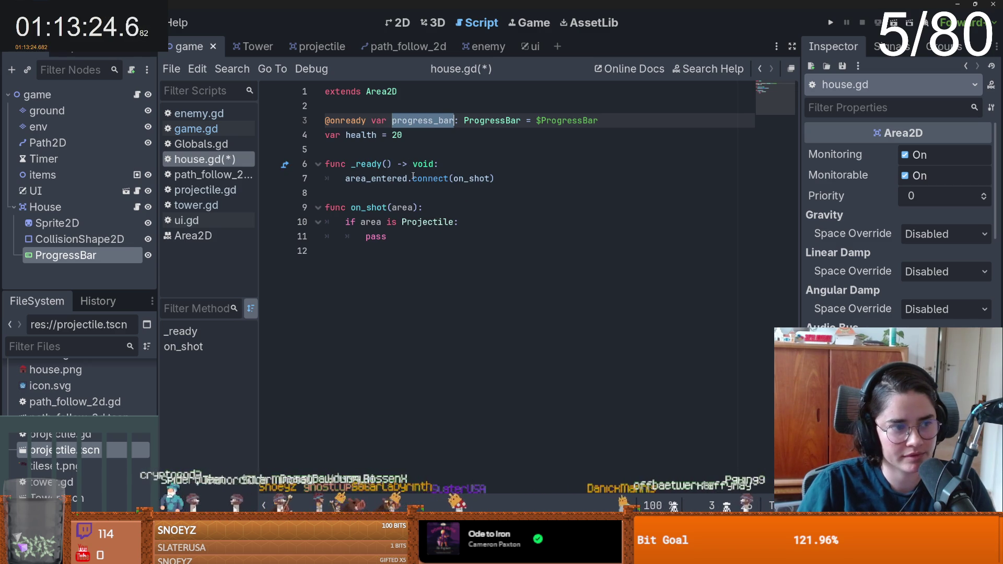
left_click(409, 165)
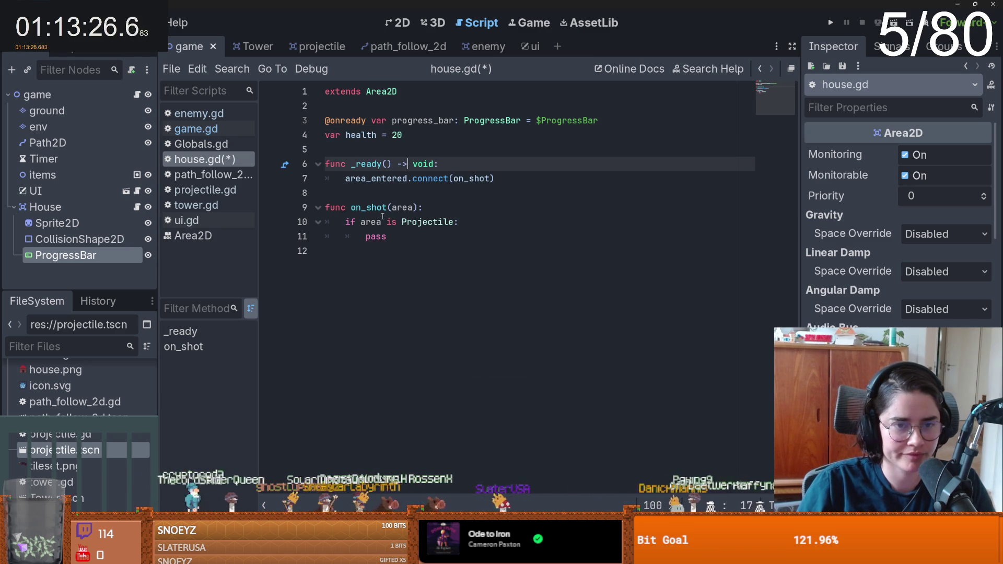
double_click(426, 242)
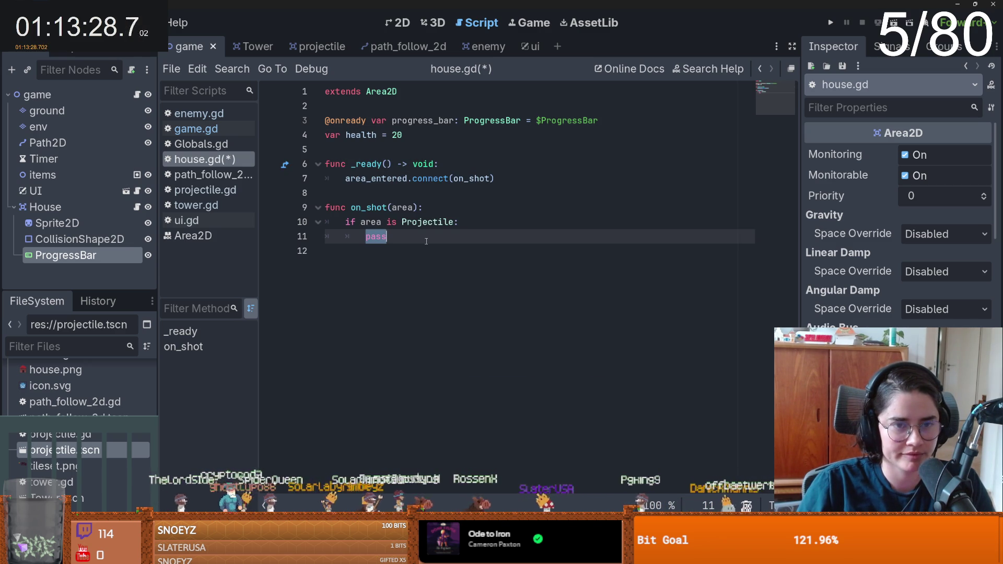
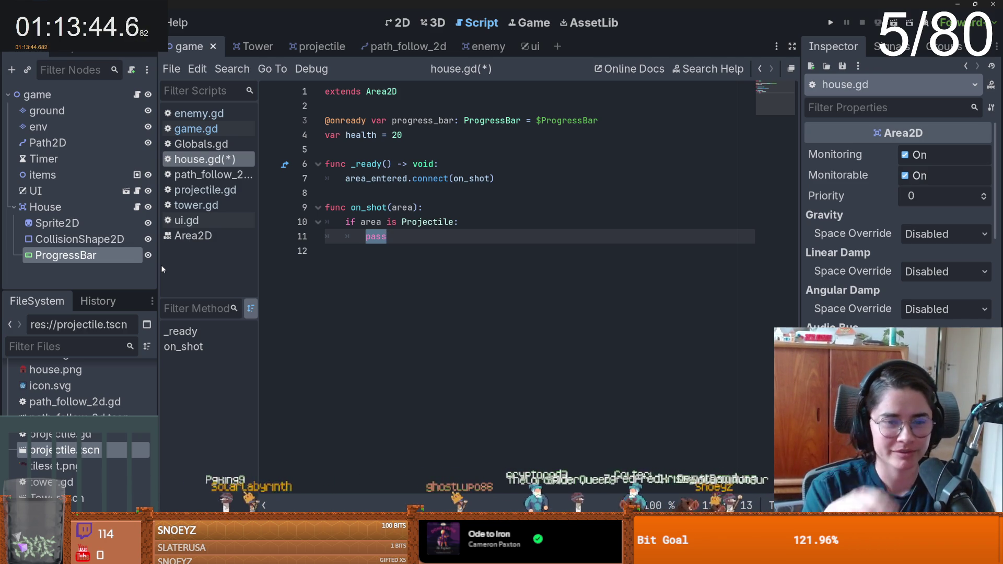
- Save house.gd and select the placeholder pass on line 11
key("Up")
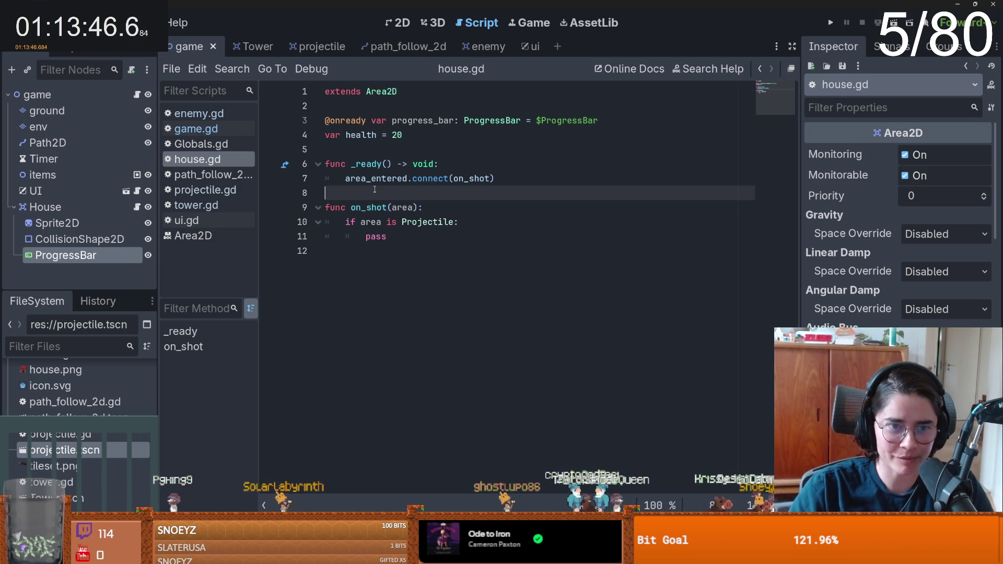
key("ctrl+s")
scroll(862, 272, "down", 10)
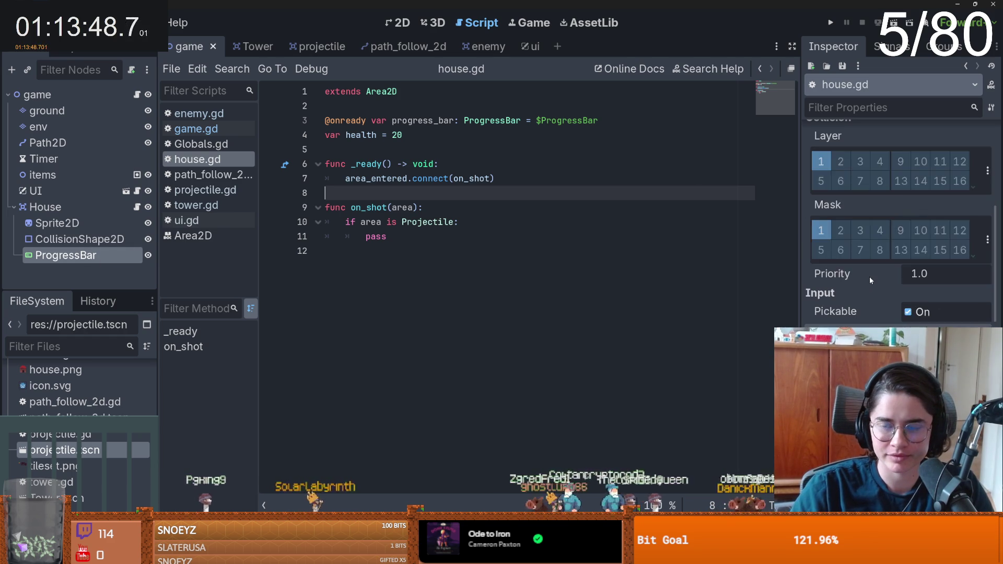
scroll(872, 279, "up", 10)
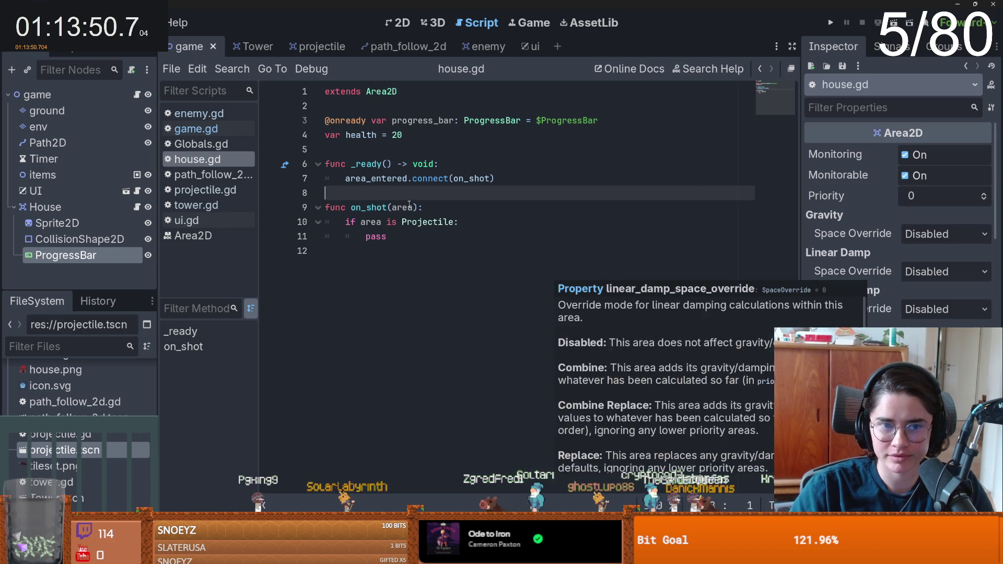
double_click(376, 236)
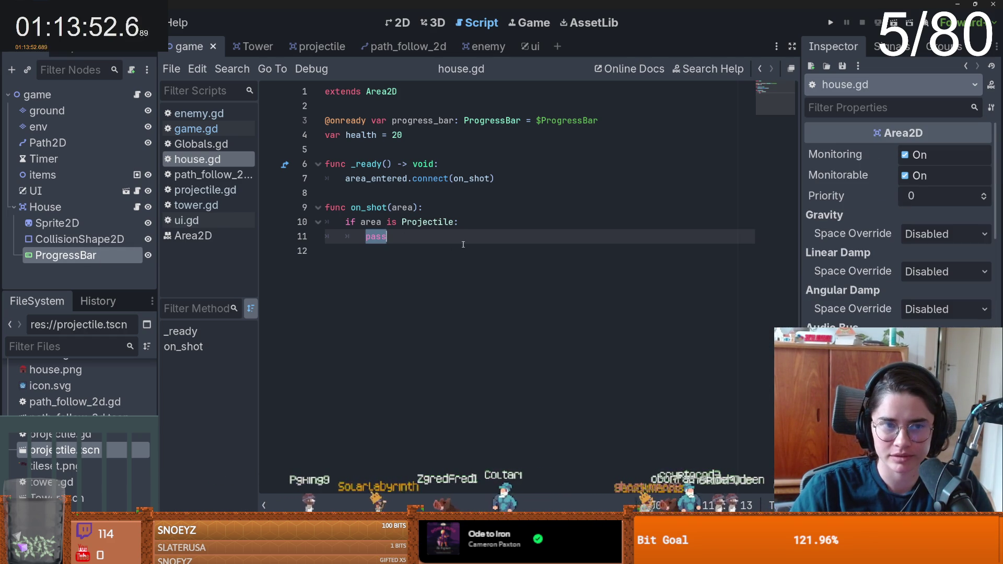
- Review the take_dmg function in enemy.gd, then reopen the House node's script
key("ctrl+Tab")
key("ctrl+Tab")
key("ctrl+Tab")
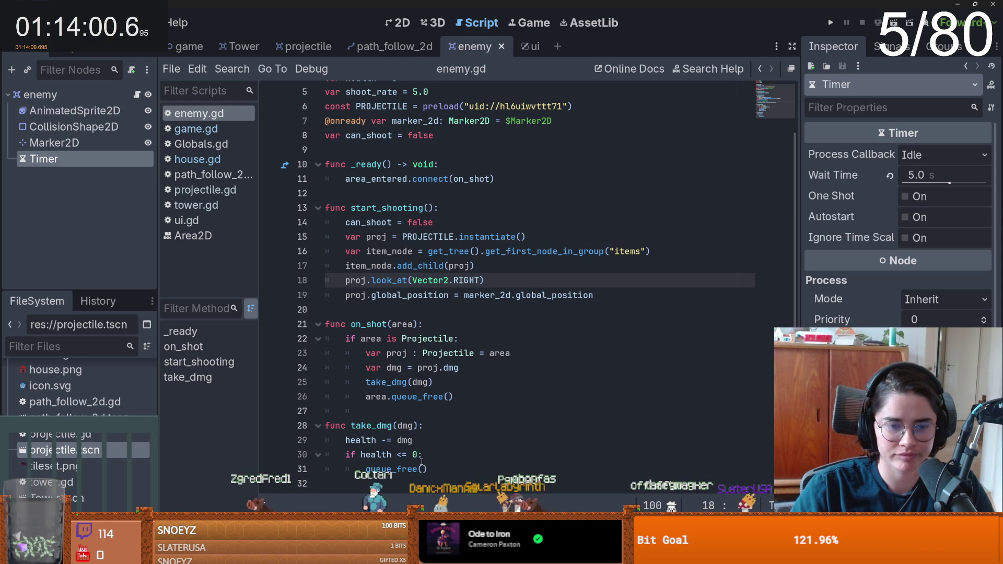
mouse_move(426, 468)
left_mouse_down()
mouse_move(413, 455)
mouse_move(293, 413)
mouse_move(275, 421)
left_mouse_up()
left_click(423, 429)
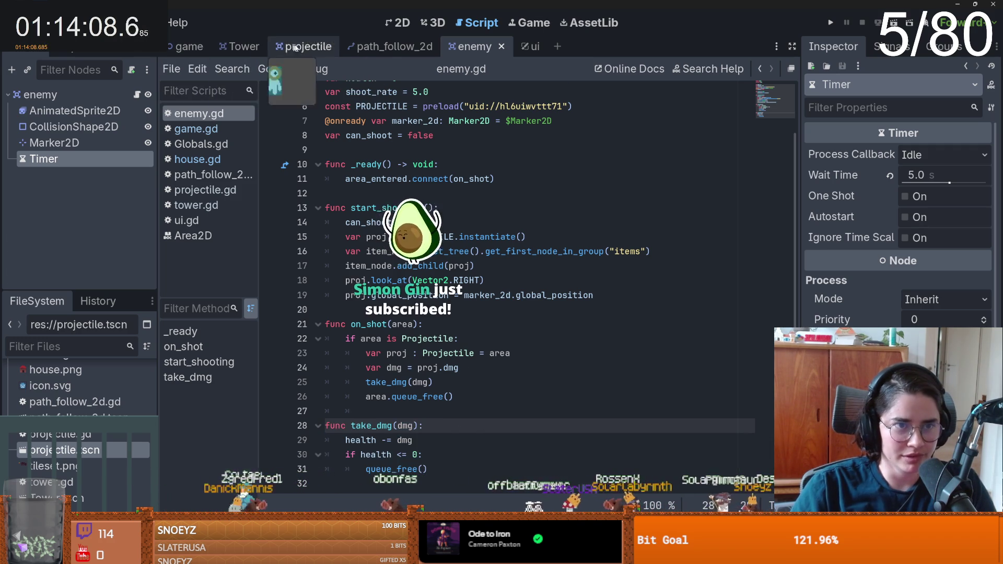
left_click(184, 46)
left_click(137, 207)
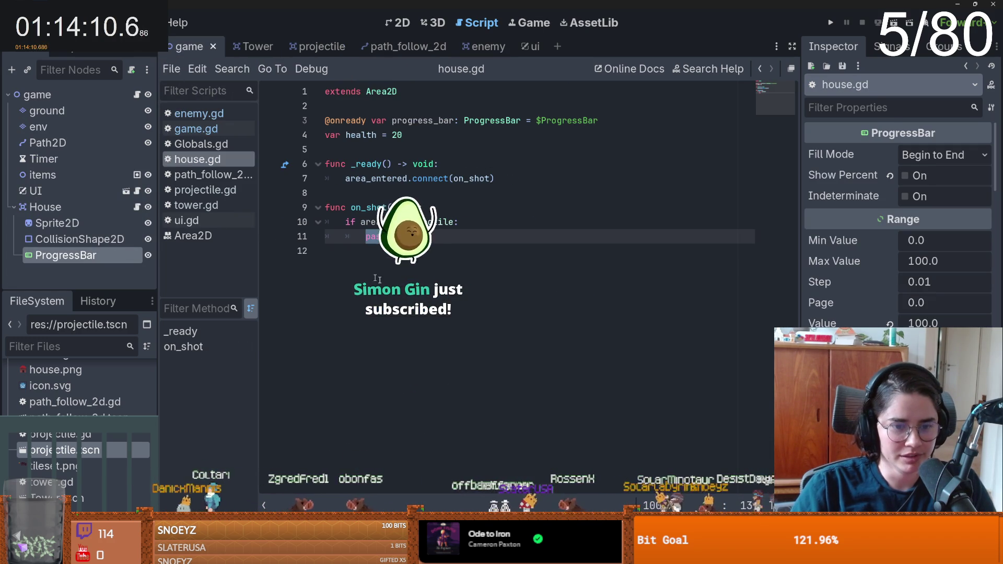
- In on_shot, add 'var proj : Projectile = area' and 'var dmg = proj.dmg'
type("var proj")
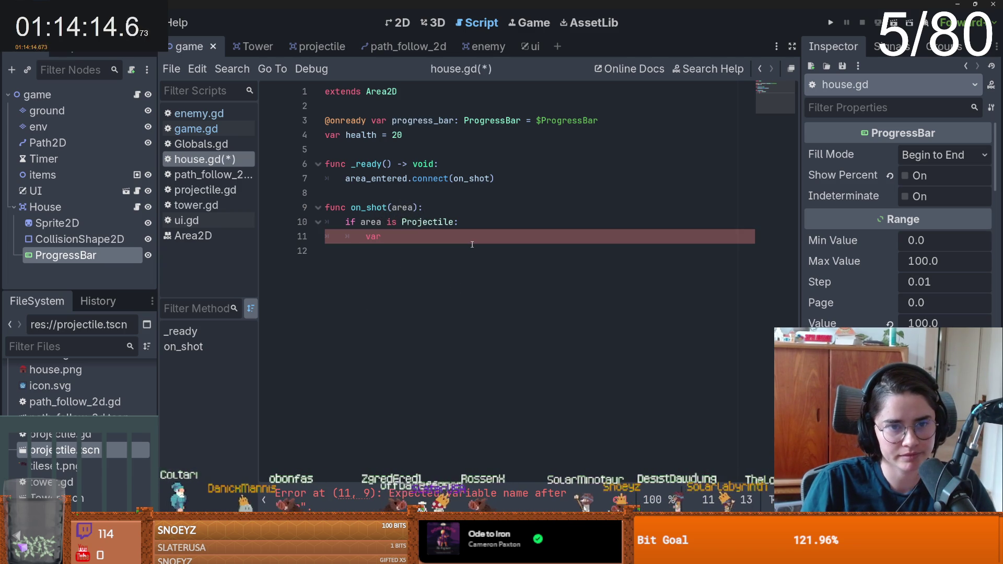
type(" :")
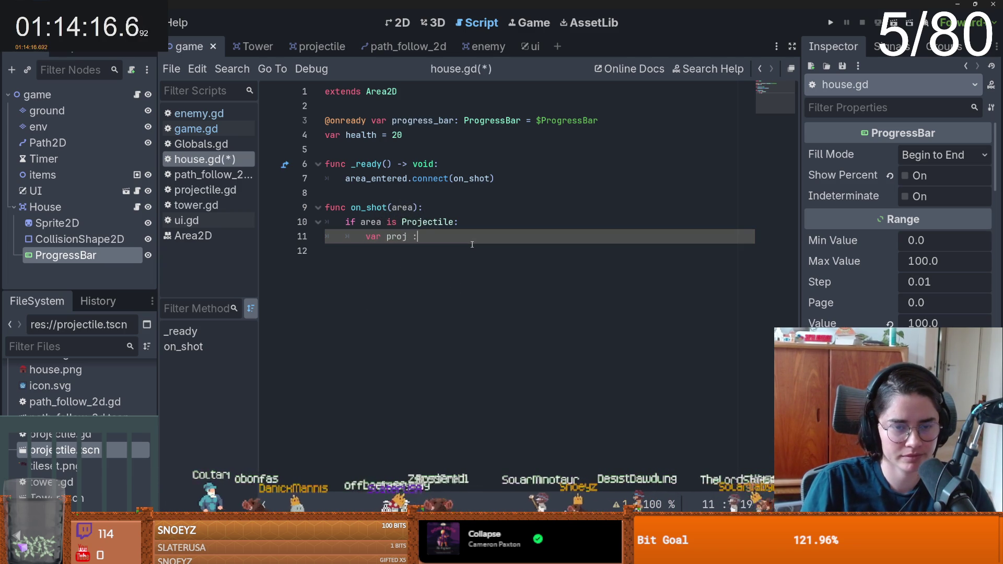
type(" Pr")
key("Return")
type("= area")
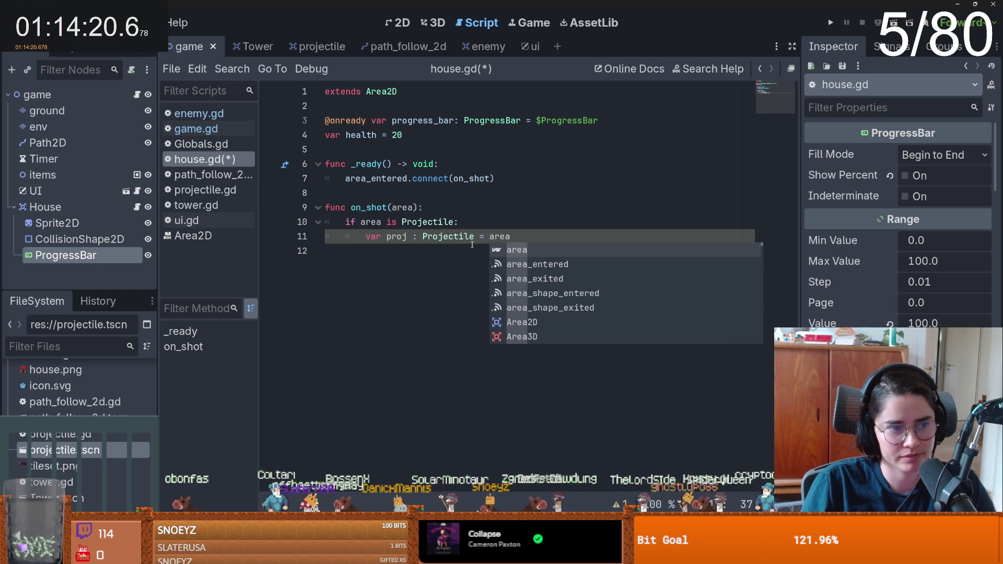
key("Return")
key("Return")
type("var dmg = pr")
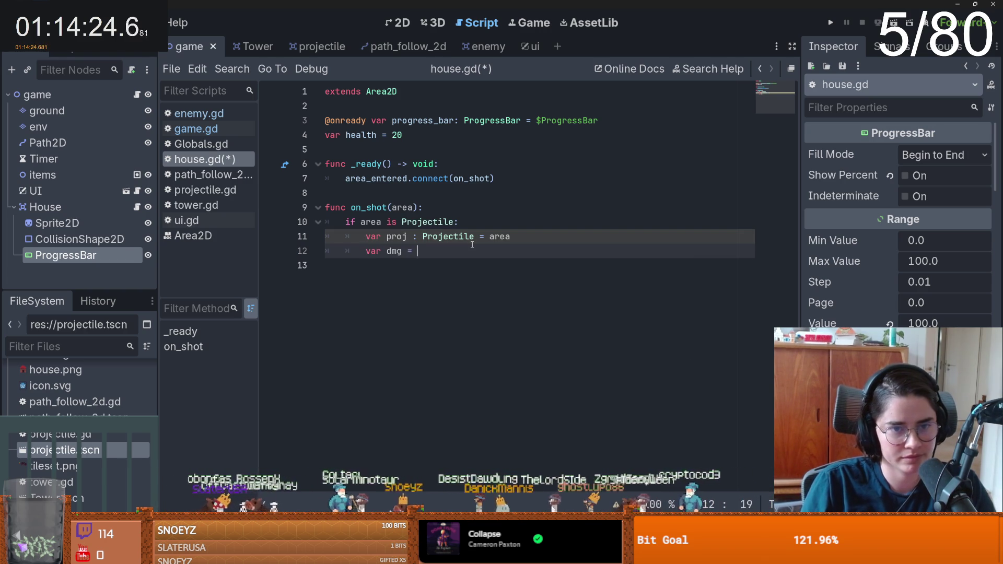
key("Return")
key("BackSpace")
key("BackSpace")
key("BackSpace")
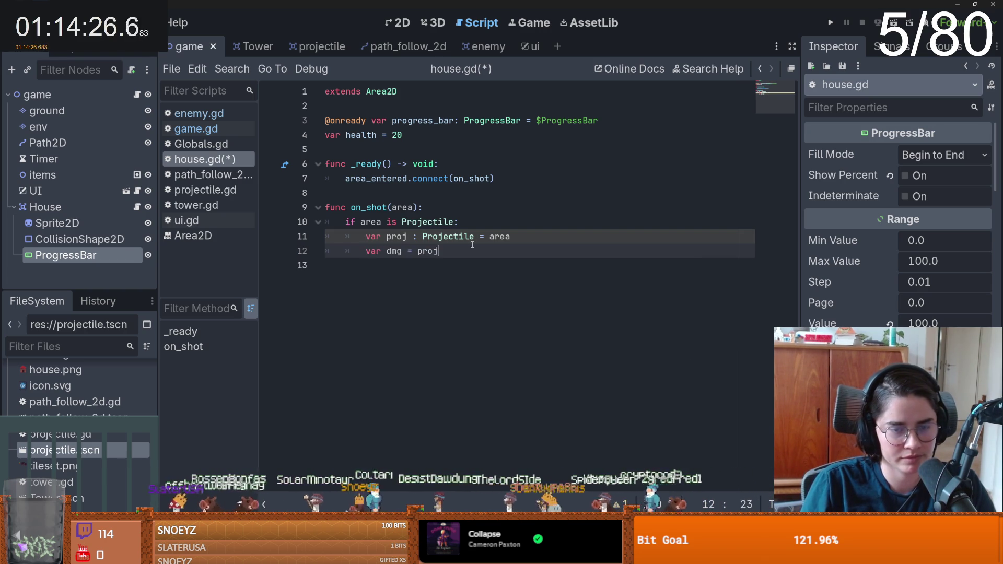
type(".dmg")
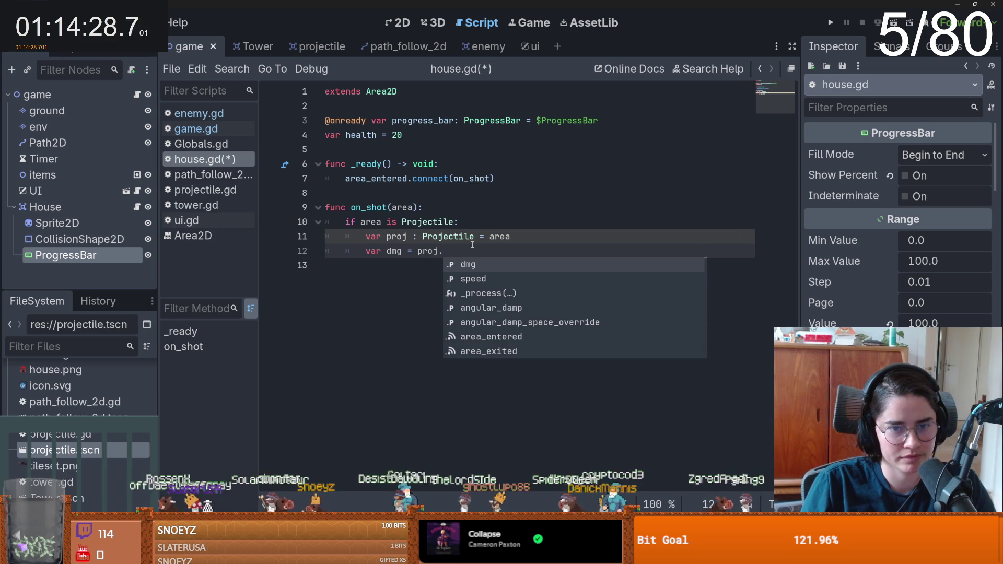
- Add a take_dmg(dmg) function stub containing pass and save house.gd
key("Return")
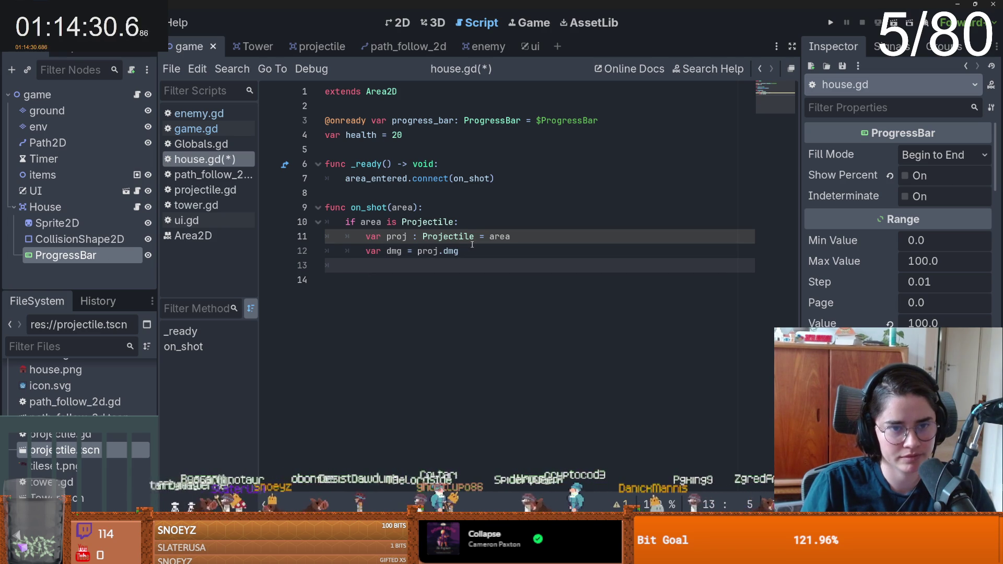
key("BackSpace")
key("Return")
type("func t")
type("dmg(")
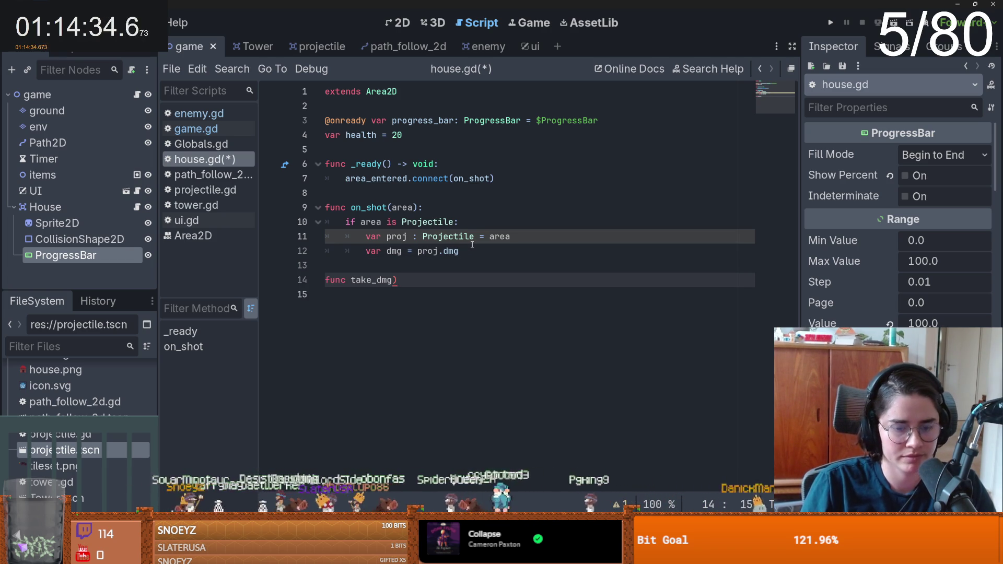
type("(dmg:")
key("Return")
type("pass")
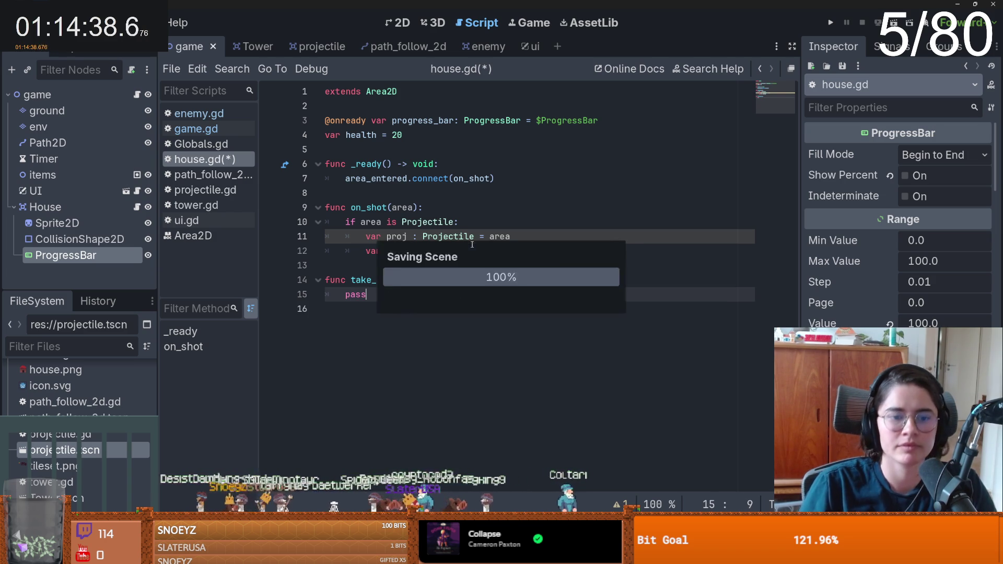
key("ctrl+s")
left_click(530, 46)
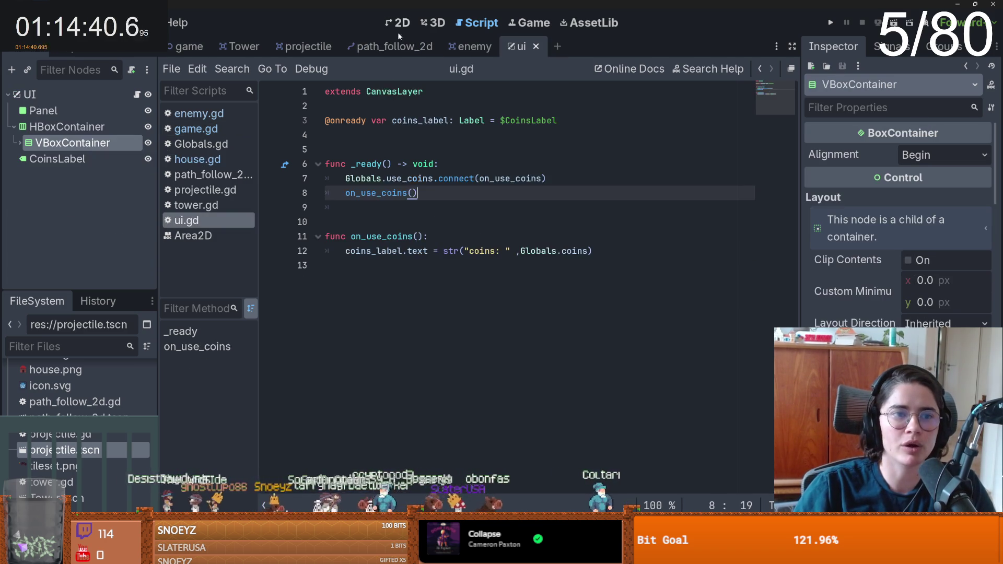
- Add a Panel named GameOverPanel under UI, enlarged and moved toward the canvas centre
left_click(399, 23)
scroll(457, 246, "down", 2)
left_click(14, 127)
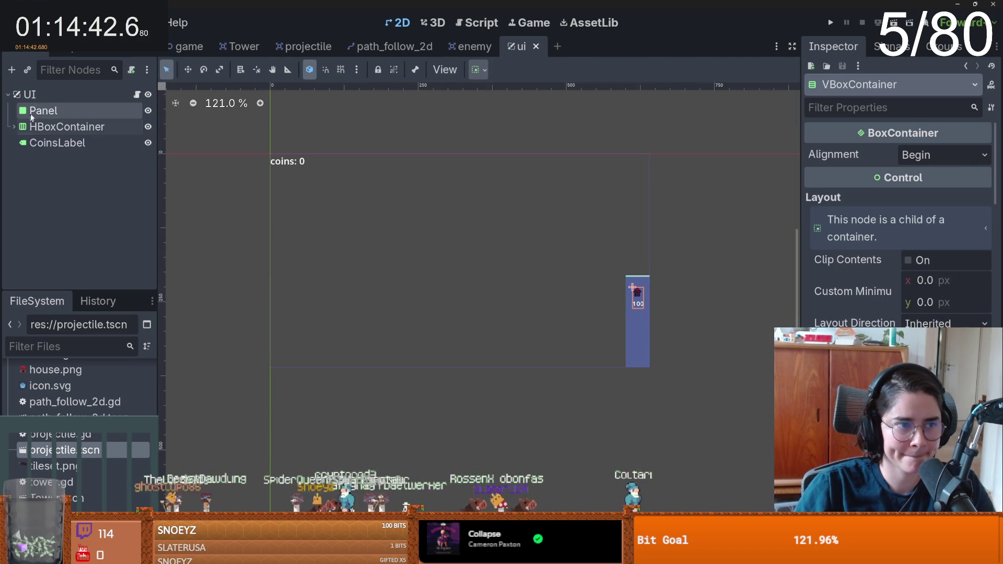
left_click(41, 110)
right_click(45, 95)
left_click(82, 132)
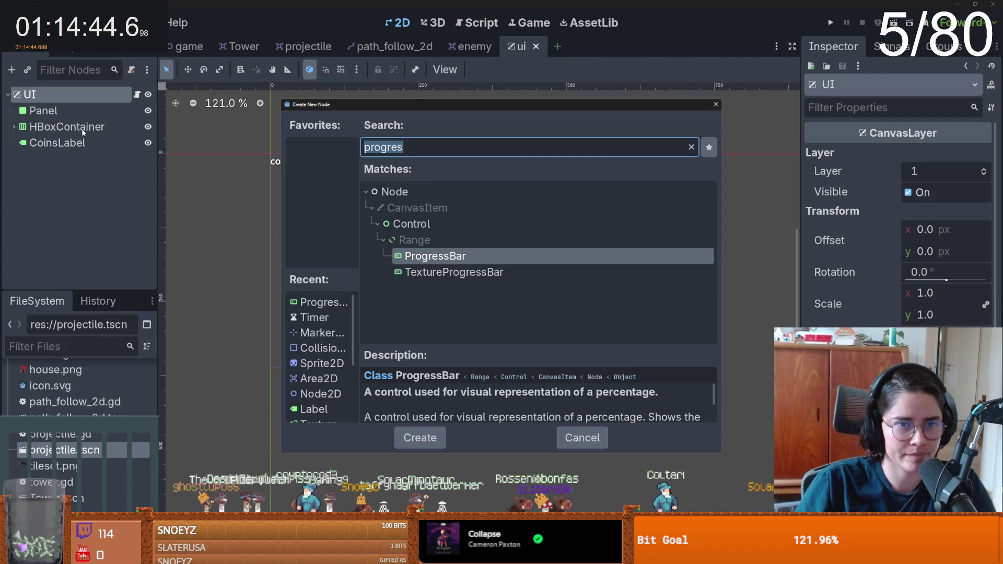
type("panel")
key("Return")
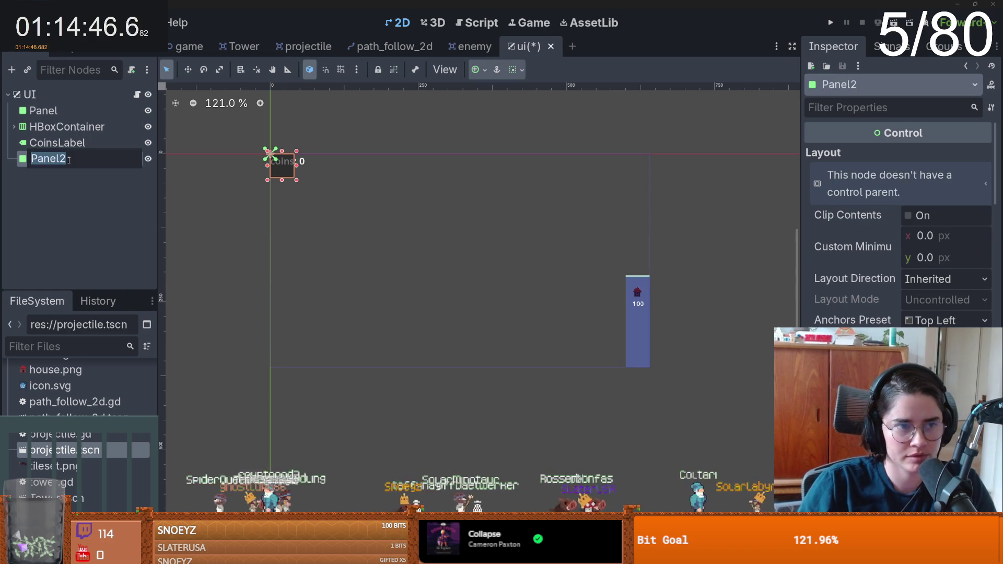
type("GameOverPanel")
key("Return")
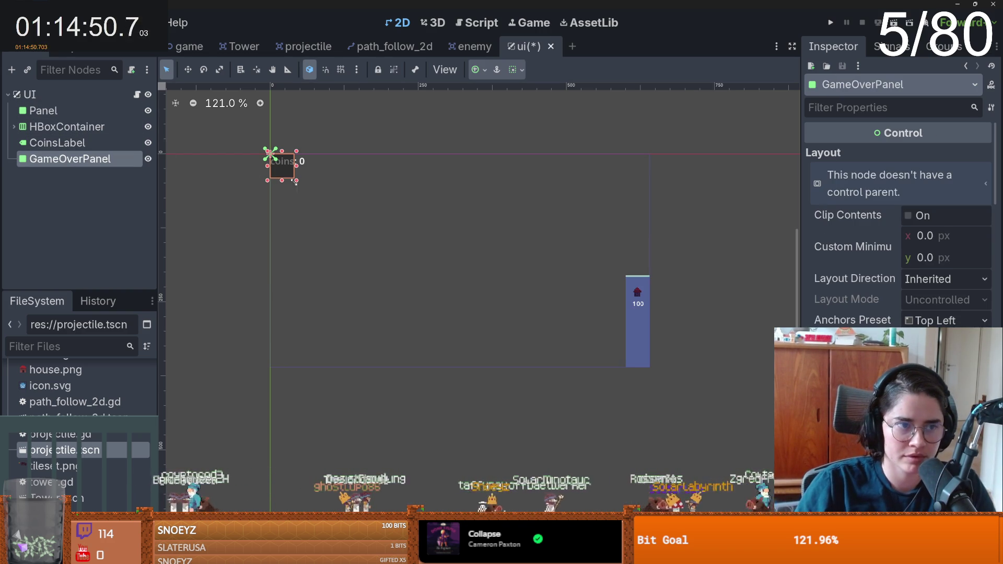
left_click_drag(294, 182, 427, 228)
left_click_drag(362, 204, 481, 265)
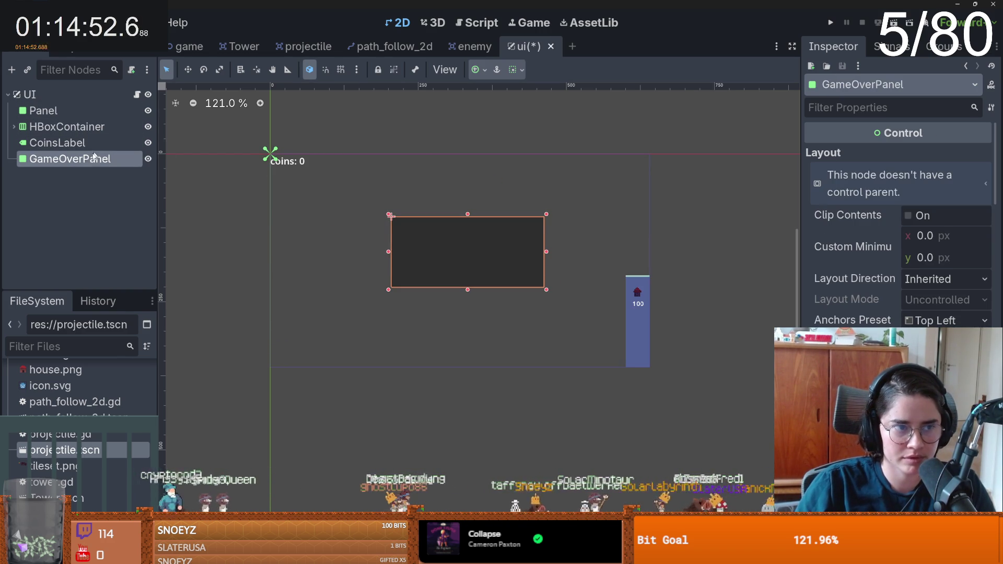
- Add a Label child to GameOverPanel with text 'u lose', sized inside the panel
right_click(88, 160)
left_click(127, 171)
type("label")
key("Return")
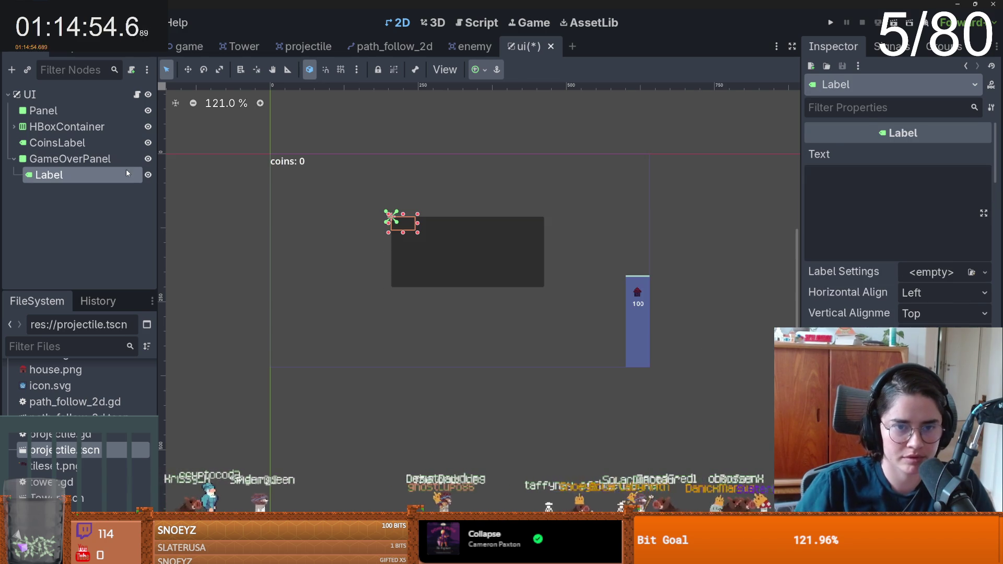
left_click(806, 226)
type("lose")
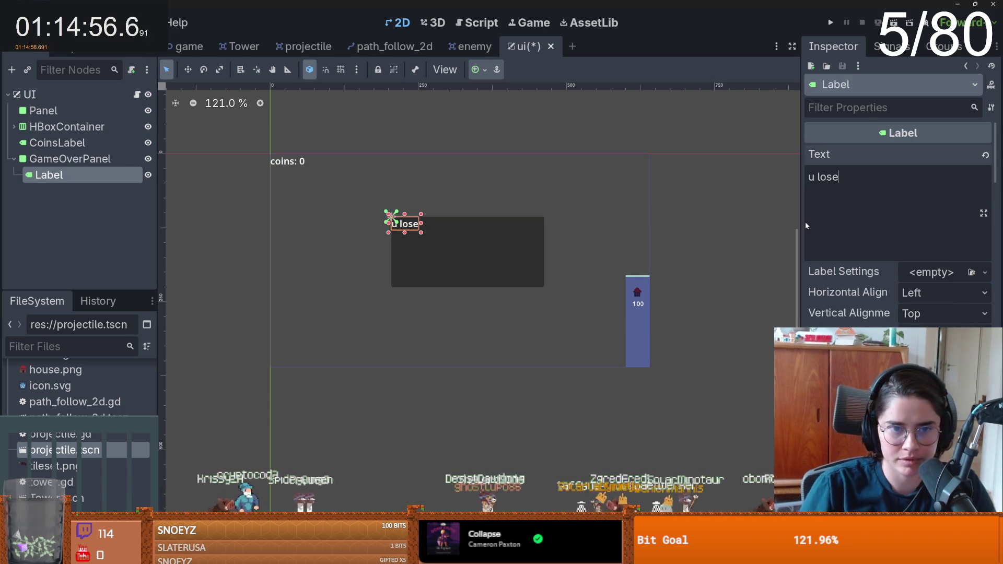
mouse_move(419, 234)
left_mouse_down()
mouse_move(493, 253)
mouse_move(459, 253)
mouse_move(490, 257)
mouse_move(469, 254)
left_mouse_up()
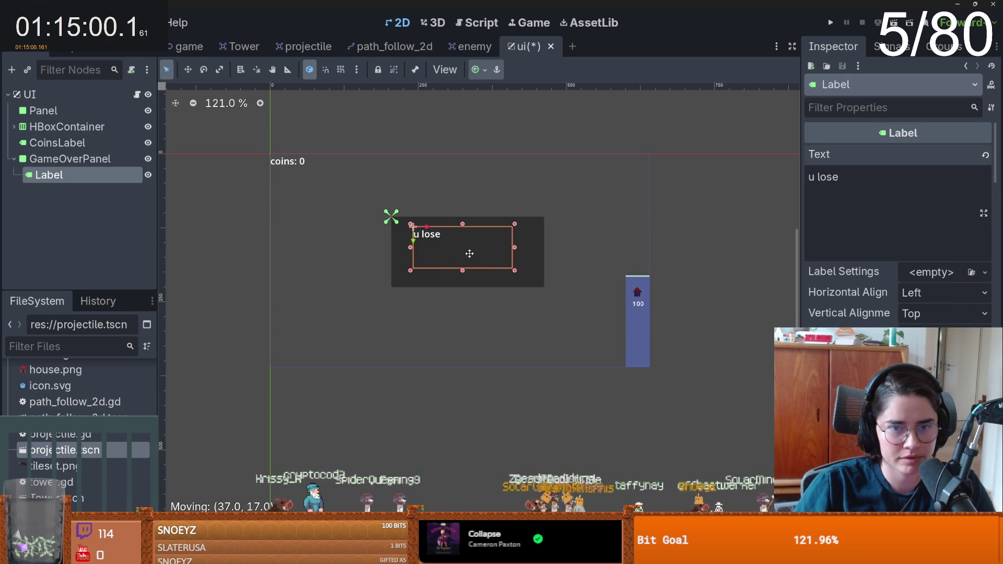
- Centre the label's text horizontally, save the ui scene, and start attaching a script to GameOverPanel
left_click(906, 292)
left_click(920, 334)
key("ctrl+s")
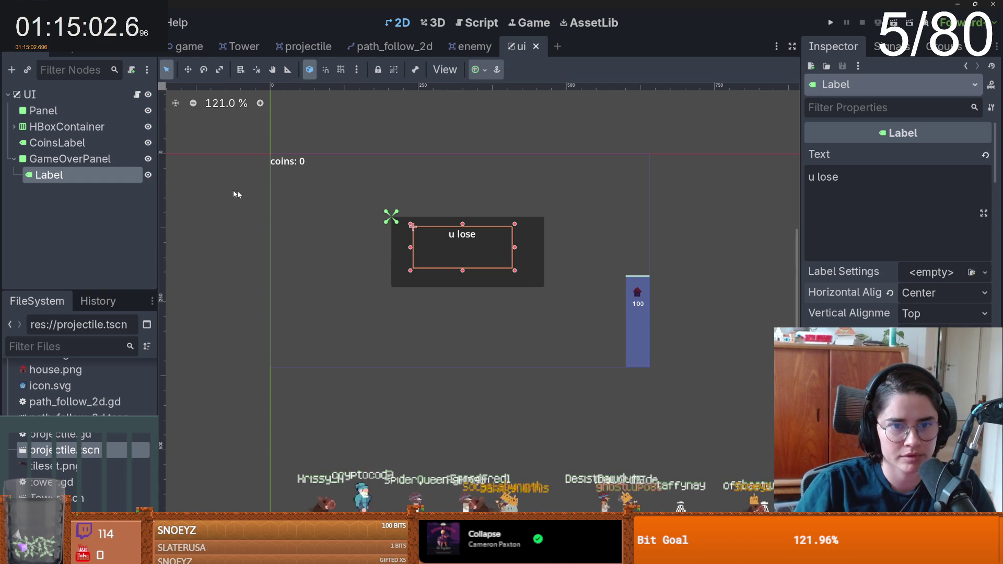
left_click(68, 159)
left_click(131, 70)
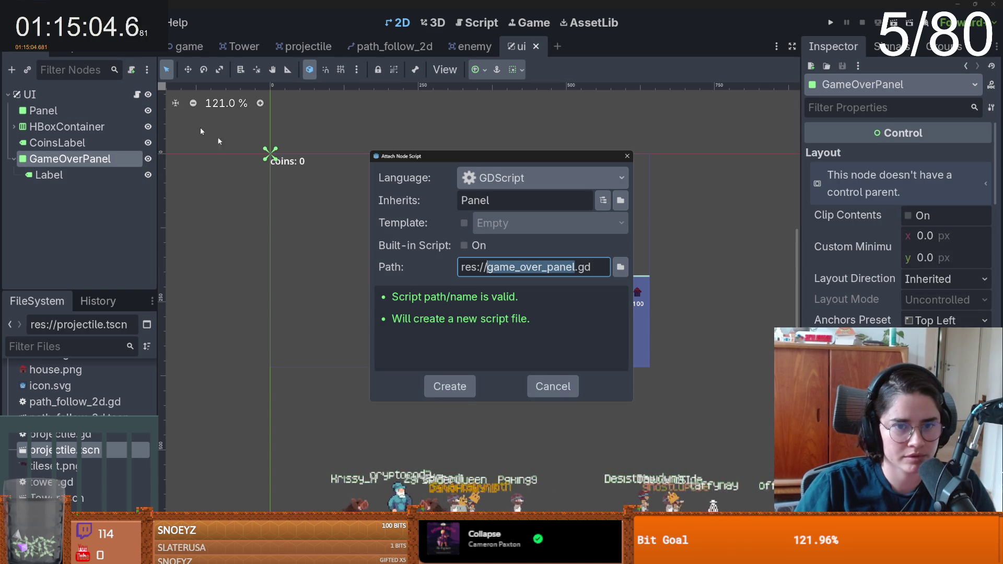
- Create game_over_panel.gd, hide the GameOverPanel, and add a GameOverPanel reference in ui.gd
key("Return")
left_click(137, 94)
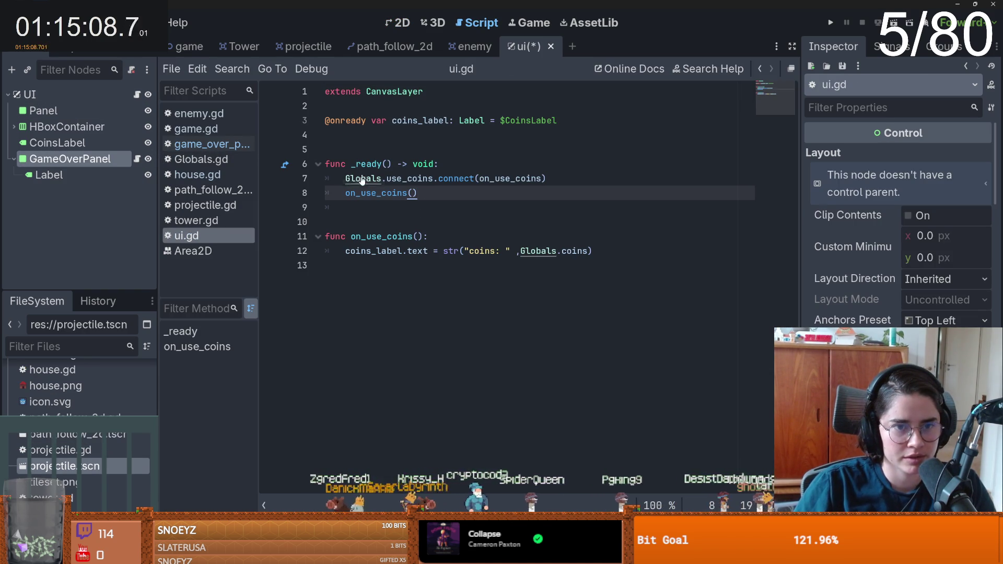
key("ctrl+F1")
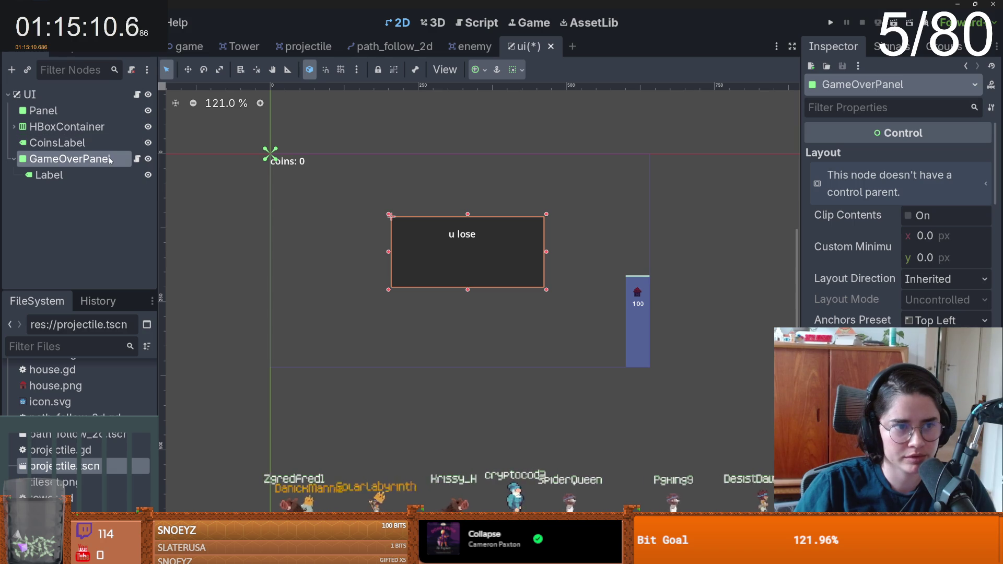
left_click(148, 159)
key("ctrl+F3")
mouse_move(70, 159)
left_mouse_down()
mouse_move(403, 168)
mouse_move(367, 178)
left_mouse_up()
left_click(368, 193)
- Open Globals.gd from the FileSystem dock and place the caret on empty line 6
key("ctrl+F1")
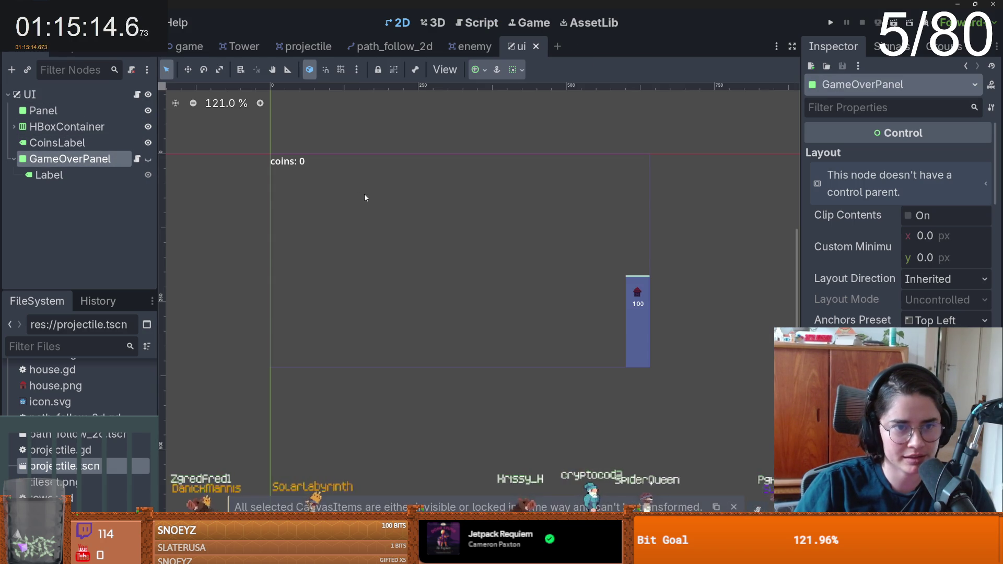
scroll(74, 455, "down", 1)
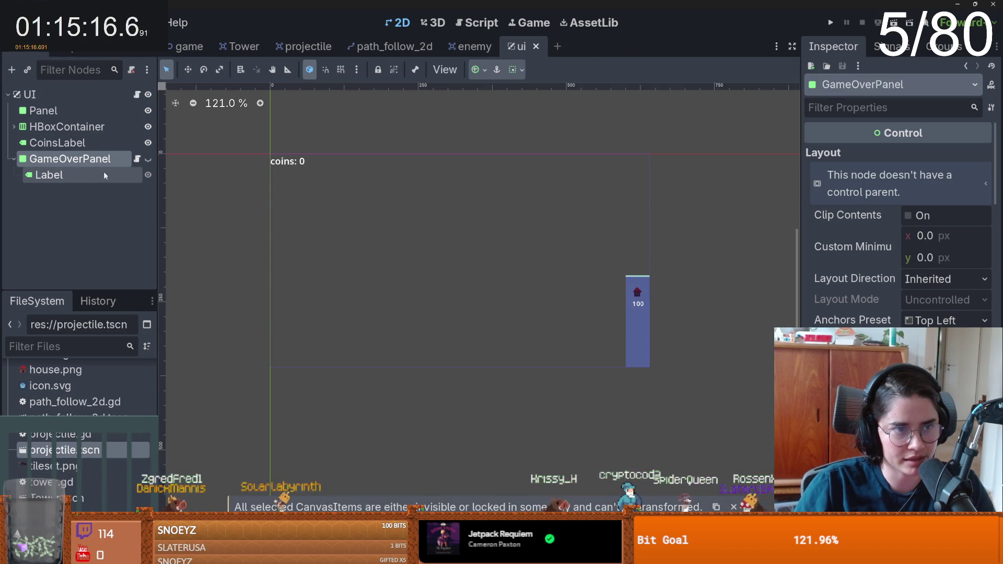
scroll(73, 480, "up", 3)
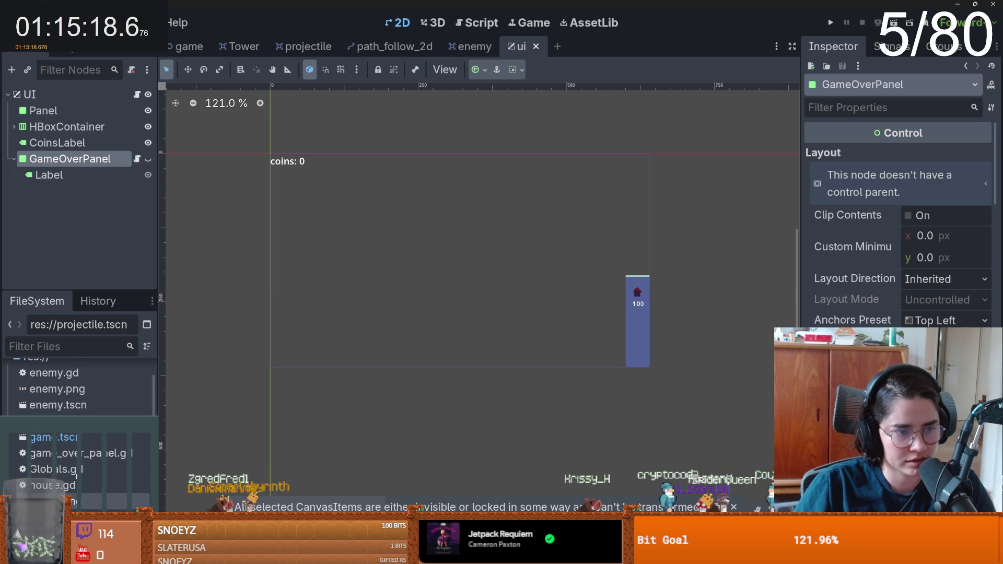
left_click(72, 471)
double_click(73, 470)
left_click(377, 164)
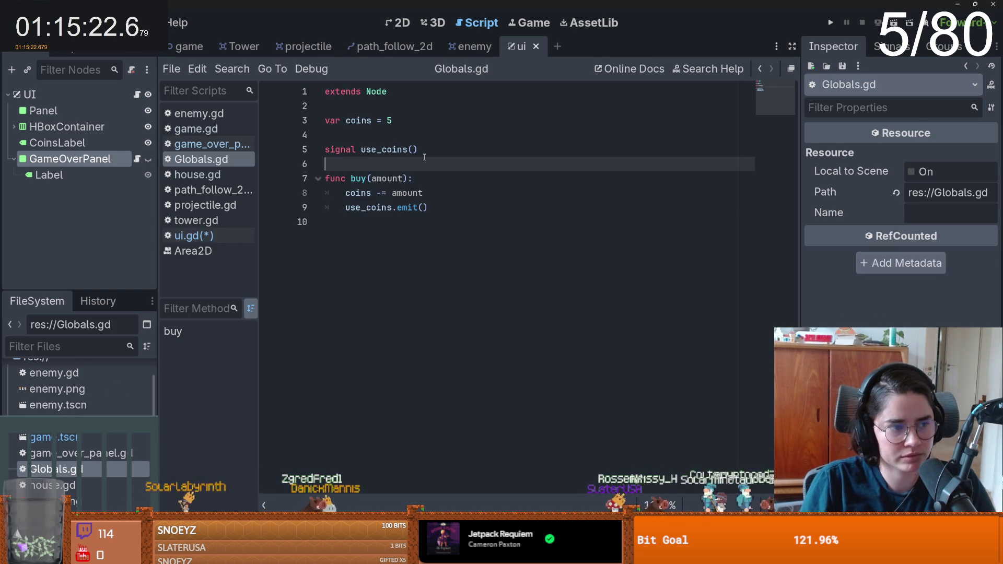
- Declare 'signal game_over' in Globals.gd and save it
type("signal game_over")
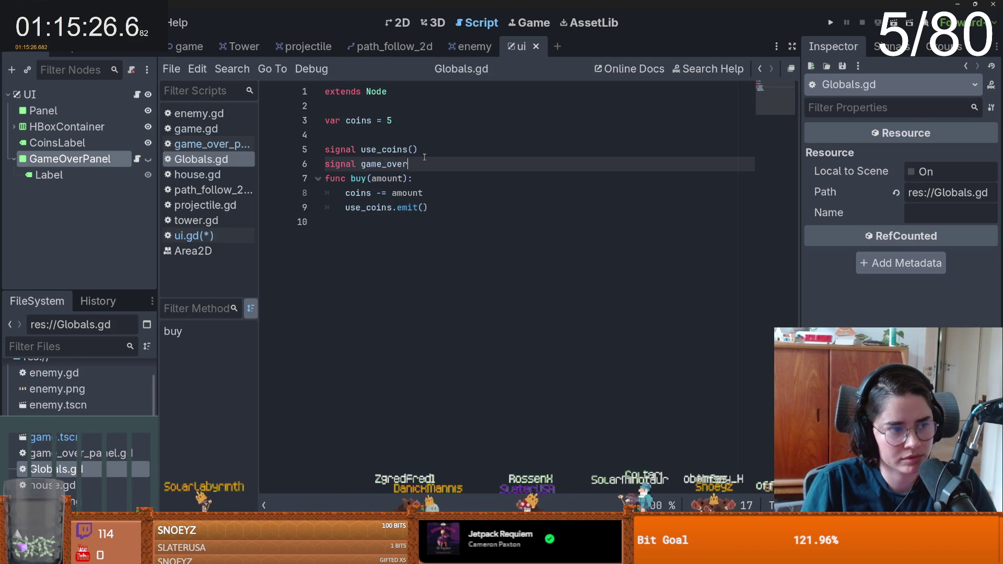
triple_click(424, 157)
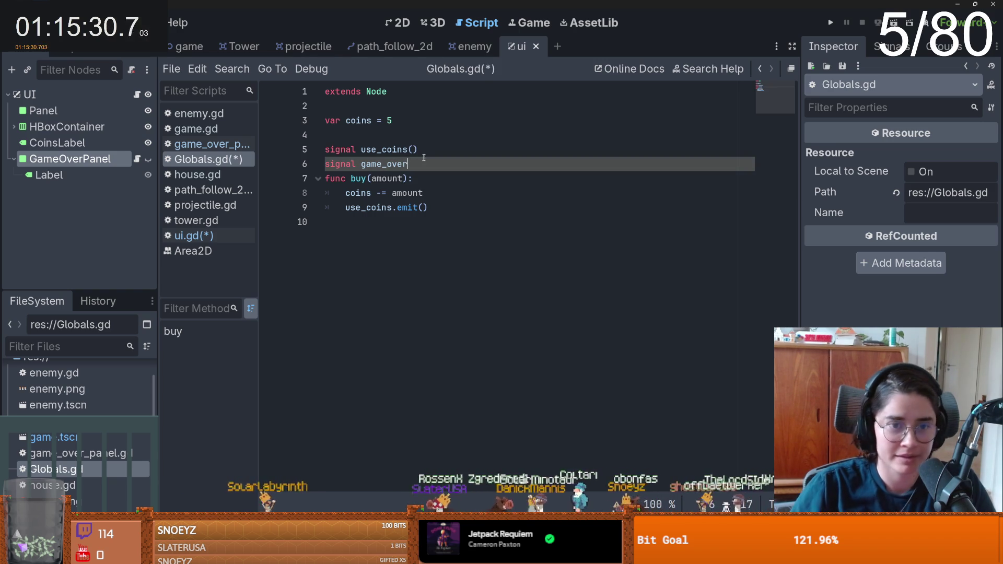
key("Return")
key("ctrl+s")
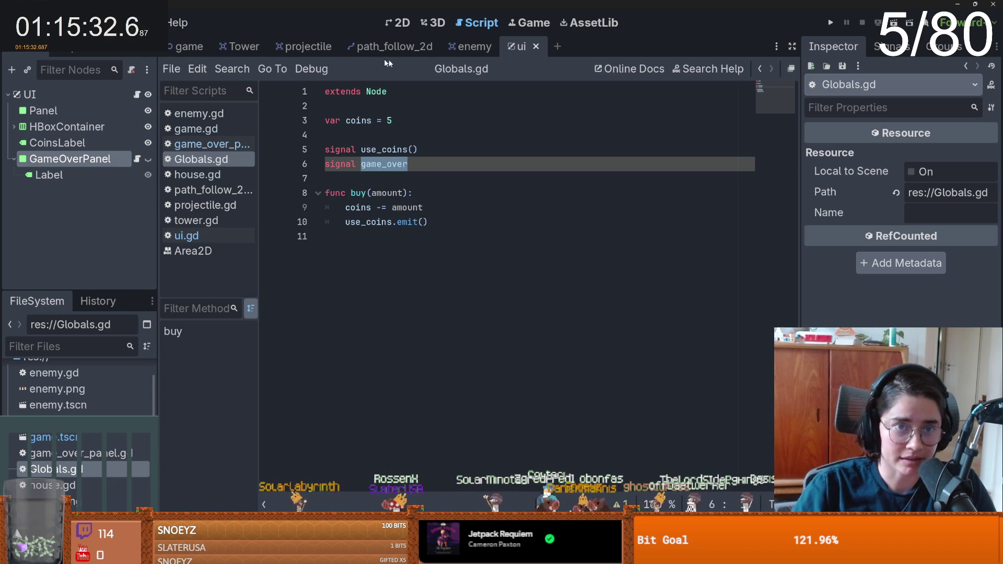
- Look over the Tower, ui and projectile scripts, then show the path_follow_2d scene in 2D view
left_click(240, 46)
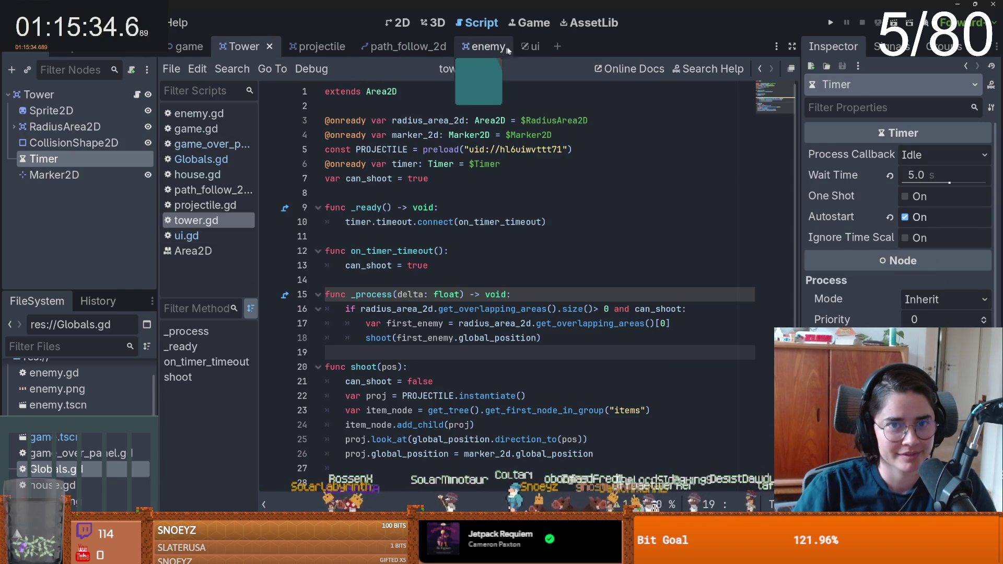
left_click(530, 47)
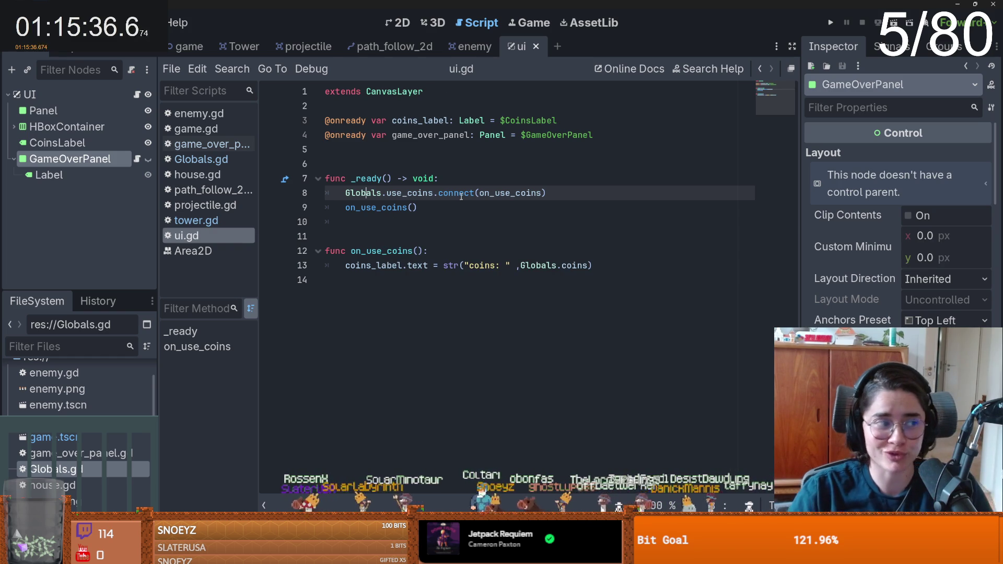
mouse_move(461, 197)
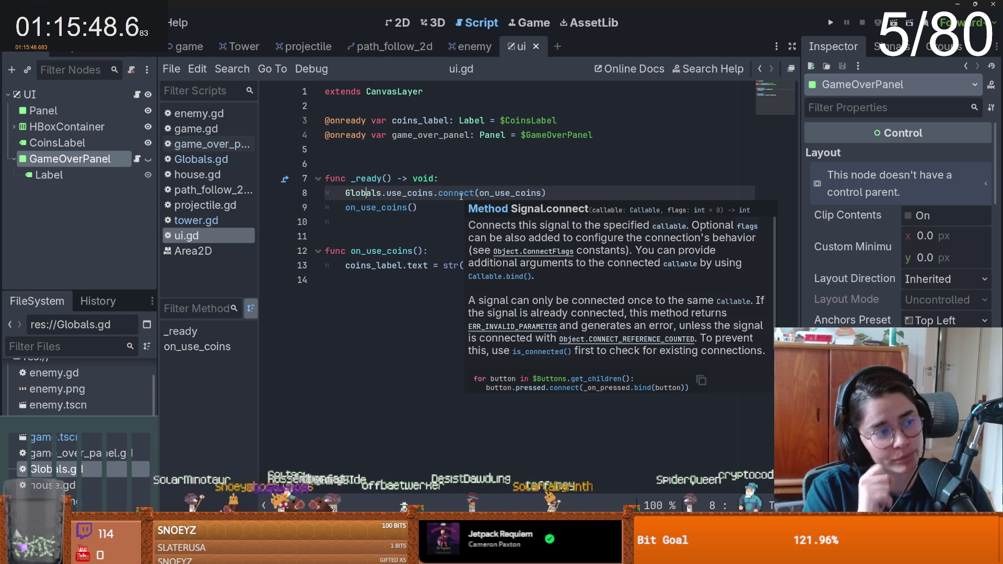
key("Down")
key("Down")
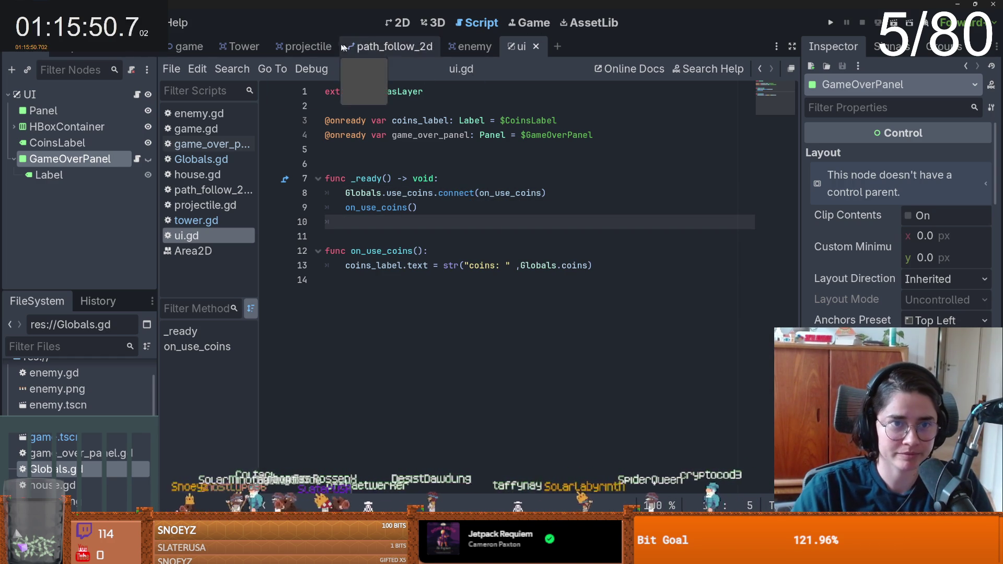
left_click(300, 46)
left_click(377, 46)
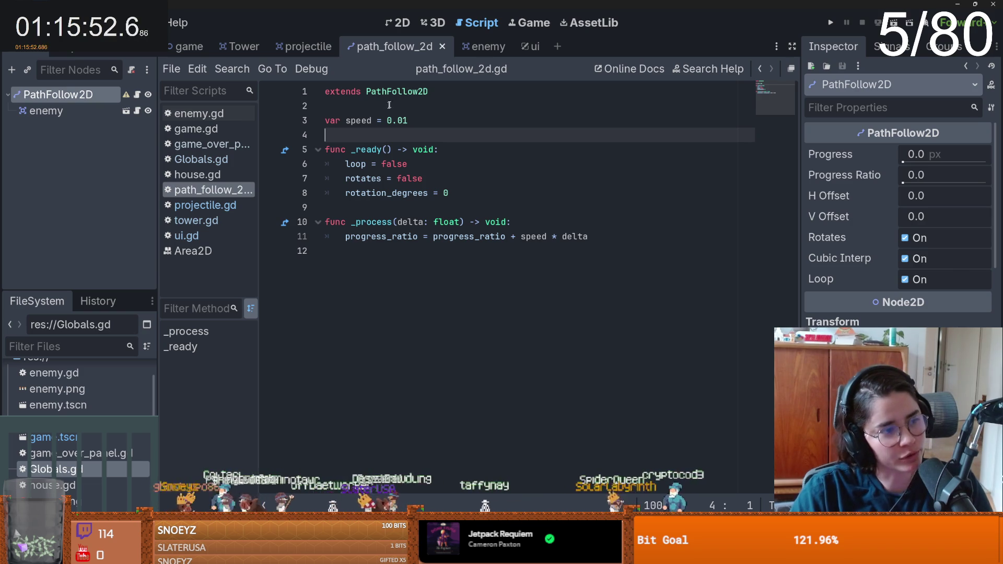
left_click(397, 23)
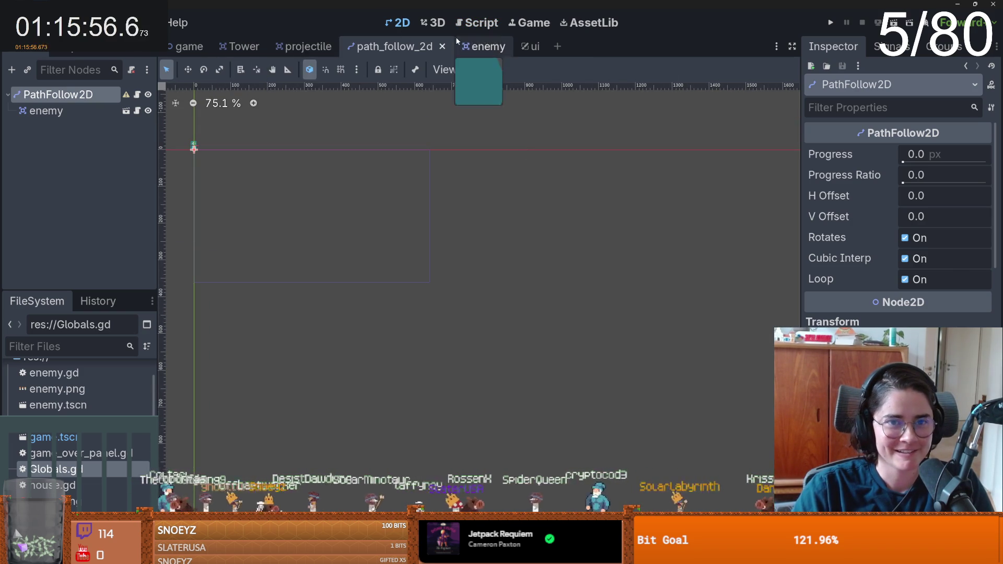
- In house.gd, replace take_dmg's pass with 'if health <= 0:' and 'game_over.emit()'
left_click(188, 46)
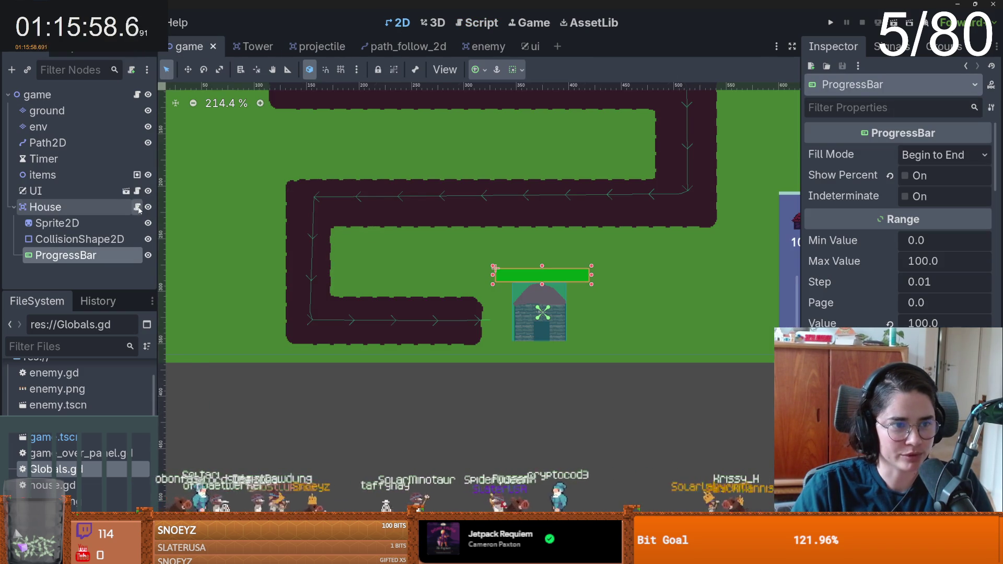
left_click(137, 207)
double_click(359, 294)
type("game_over")
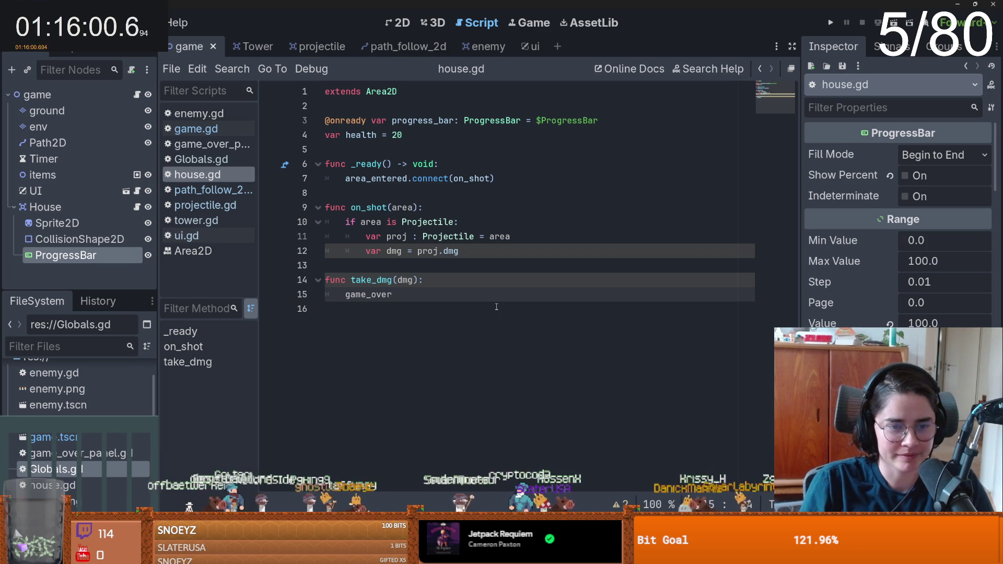
key("shift+Home")
type("if health <= 0:")
key("Return")
type("game_over.emit(")
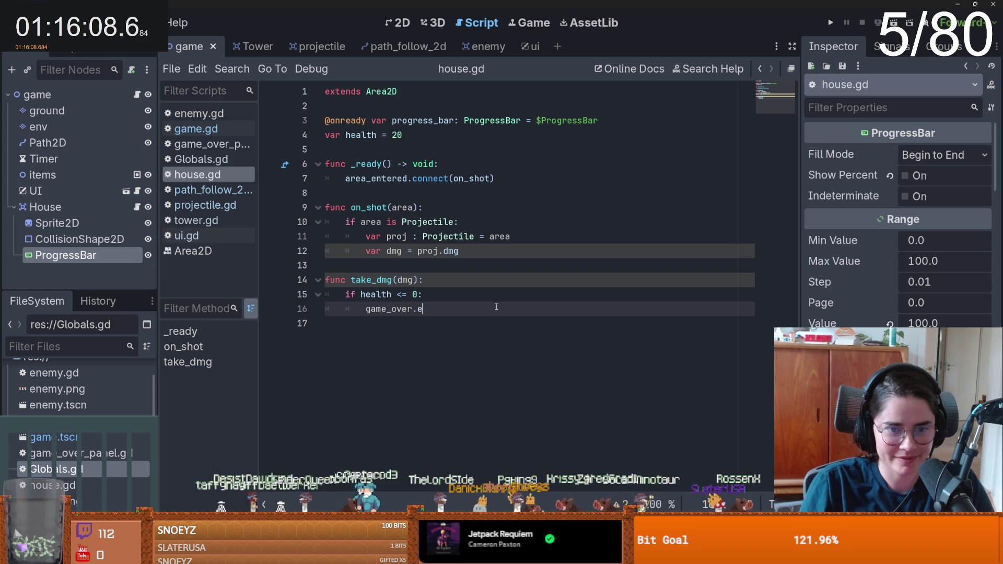
- Insert an empty line at the top of the take_dmg body
left_click(437, 282)
key("Return")
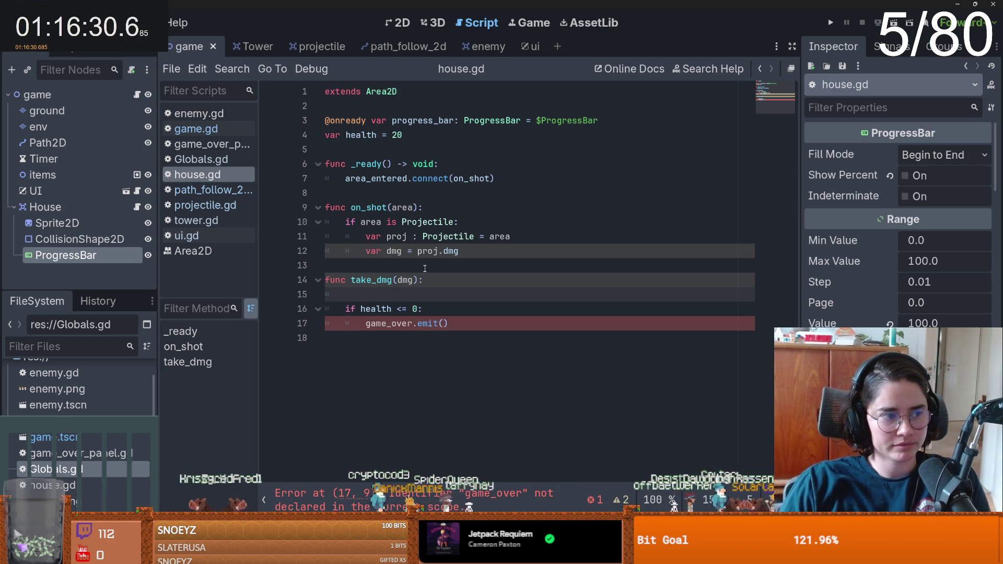
left_click(425, 308)
- Add 'health -= dmg' at the top of take_dmg and save house.gd
left_click(381, 295)
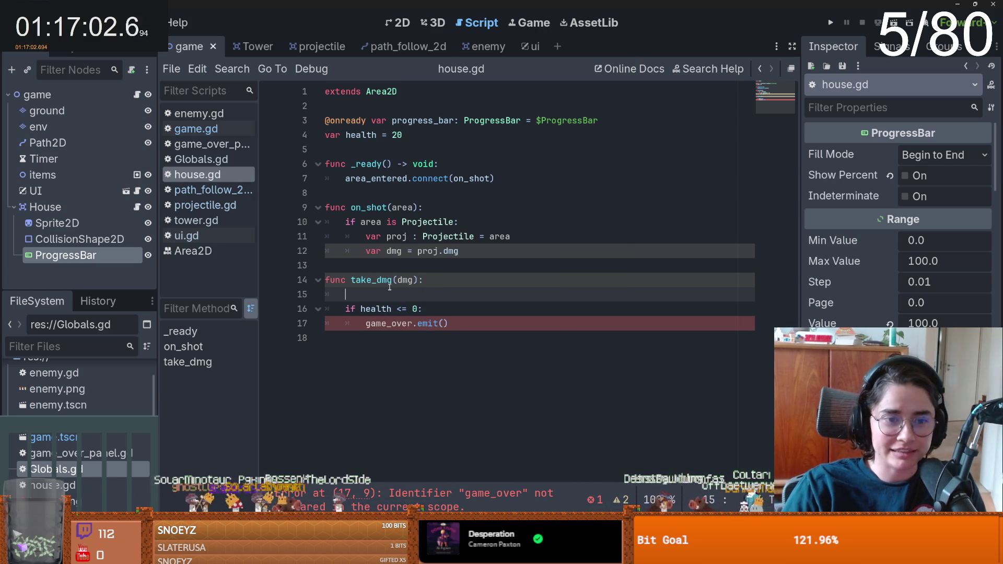
type("health -=")
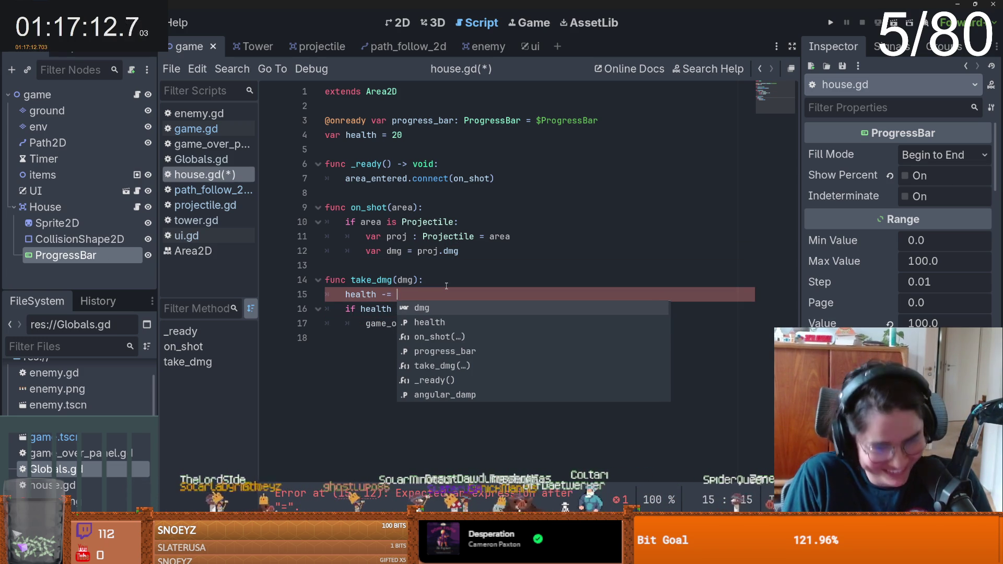
type("dmg")
key("ctrl+s")
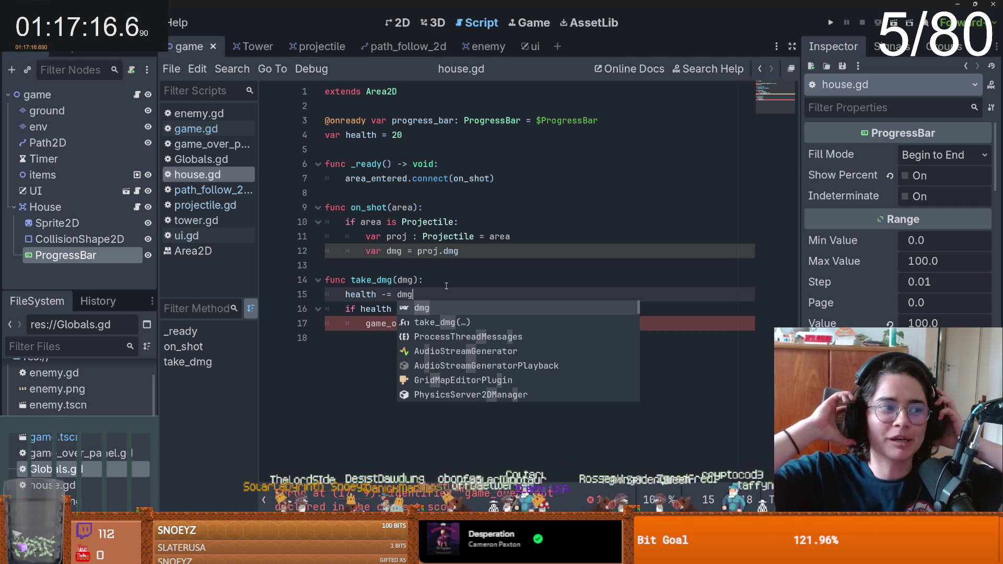
left_click(423, 298)
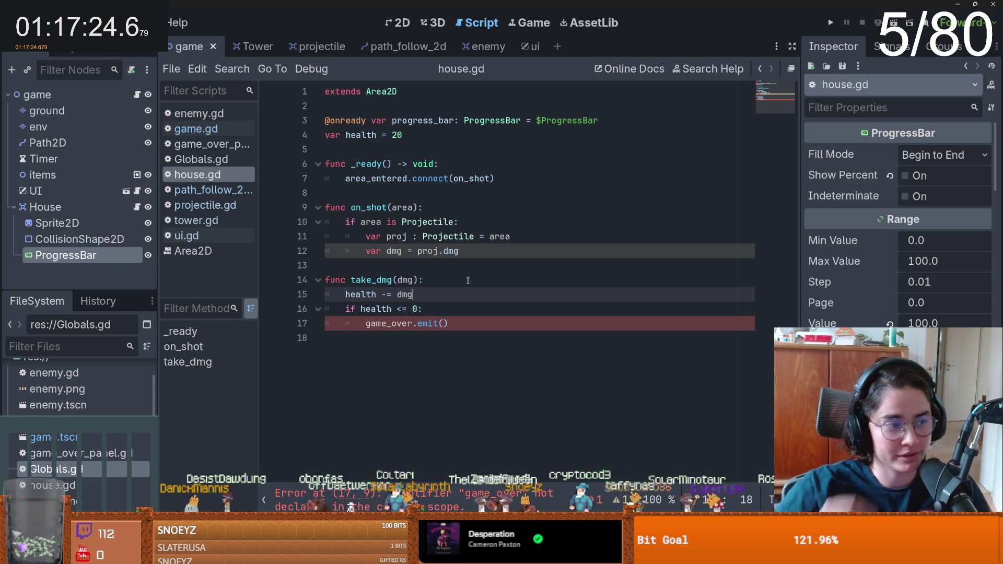
left_click(446, 284)
left_click(410, 297)
double_click(360, 294)
left_click(408, 308)
key("ctrl+s")
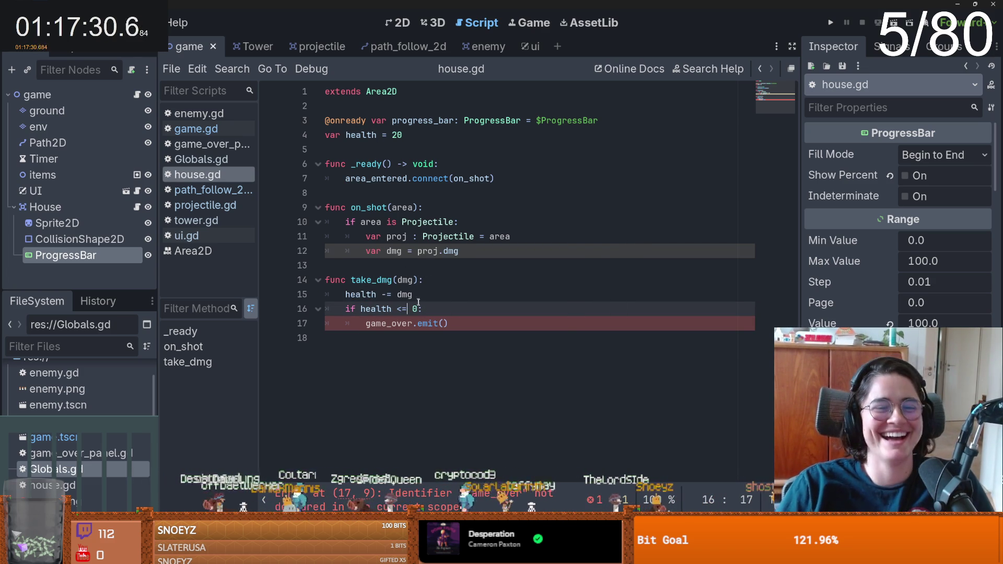
- Change the emit call to Globals.game_over.emit() and save house.gd
left_click(439, 323)
left_click(415, 324)
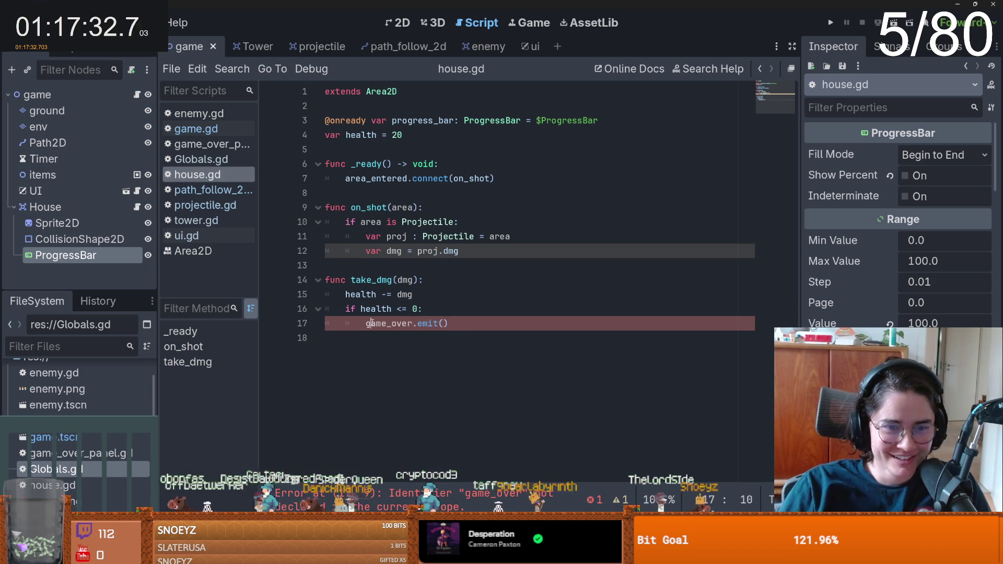
type("Globals.")
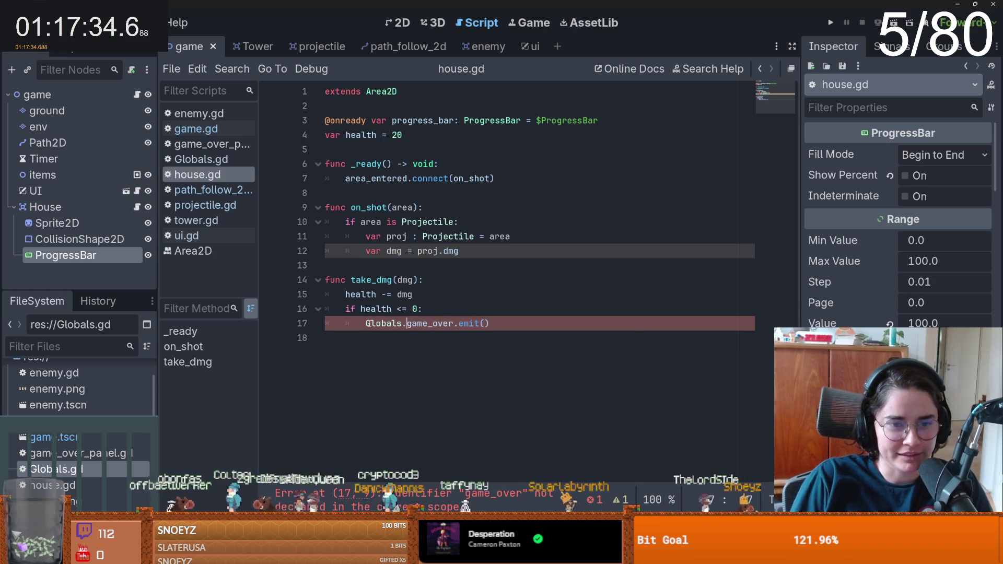
key("Escape")
key("ctrl+s")
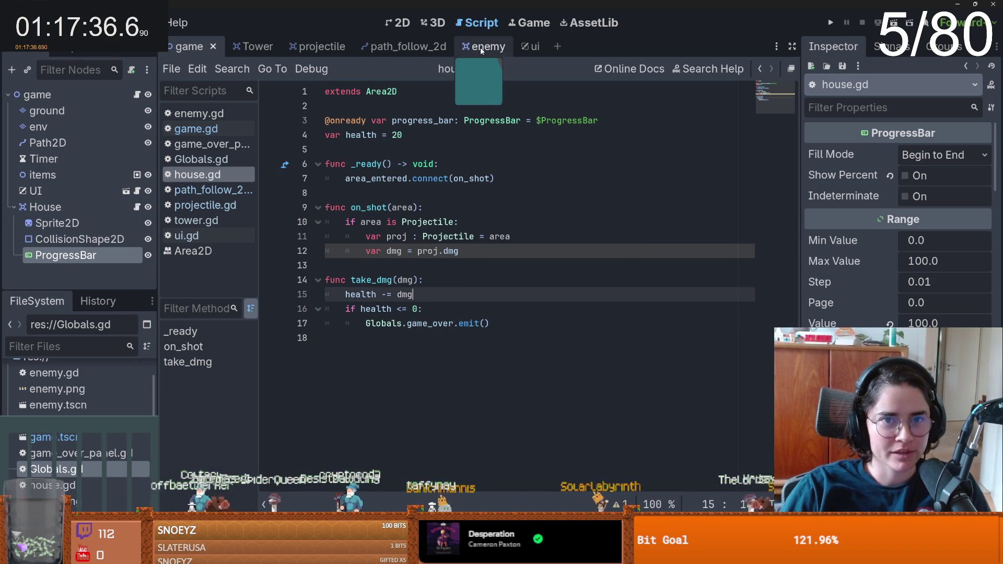
left_click(475, 47)
- Add an onready reference to the enemy child node on line 4 of path_follow_2d.gd
key("ctrl+shift+Tab")
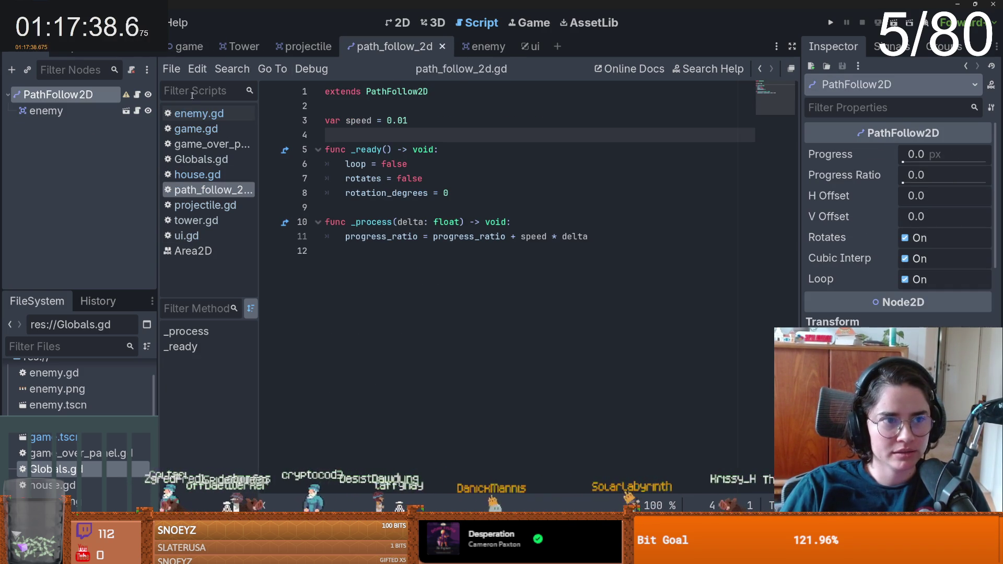
left_click(374, 216)
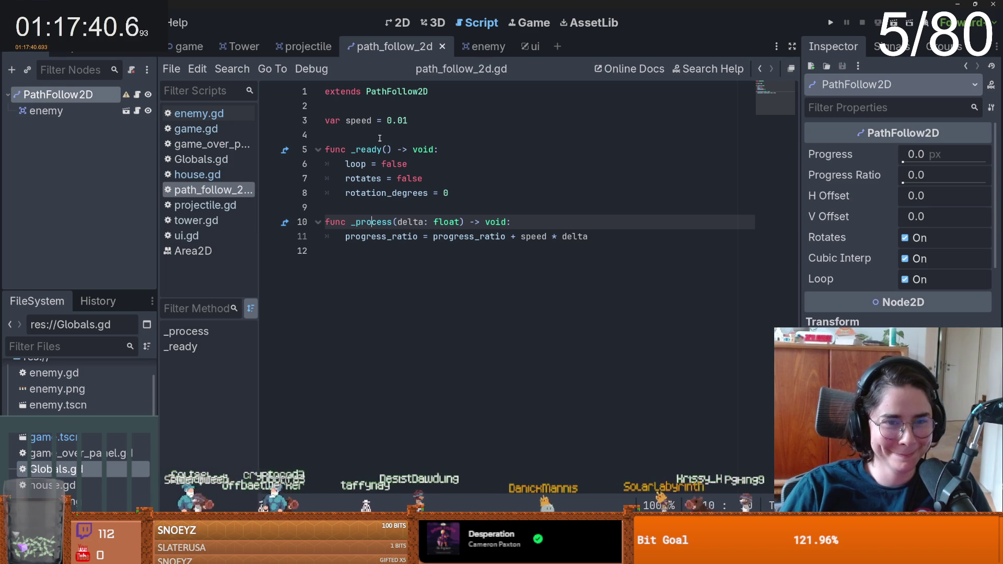
left_click(46, 111)
left_click_drag(46, 111, 355, 135, "ctrl")
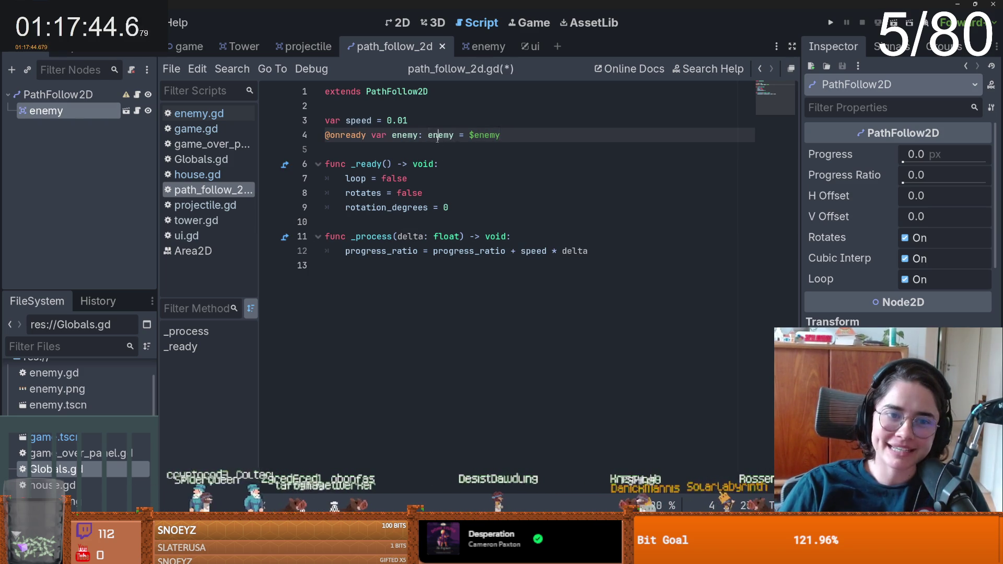
triple_click(405, 131)
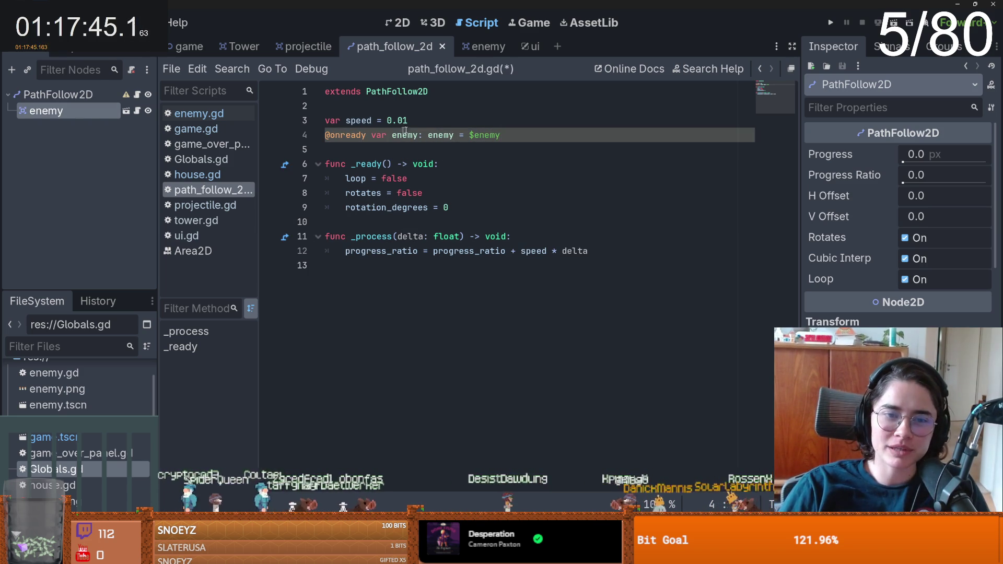
double_click(440, 136)
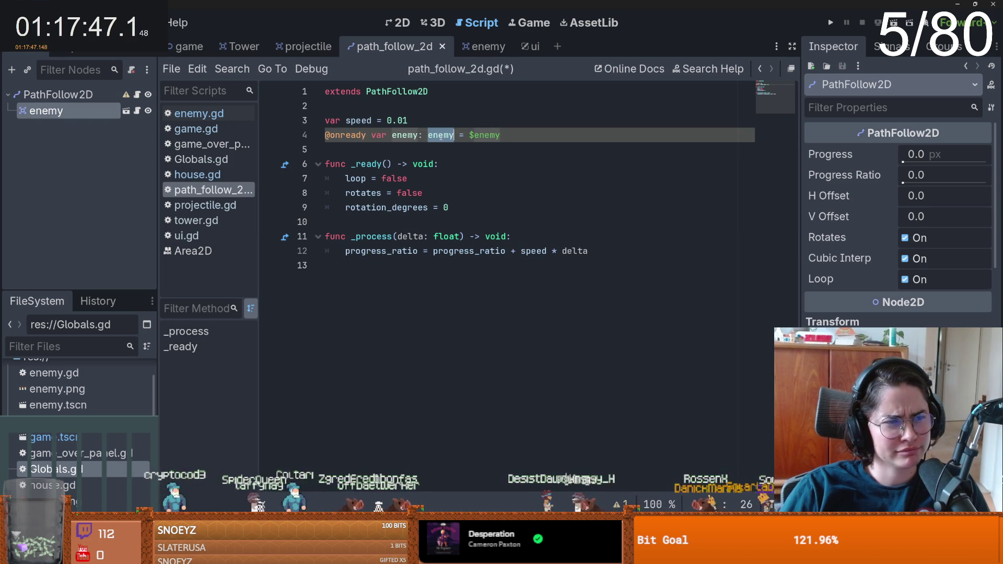
- Rename the enemy class_name to Enemy and fix the type hint in path_follow_2d.gd to Enemy
left_click(137, 111)
scroll(386, 157, "up", 3)
left_click(385, 106)
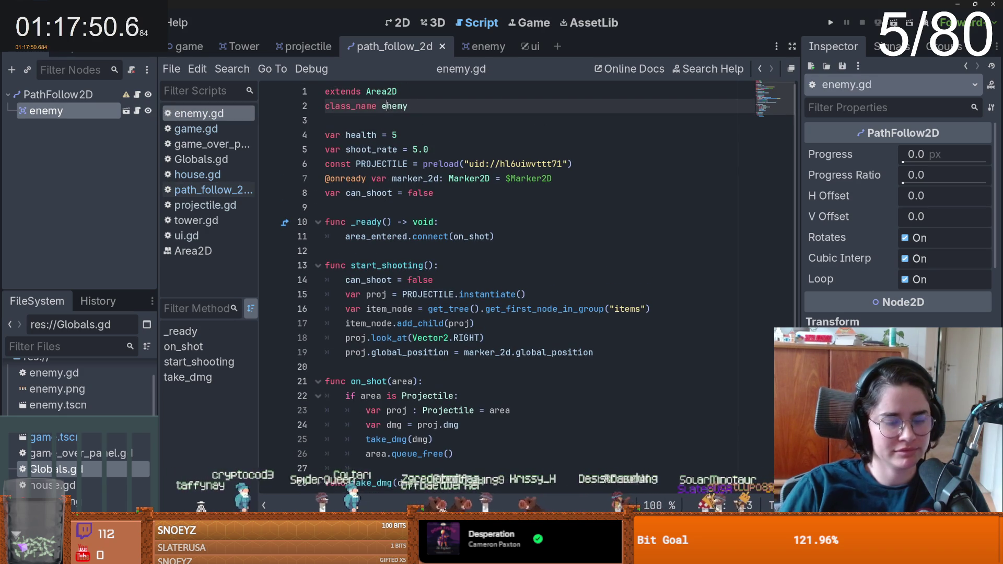
key("BackSpace")
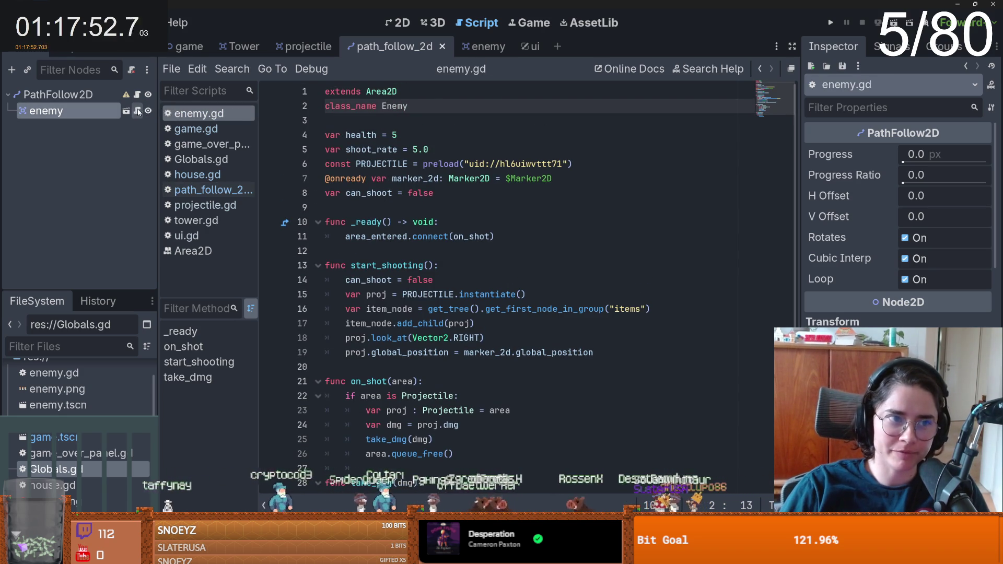
left_click(137, 94)
left_click(426, 163)
left_click(433, 134)
key("BackSpace")
type("Enemy = $enemy")
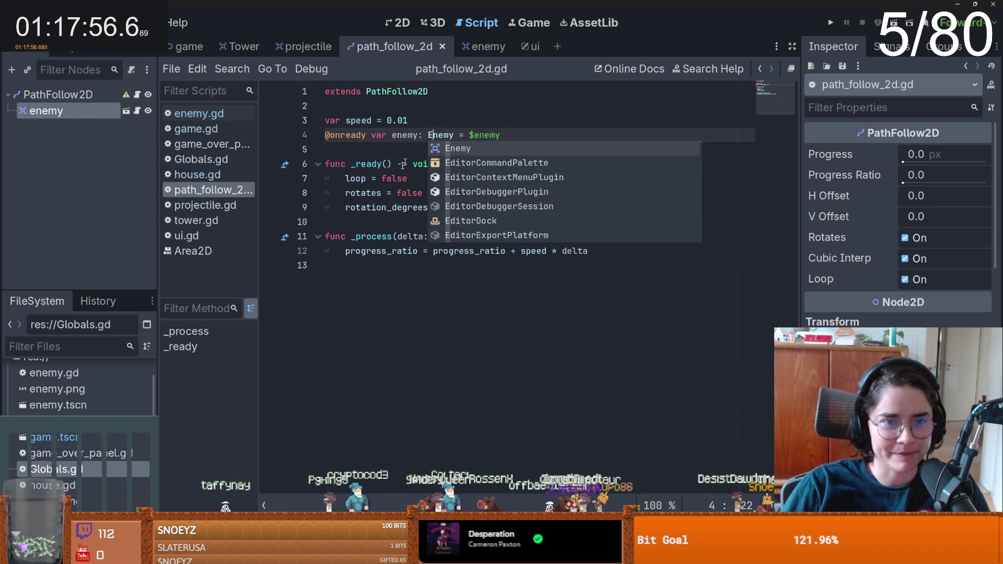
left_click(391, 192)
- Add 'if progress_ratio >= 1:' inside _process
left_click(616, 256)
key("Return")
type("if pro")
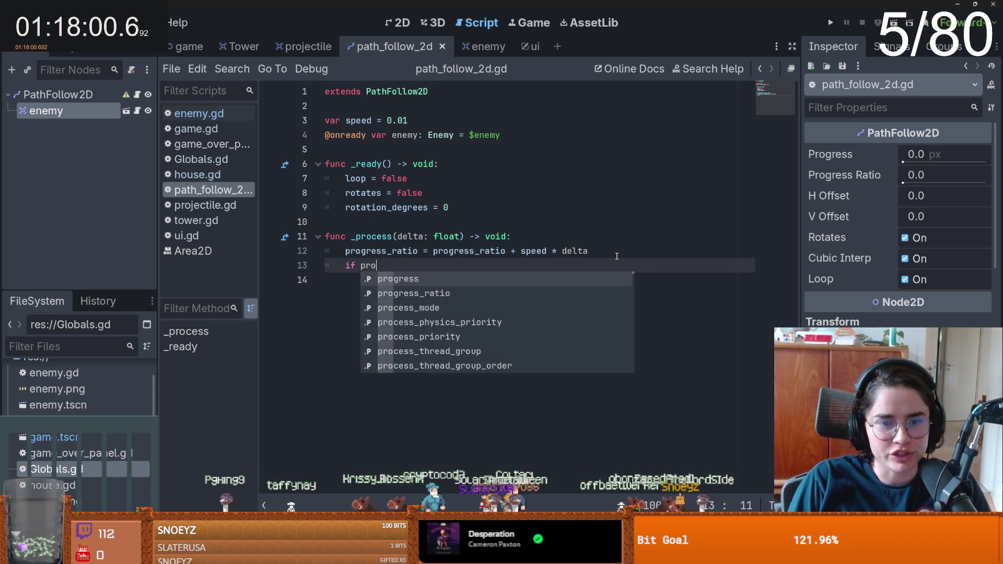
key("Down")
key("Return")
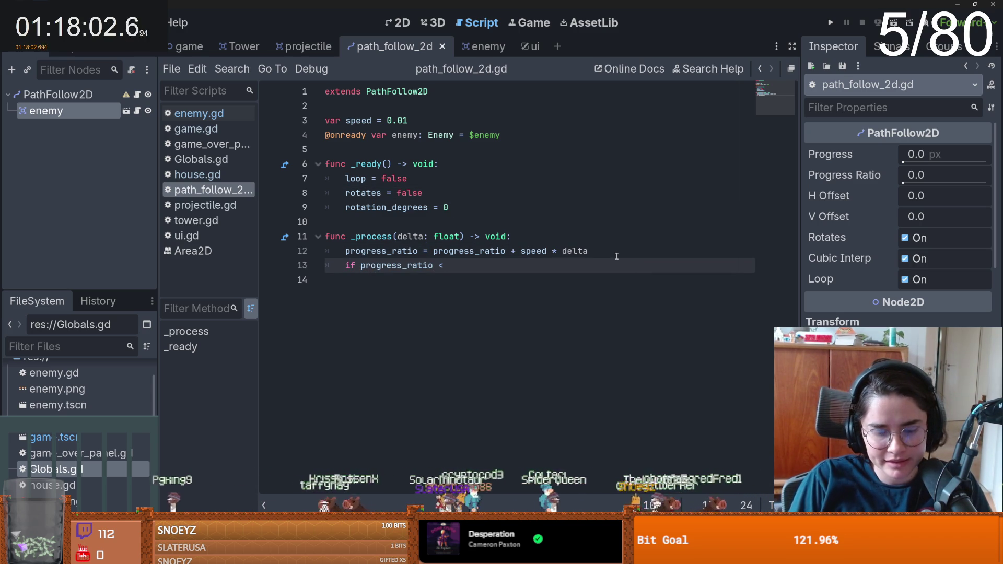
key("BackSpace")
key("BackSpace")
key("BackSpace")
type(">= 1")
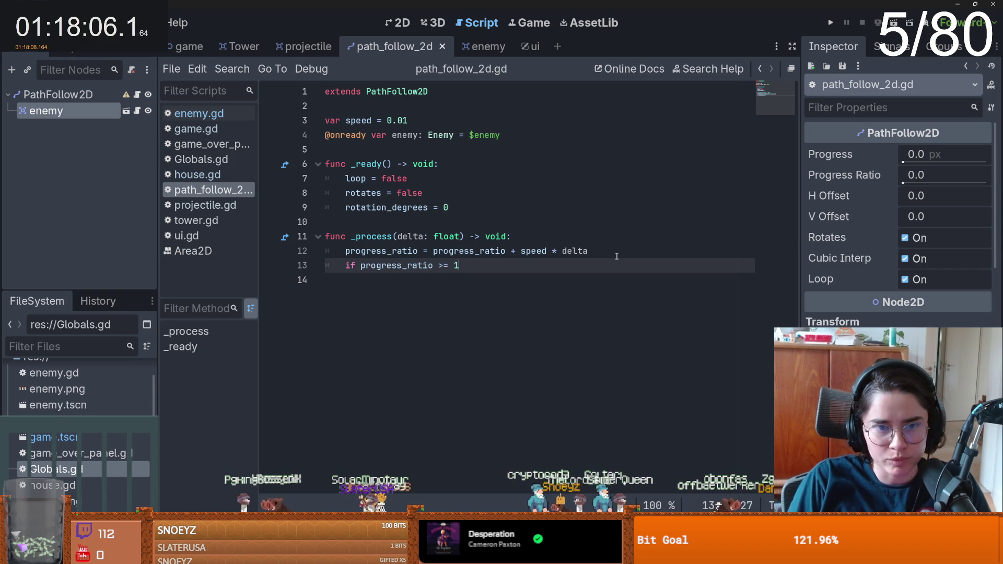
type(":")
key("Return")
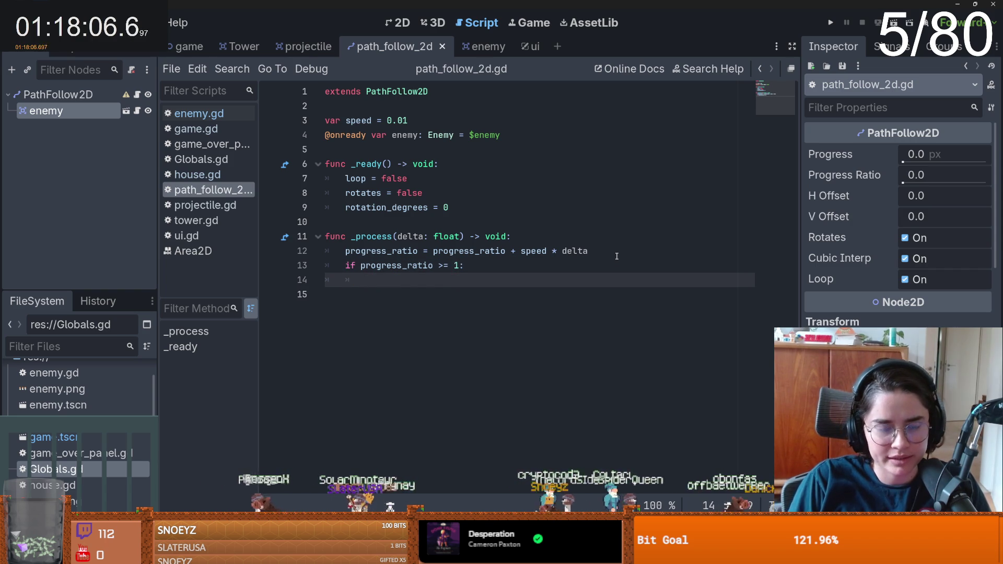
- Call enemy.start_shooting() in the if block and jump to its definition in enemy.gd
type("enemy.s")
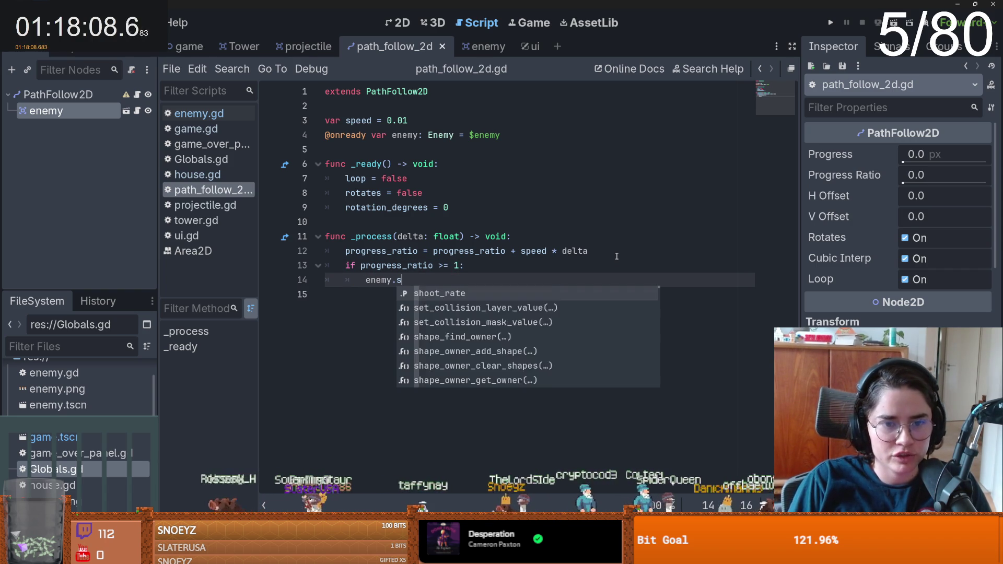
type("t")
key("Return")
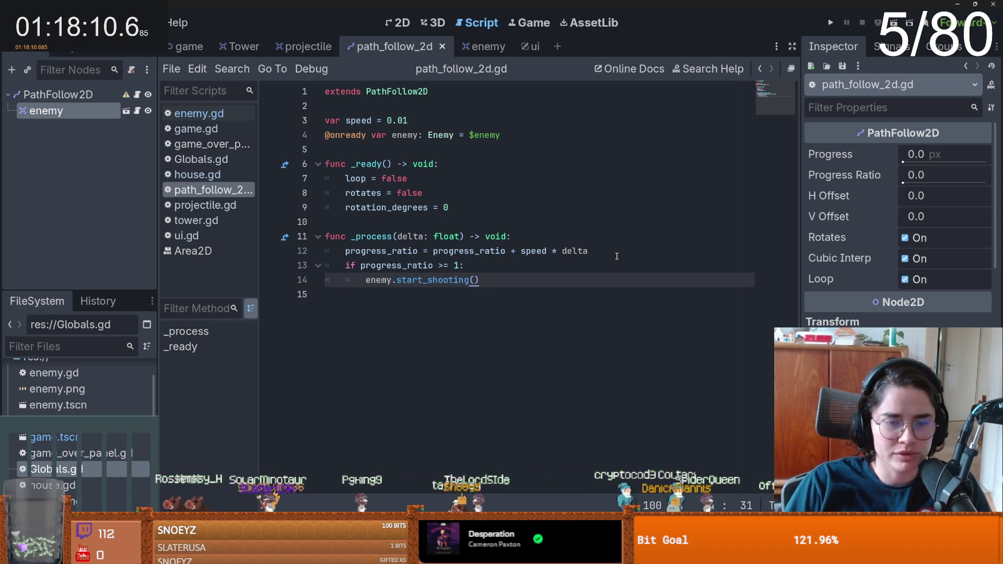
left_click(410, 280, "ctrl")
- Change can_shoot in start_shooting from false to true
double_click(370, 280)
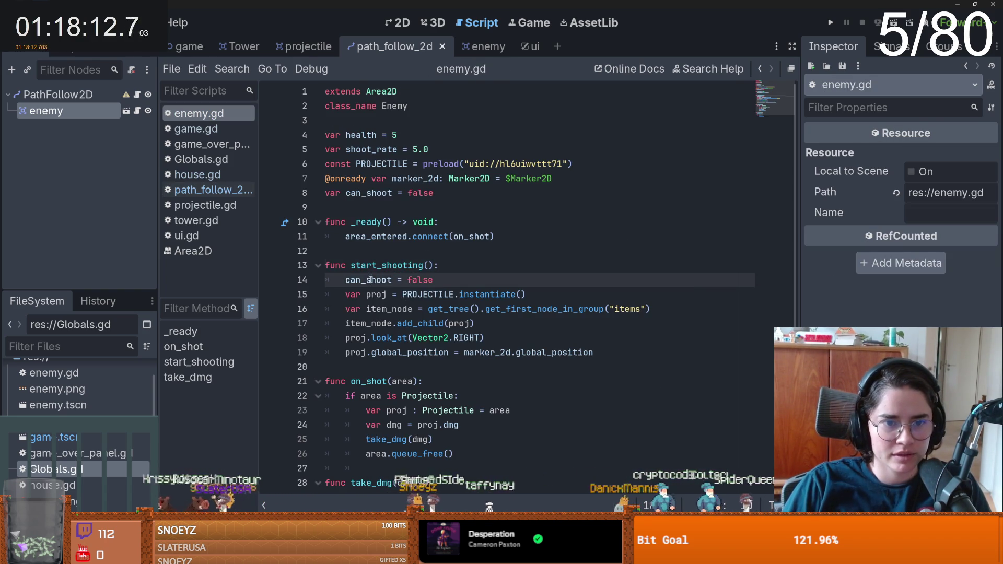
double_click(421, 281)
type("tru")
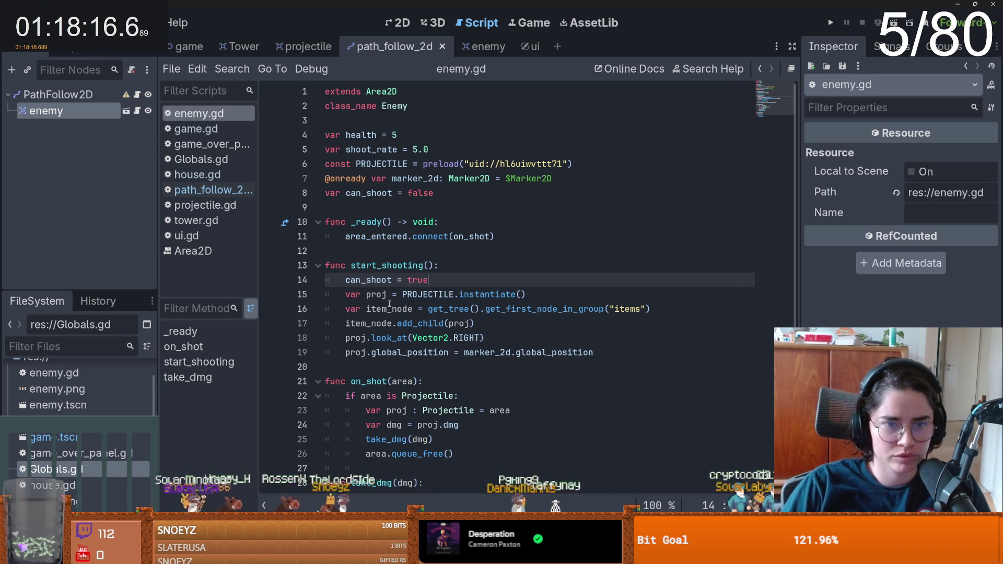
scroll(388, 299, "down", 2)
- Rename the on_shot function to on_dmg_taken and select the new name
double_click(381, 324)
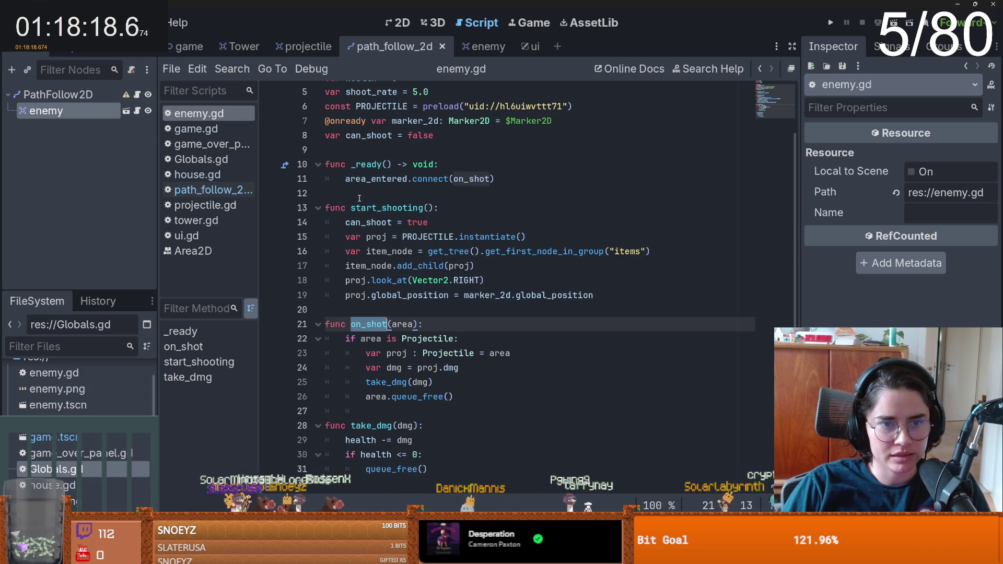
double_click(382, 208)
left_click(388, 309)
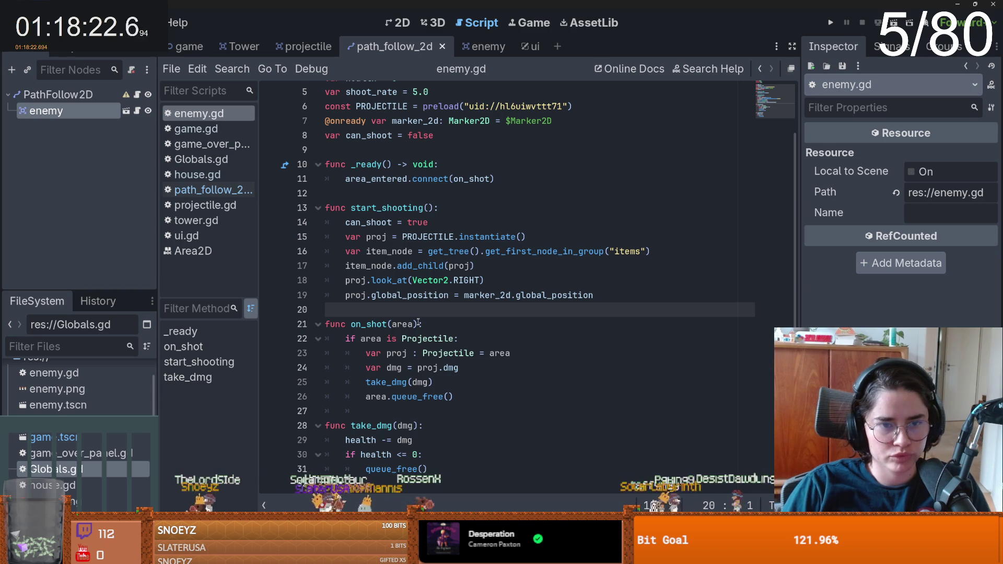
scroll(402, 297, "up", 2)
scroll(392, 256, "down", 2)
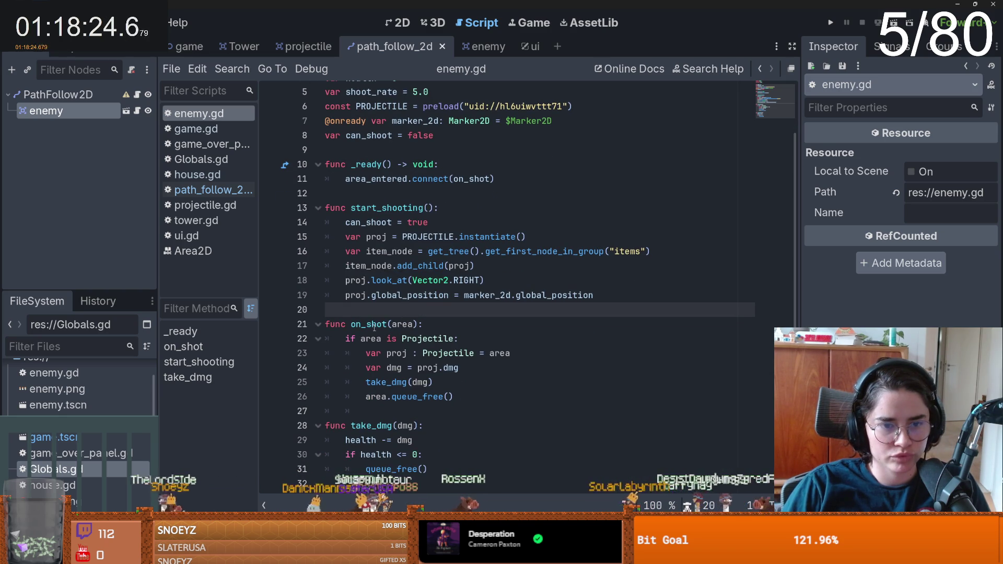
left_click_drag(388, 323, 372, 325)
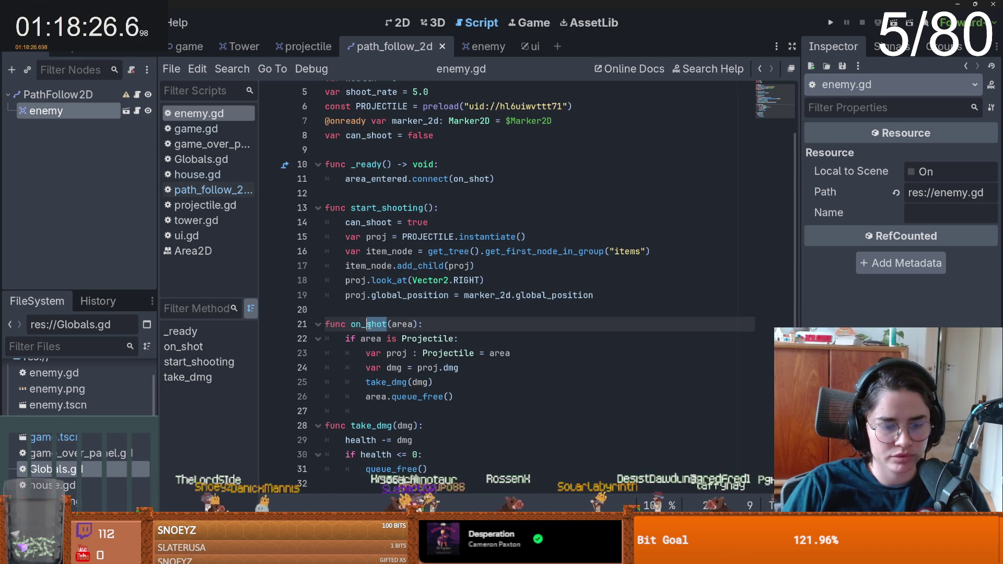
type("dmg_taken")
double_click(375, 324)
key("ctrl+c")
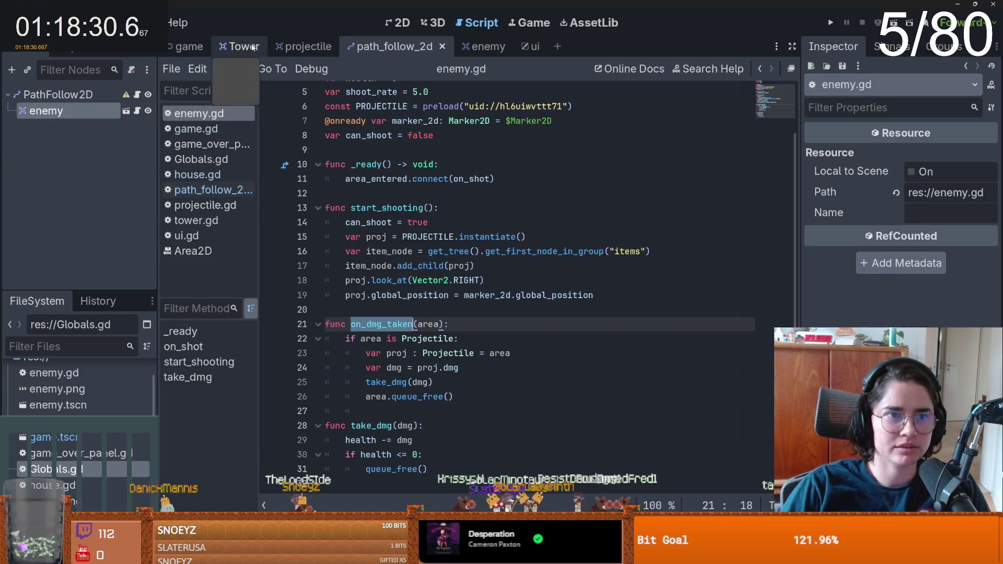
- Paste on_dmg_taken over on_shot in the enemy script's area_entered connect call
left_click(253, 47)
left_click(327, 44)
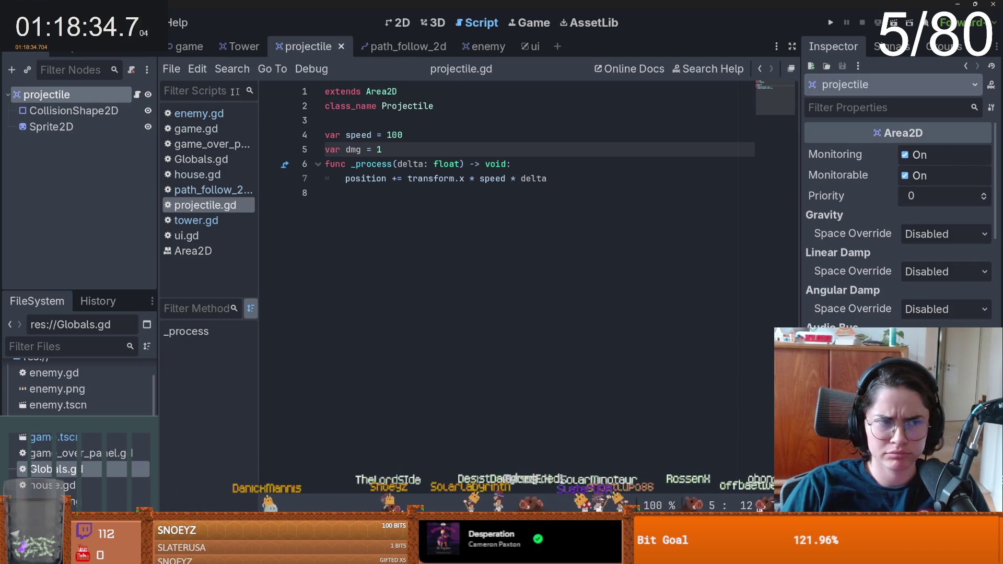
left_click(477, 46)
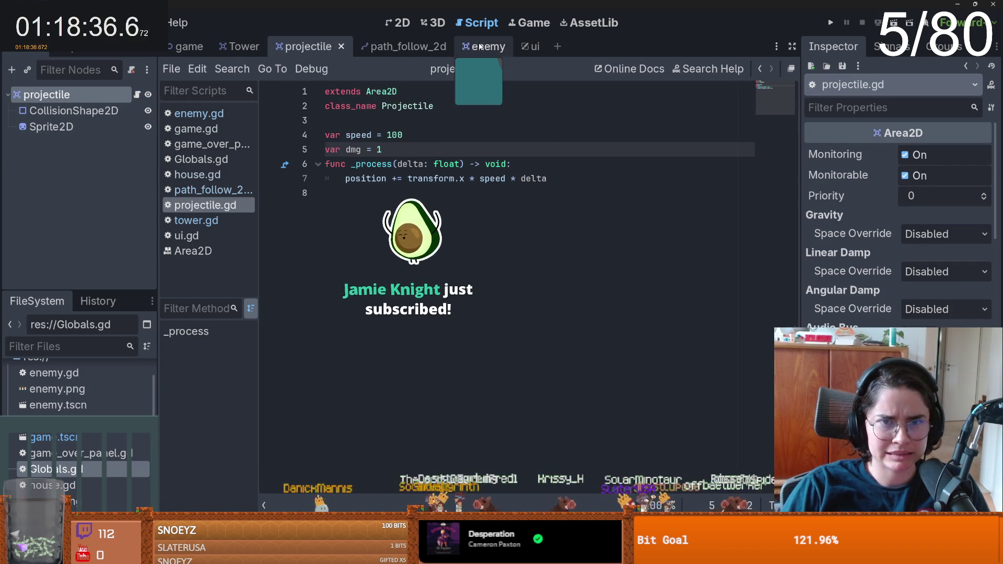
double_click(472, 193)
key("ctrl+v")
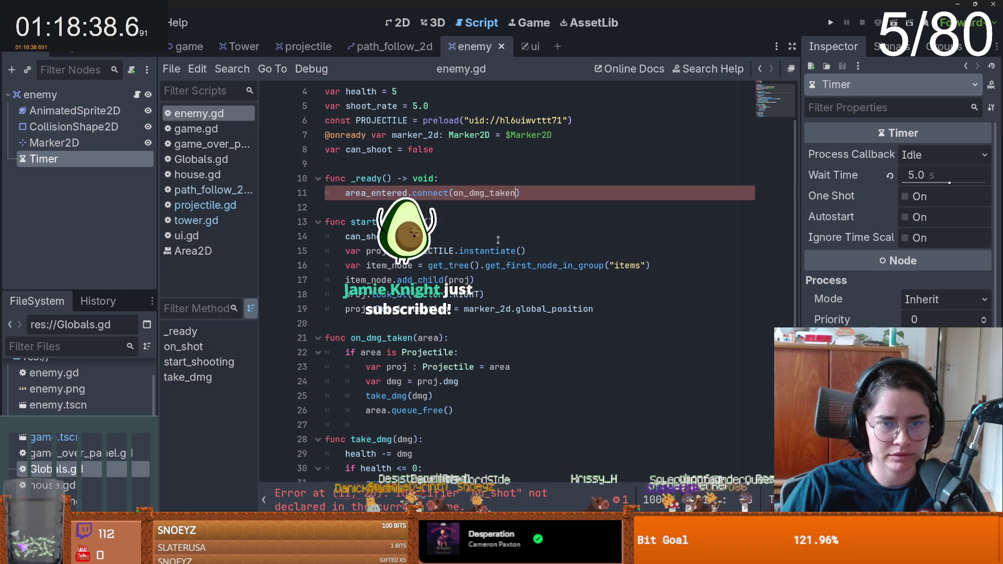
- Add an onready reference to the Timer node in enemy.gd
mouse_move(460, 280)
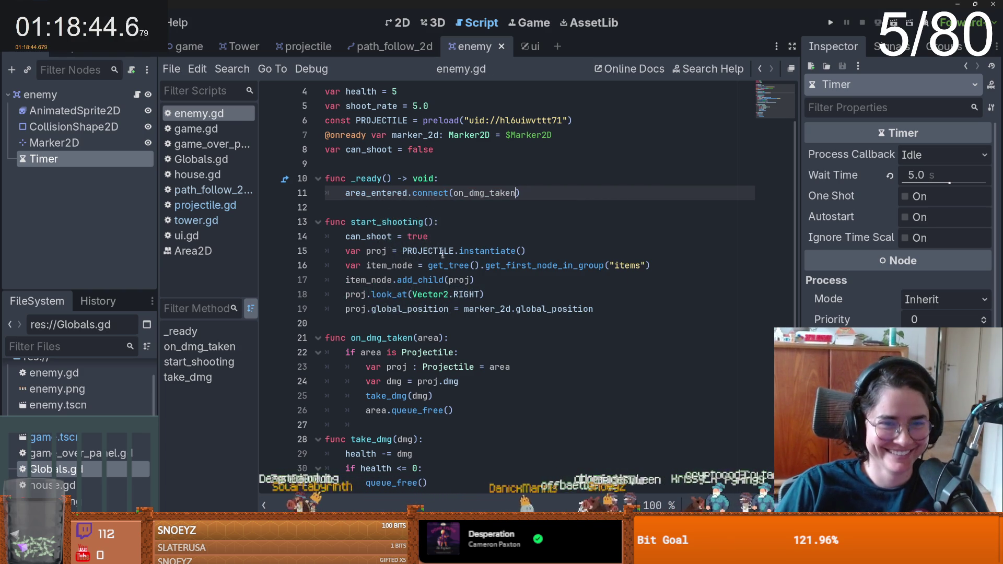
key("Down")
key("Down")
key("Down")
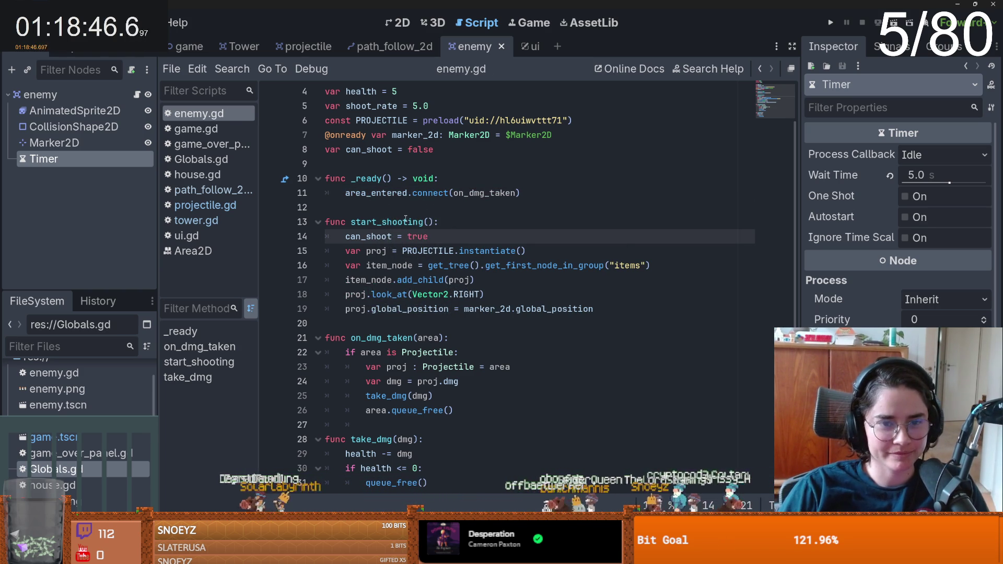
double_click(414, 217)
double_click(390, 237)
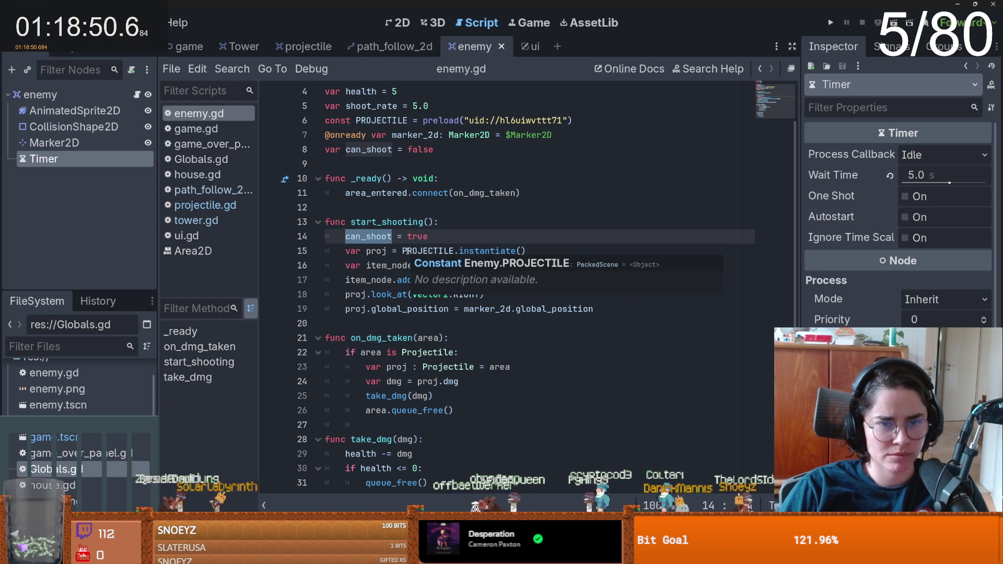
left_click(393, 223)
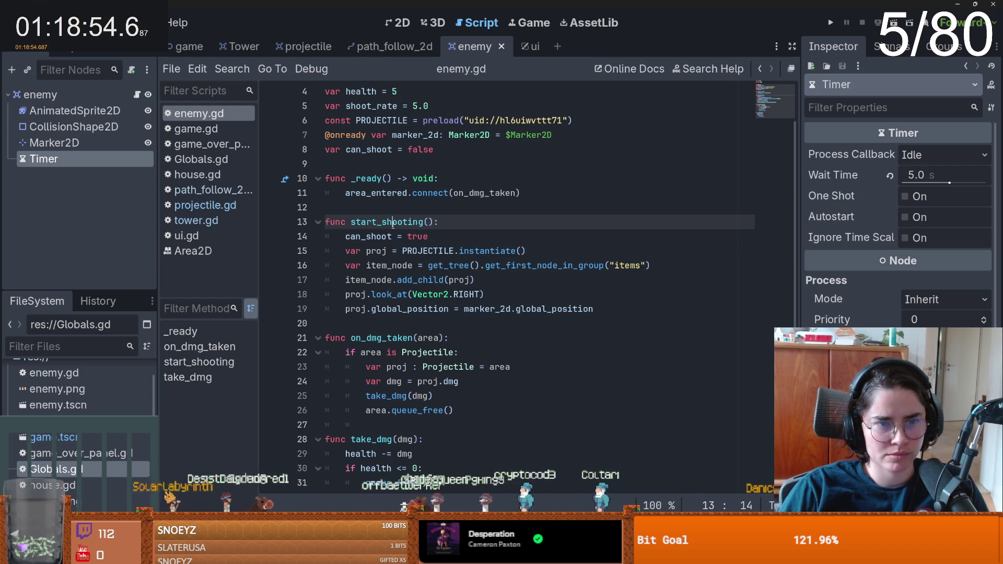
scroll(376, 188, "up", 2)
left_click_drag(56, 166, 360, 207)
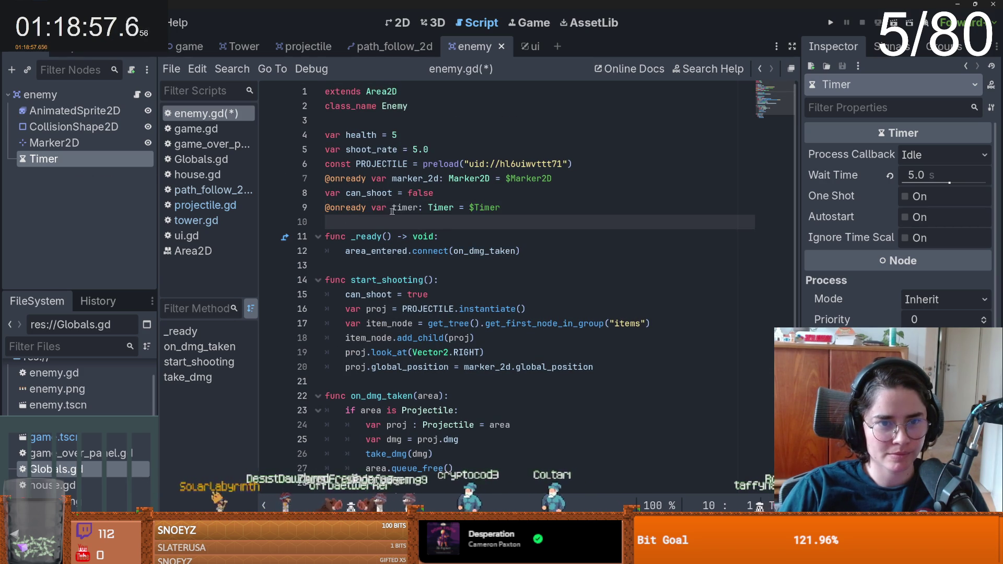
- Start the timer with timer.start() at the top of start_shooting and save
left_click(452, 286)
key("Return")
type("timer.")
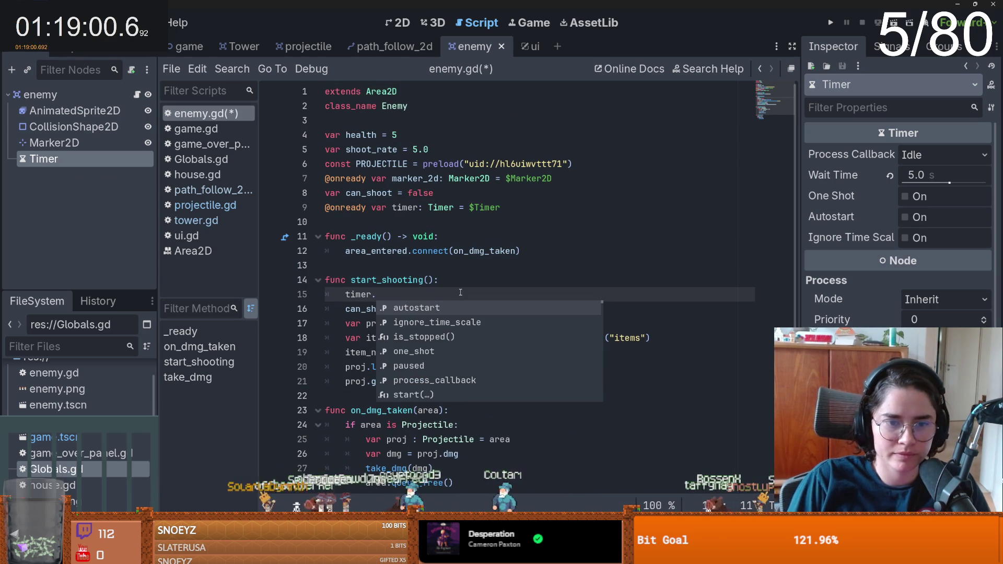
type("st")
key("Return")
key("ctrl+s")
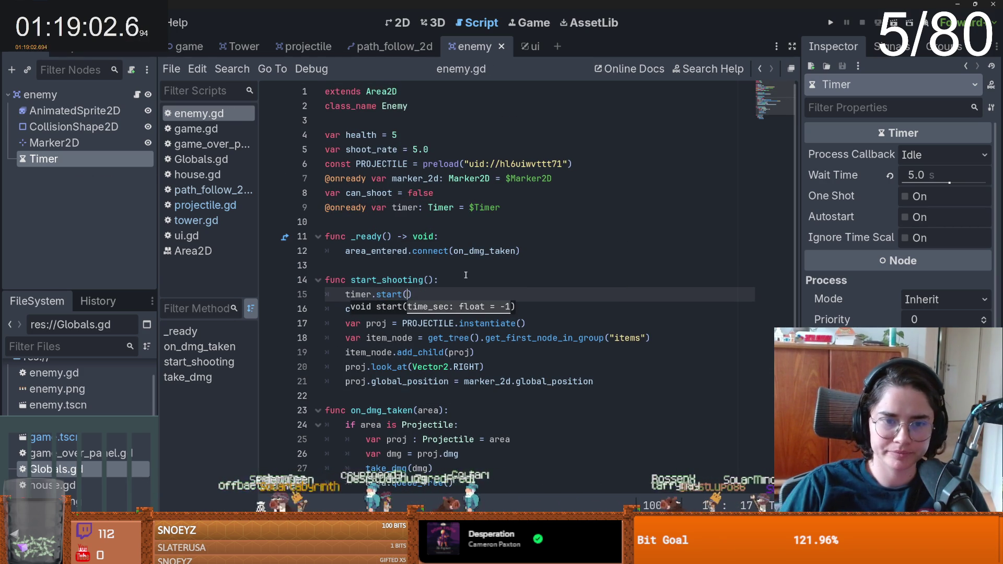
- Connect the timer's timeout signal to on_timer_timeout in _ready
scroll(723, 216, "down", 1)
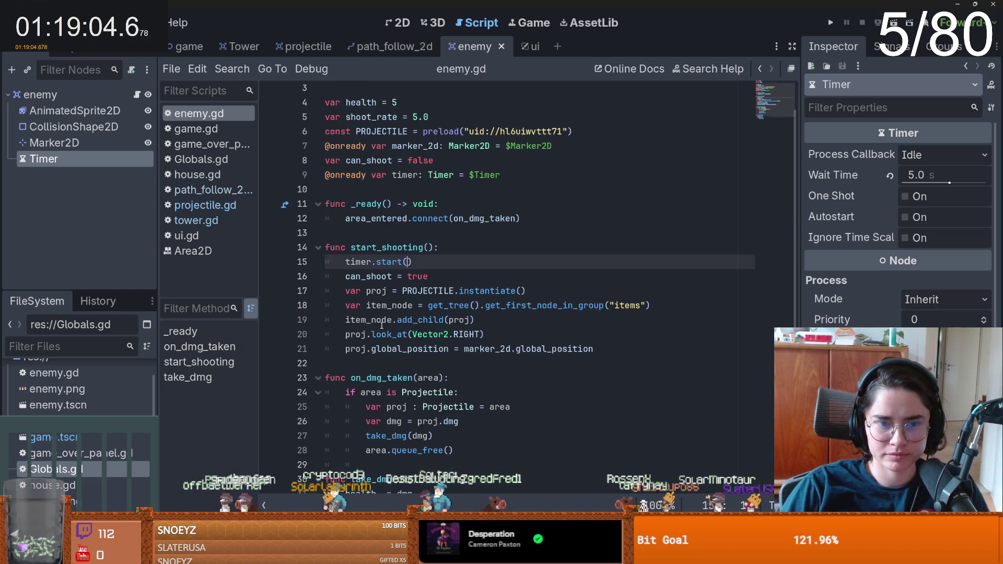
left_click(379, 324)
left_click(530, 209)
key("Return")
type("timer.ti")
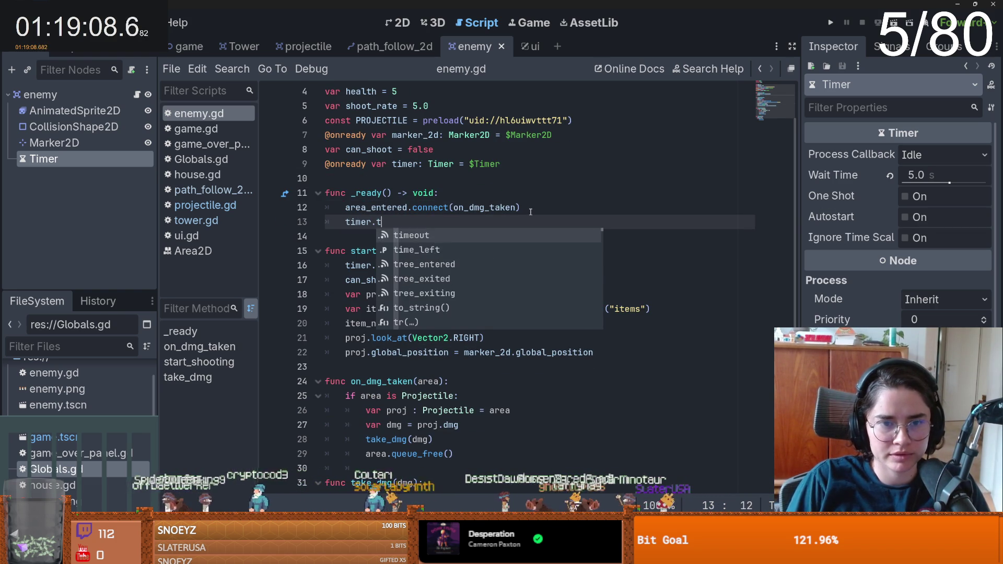
key("Return")
key("Return")
type("on_")
type("timer_timeout")
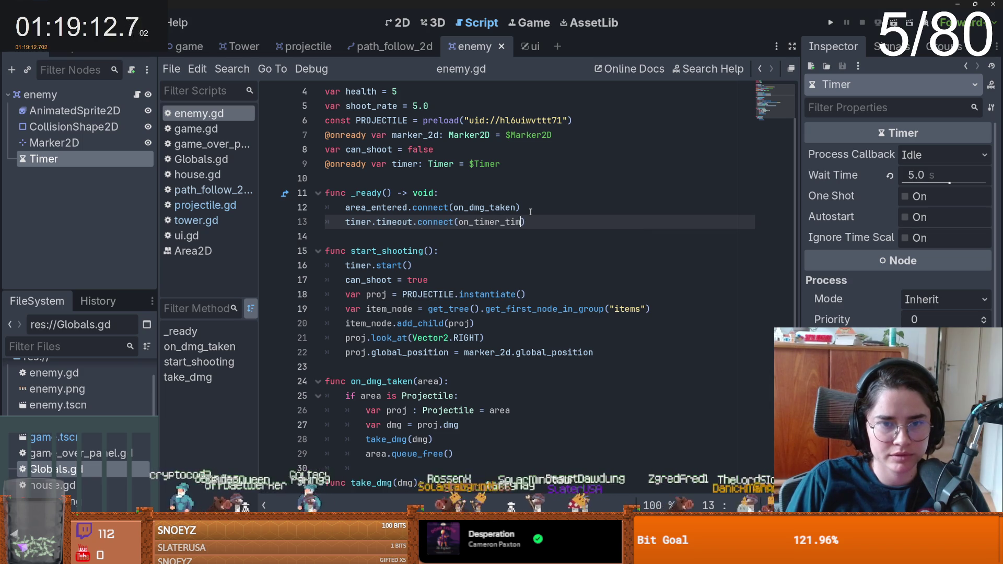
double_click(525, 221)
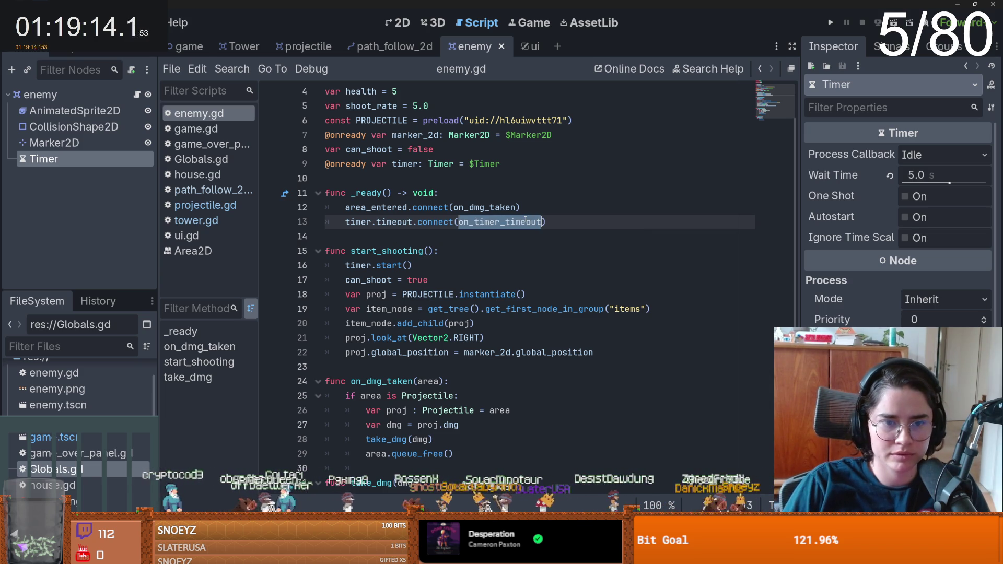
- Reset can_shoot to false and add an on_timer_timeout() function with a pass placeholder
double_click(421, 280)
type("fa")
left_click(380, 236)
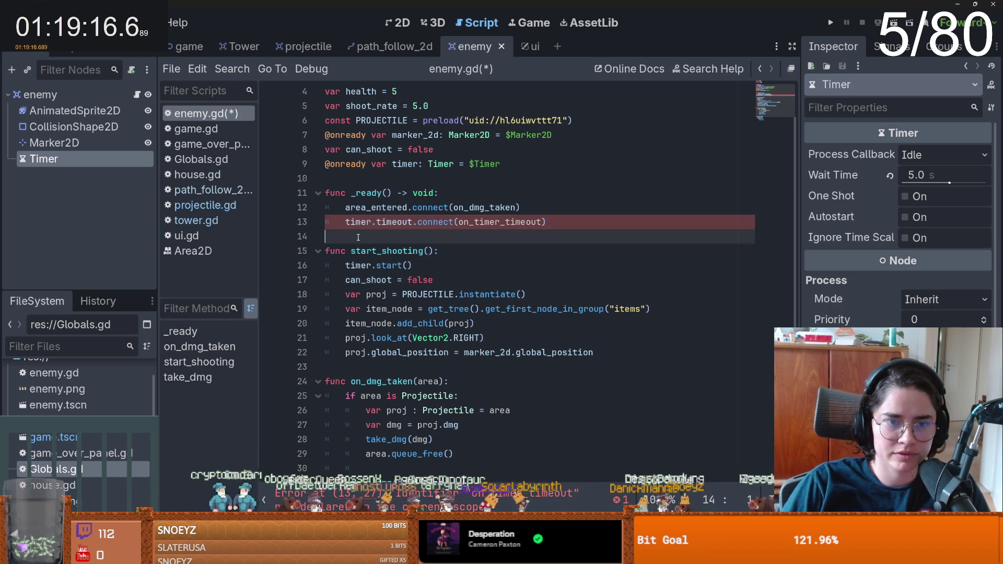
key("Return")
key("Return")
type("func on_timer_timeout")
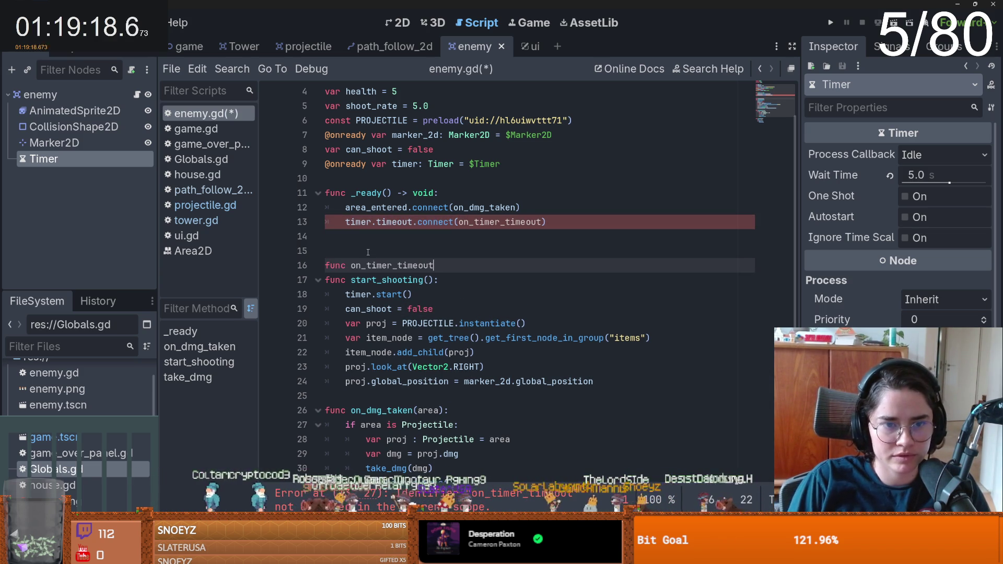
type("():")
key("Return")
type("pas")
- Make on_timer_timeout call start_shooting() instead of setting can_shoot = false
left_click_drag(346, 323, 434, 323)
key("ctrl+c")
double_click(353, 280)
key("ctrl+v")
left_click_drag(345, 323, 434, 324)
key("BackSpace")
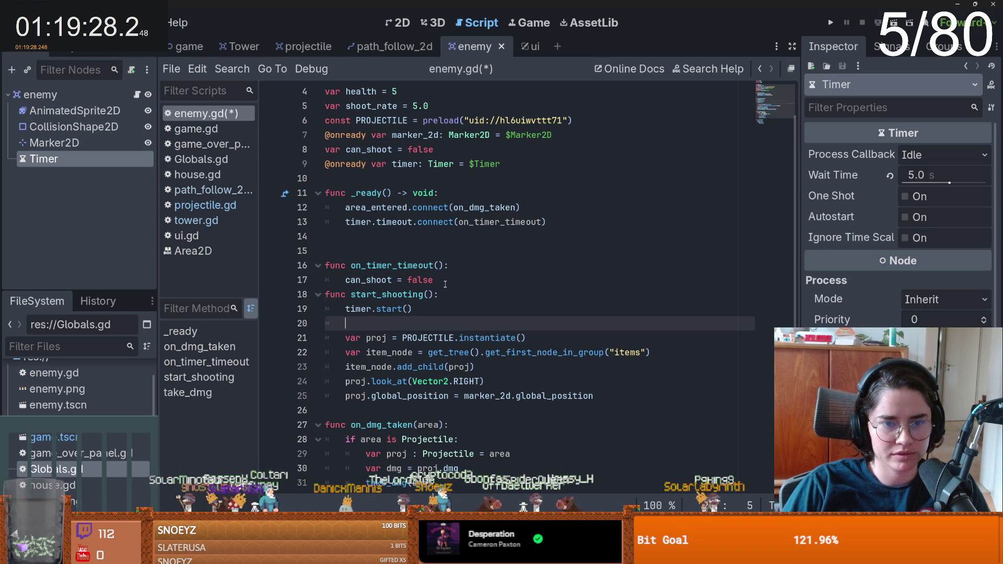
left_click_drag(433, 280, 345, 280)
type("start_shooting()")
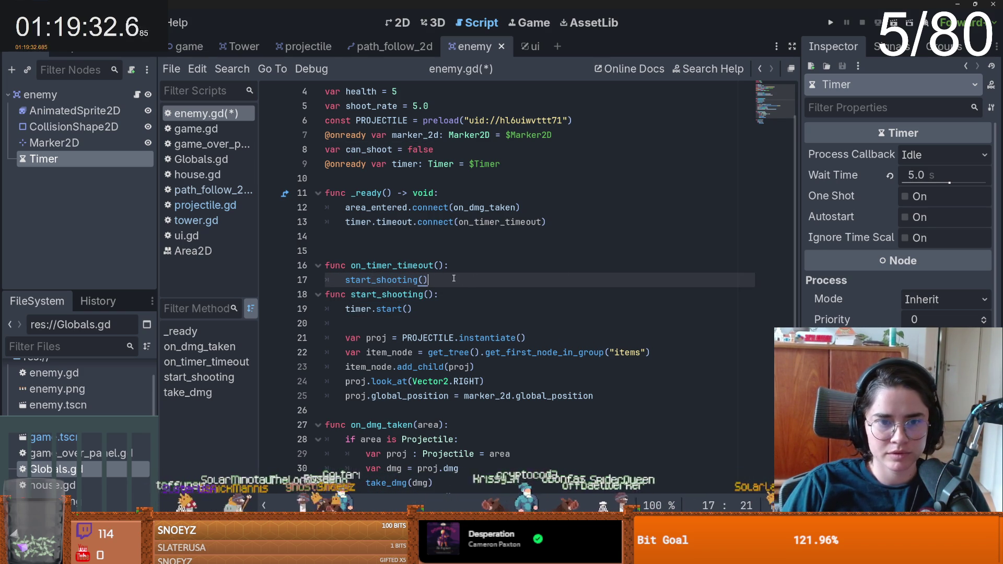
- Remove the stray blank line in on_timer_timeout, save enemy.gd, and run the game
key("Return")
key("ctrl+s")
key("Up")
key("Up")
key("Up")
key("BackSpace")
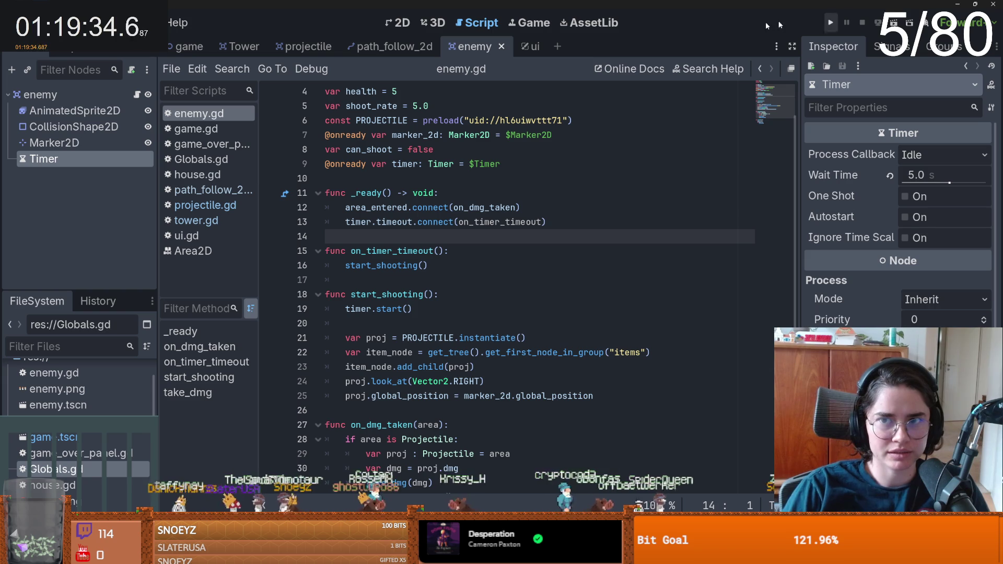
left_click(542, 120)
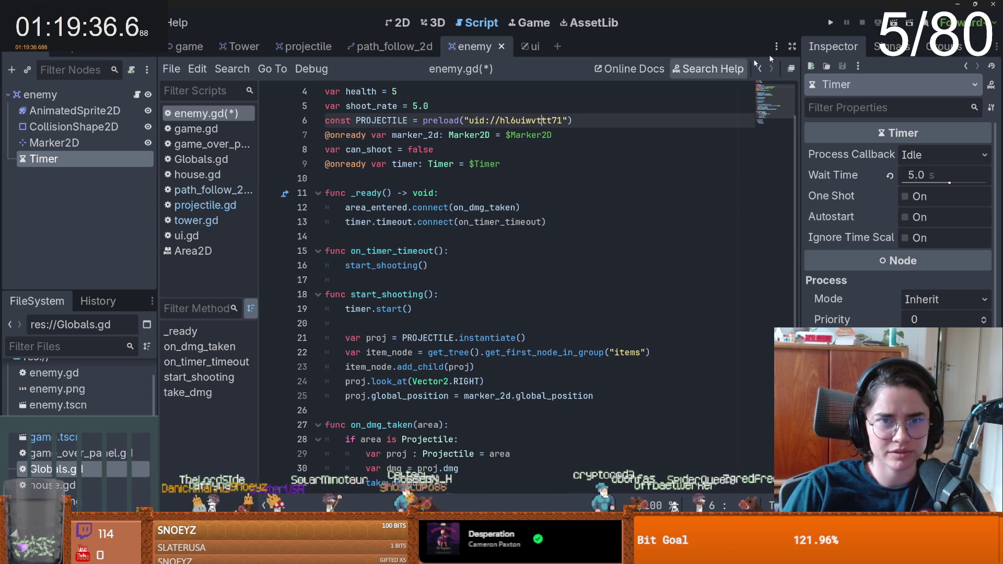
key("ctrl+s")
key("F5")
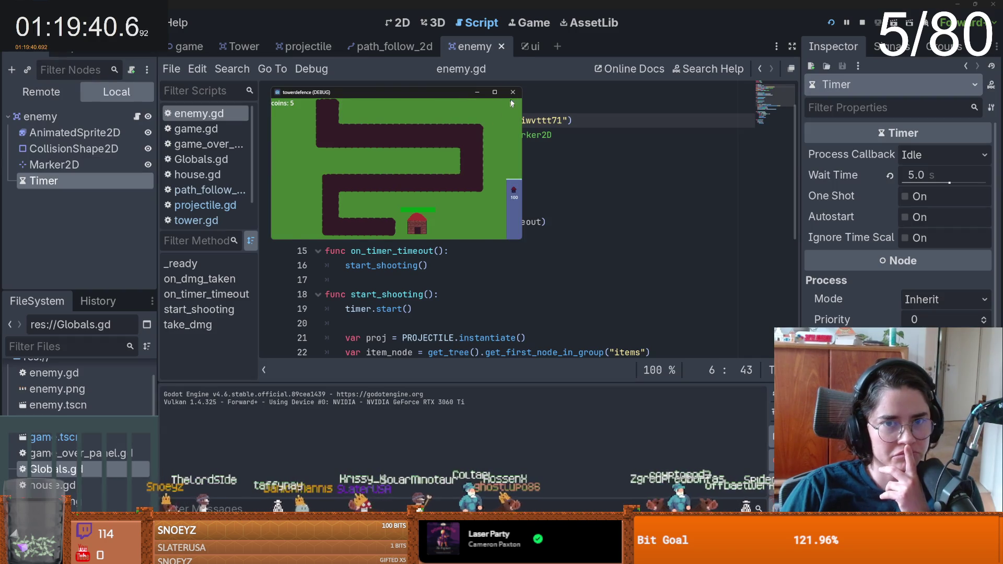
- Raise the path follower speed from 0.01 to 0.1 and rerun the game, which hits a start_shooting error
left_click(513, 92)
left_click(390, 46)
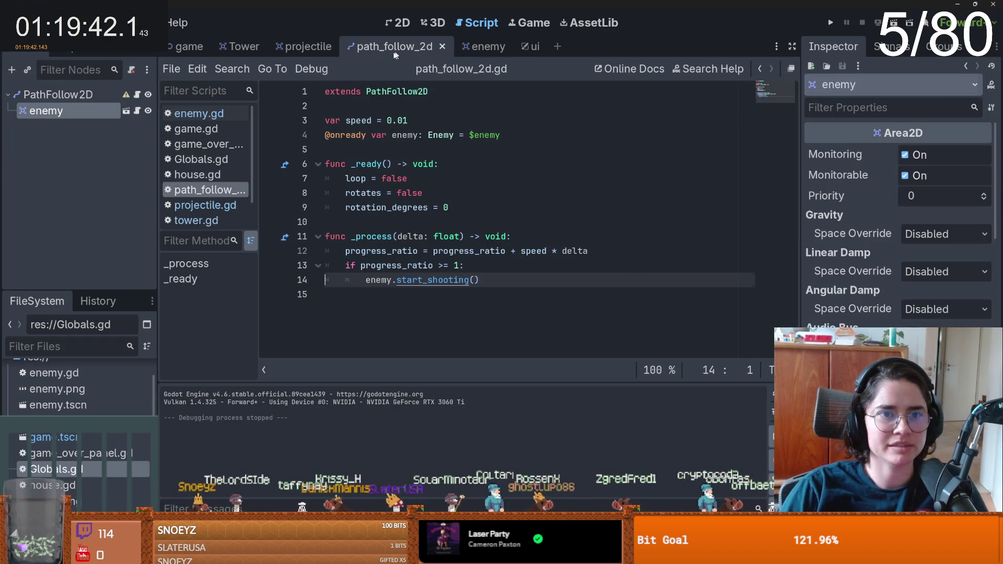
left_click(416, 119)
key("BackSpace")
key("BackSpace")
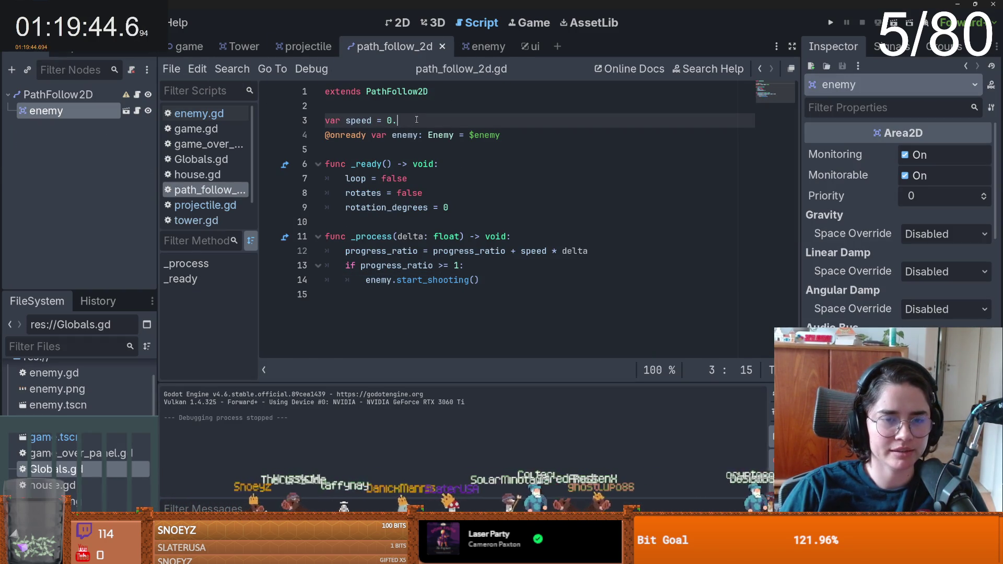
type("1")
key("F5")
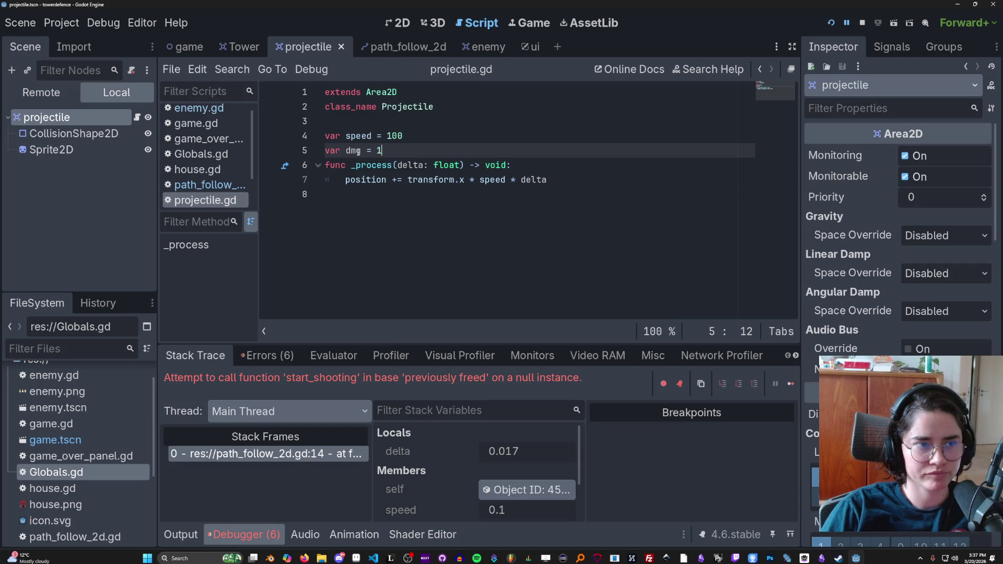
mouse_move(399, 166)
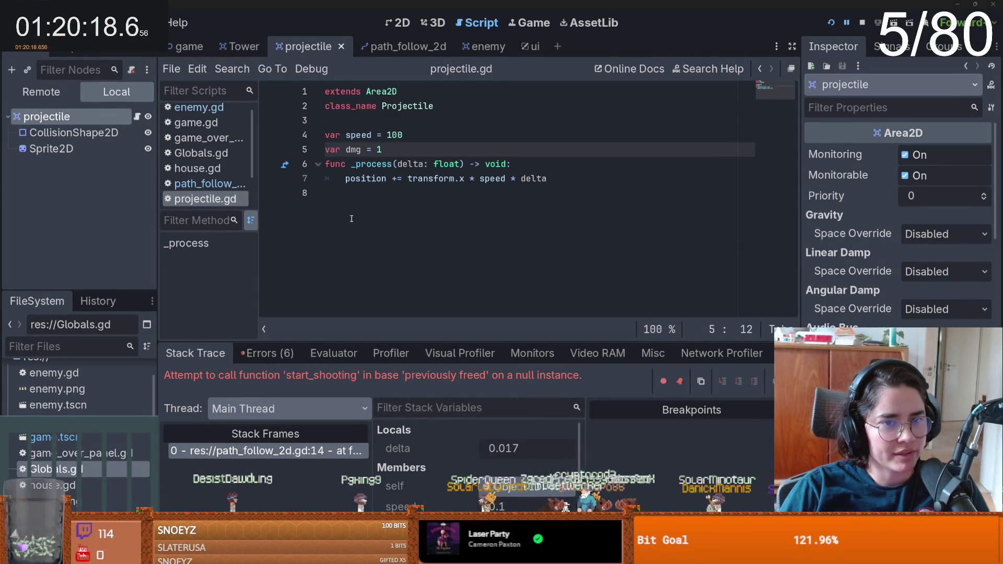
- Insert blank lines after var dmg in projectile.gd and begin typing the for_house variable
left_click(407, 193)
left_click(408, 150)
key("Return")
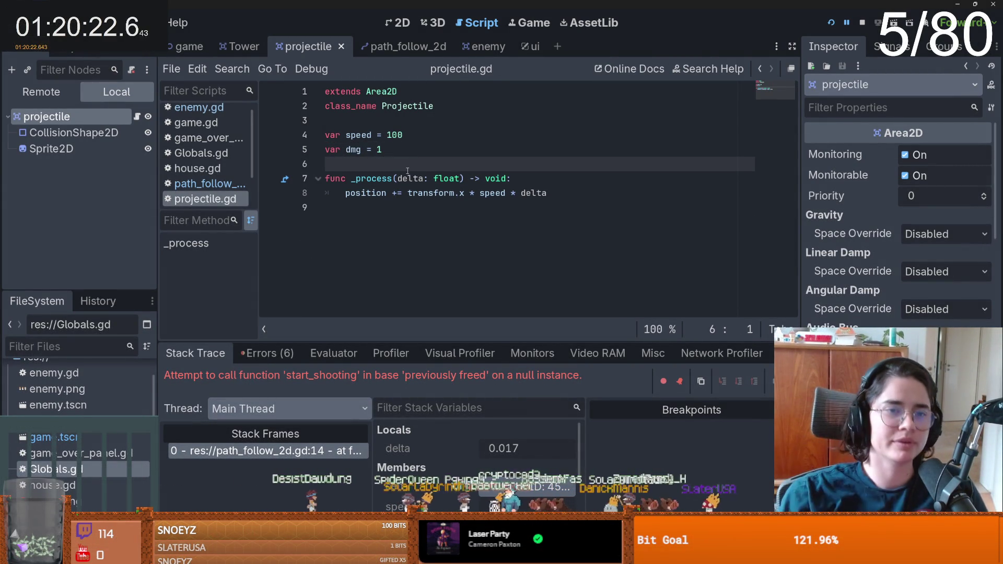
left_click(408, 47)
left_click(308, 47)
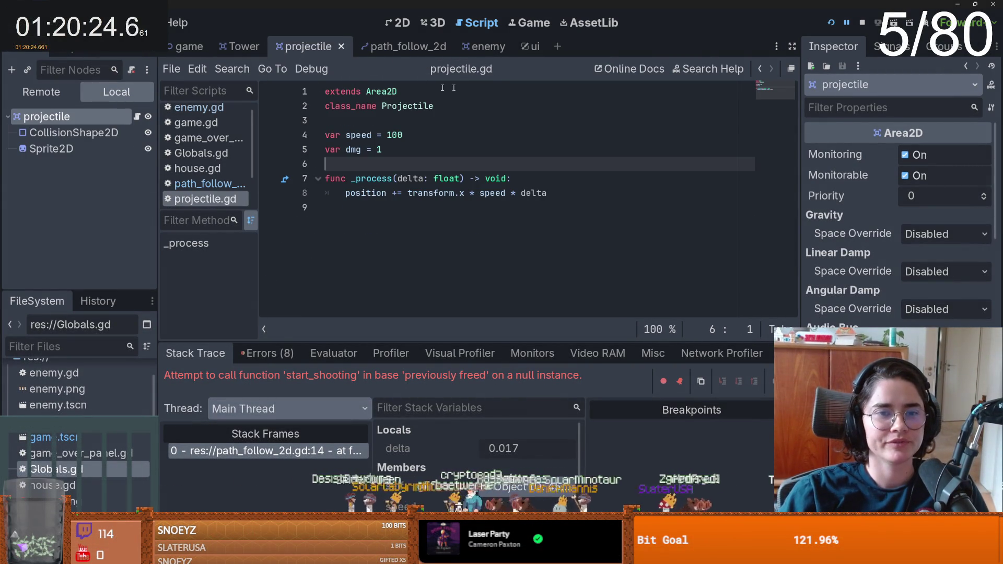
left_click(471, 48)
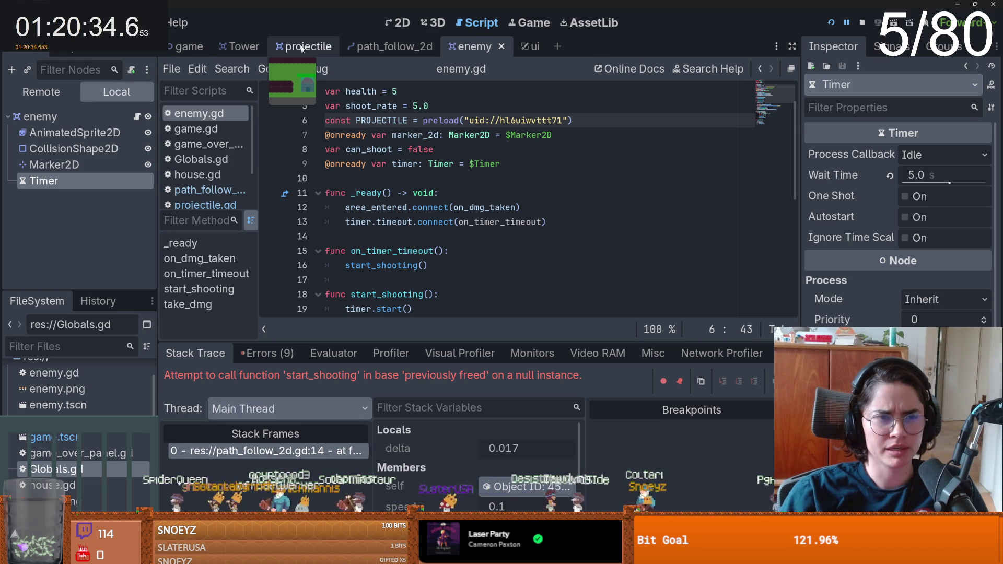
left_click(302, 49)
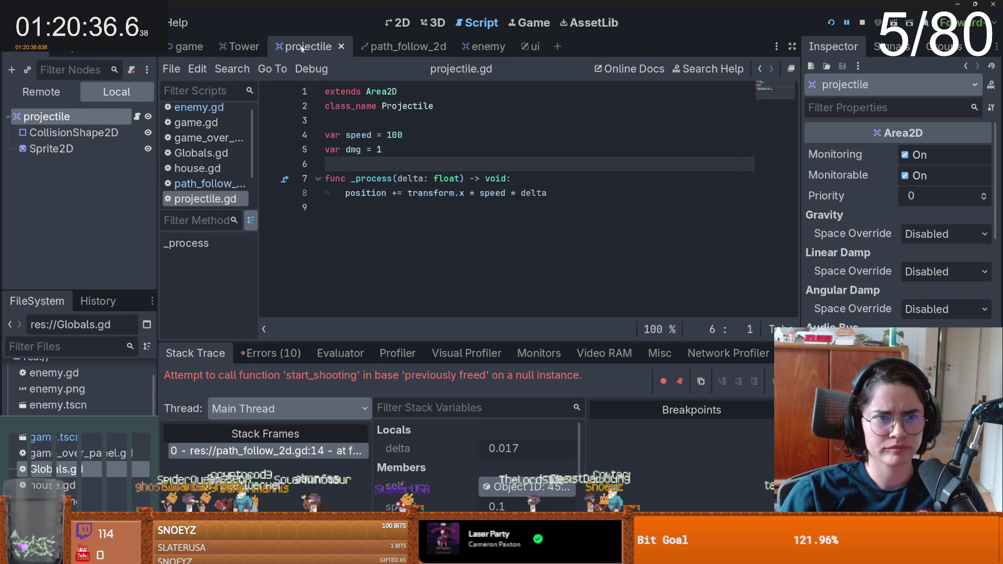
key("Return")
key("Return")
left_click(348, 166)
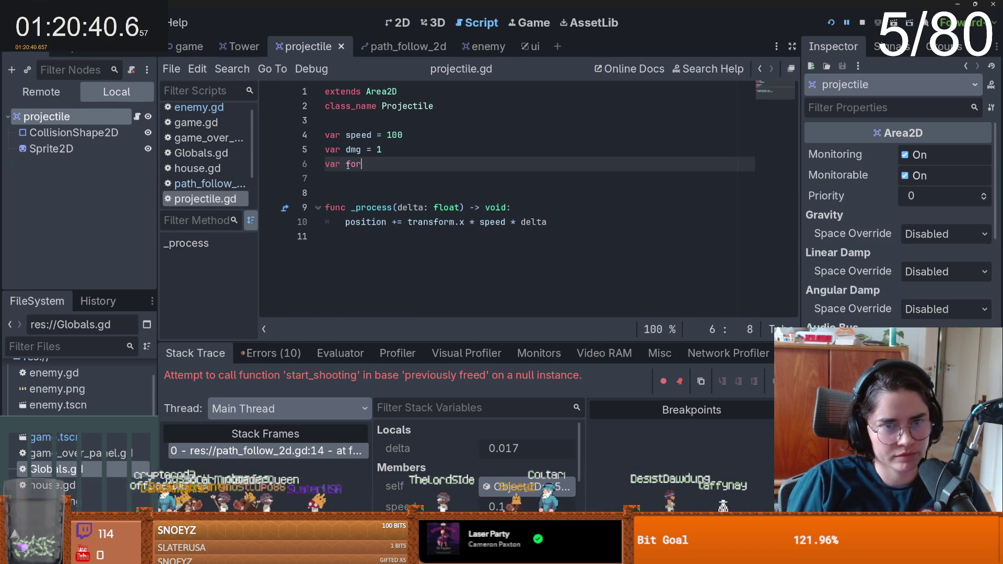
type("_house")
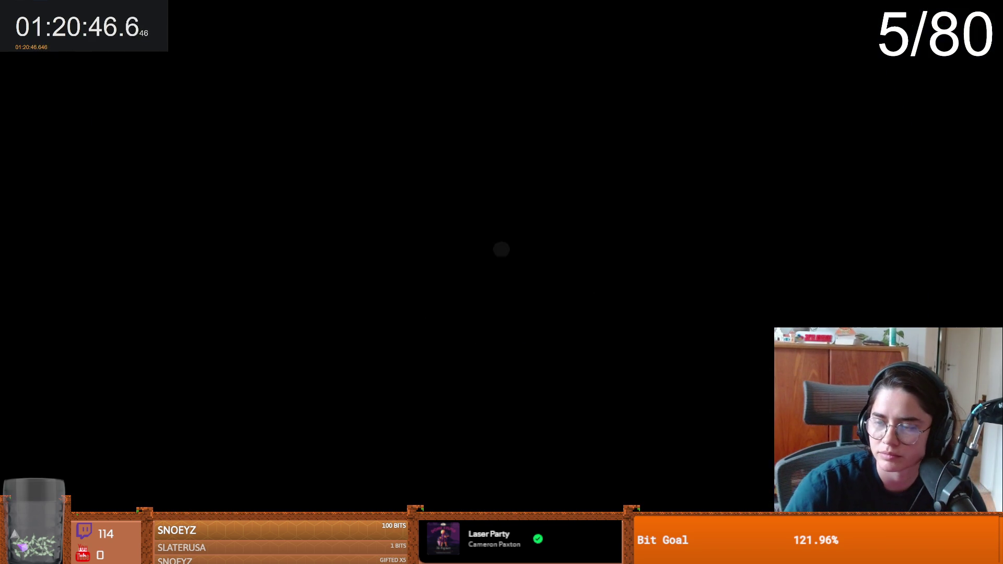
- Bring the Godot editor back into focus to finish the for_house declaration
key("alt+Tab")
left_click(363, 235)
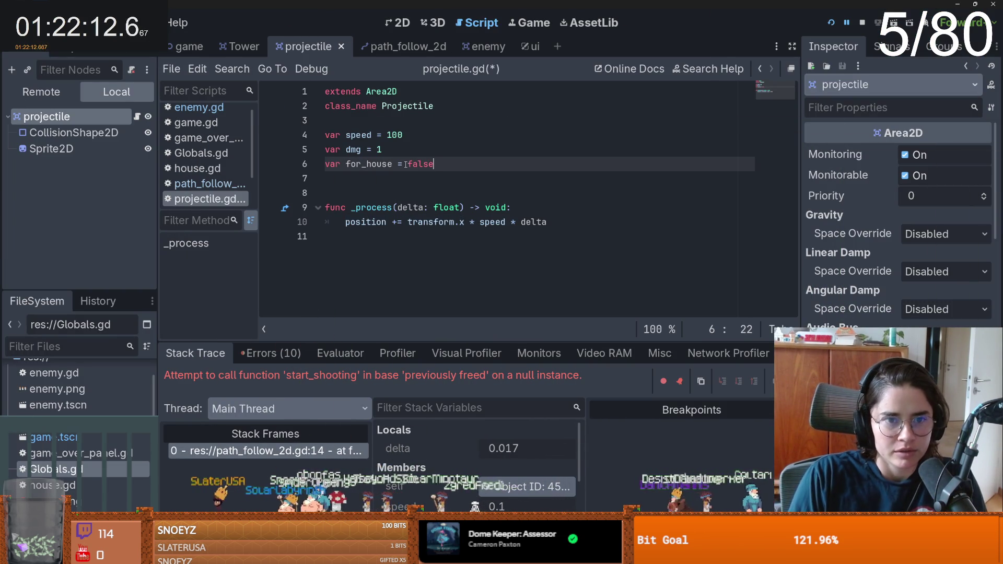
- Finish var for_house = false in projectile.gd and save it
key("Left")
type("s")
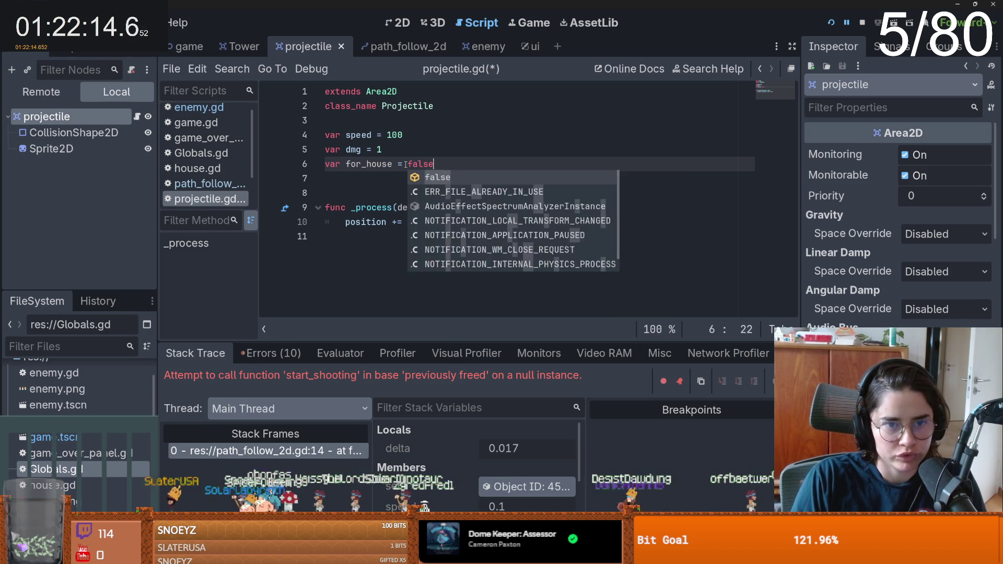
left_click(362, 164)
key("ctrl+s")
double_click(362, 165)
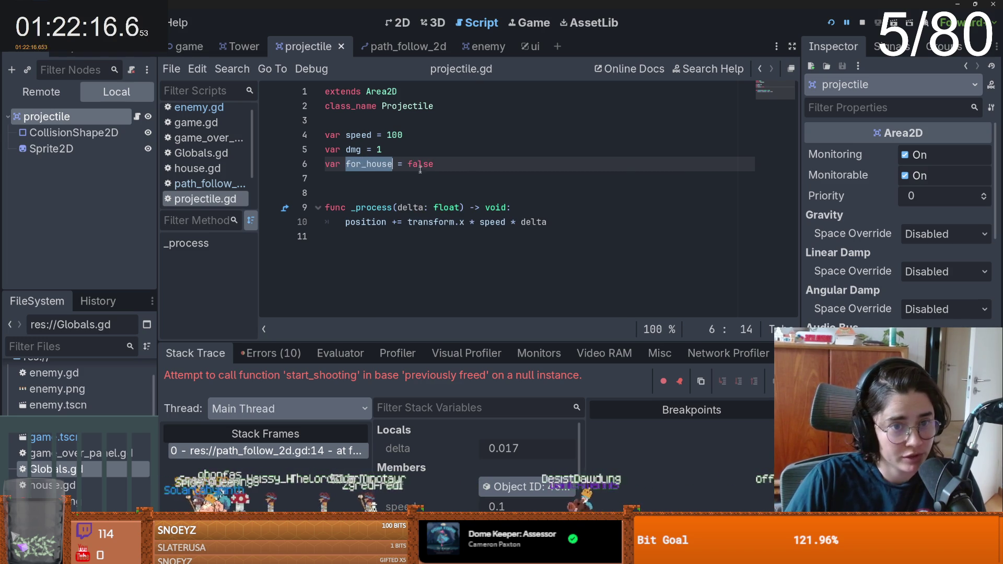
- Add an if !proj.for_house: check under the proj declaration in on_dmg_taken
left_click(481, 46)
scroll(440, 189, "down", 4)
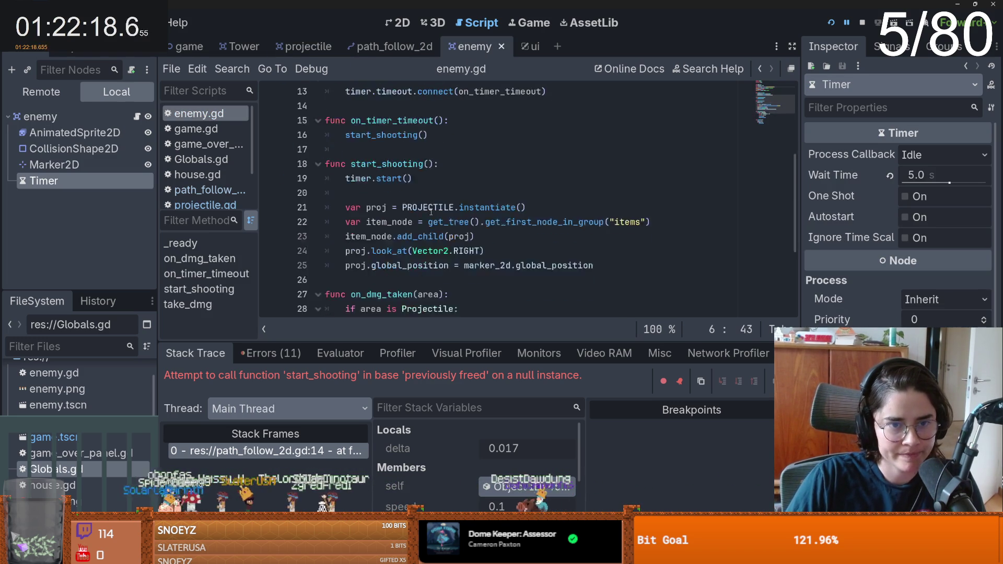
scroll(397, 173, "down", 2)
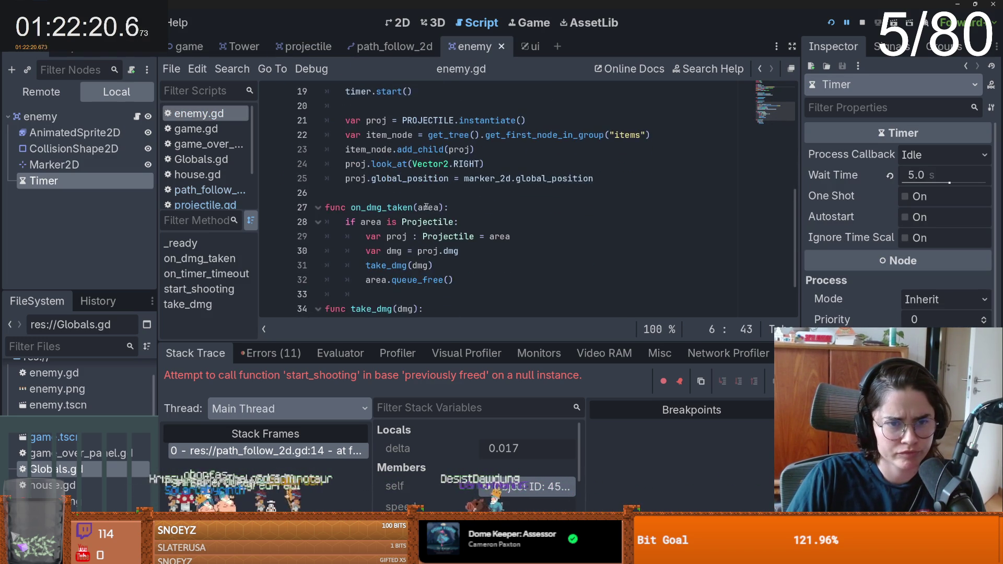
left_click(456, 179)
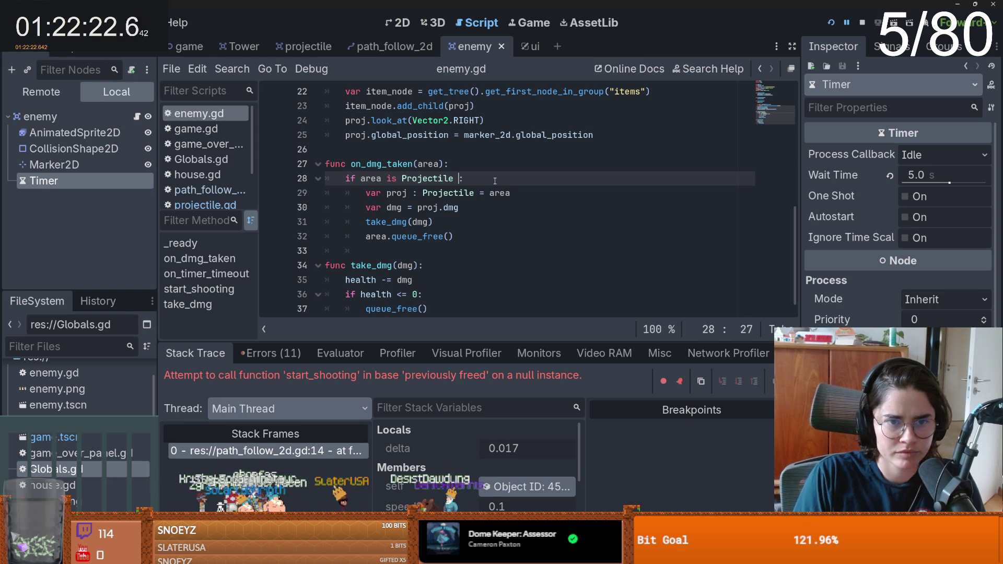
left_click(517, 199)
key("Return")
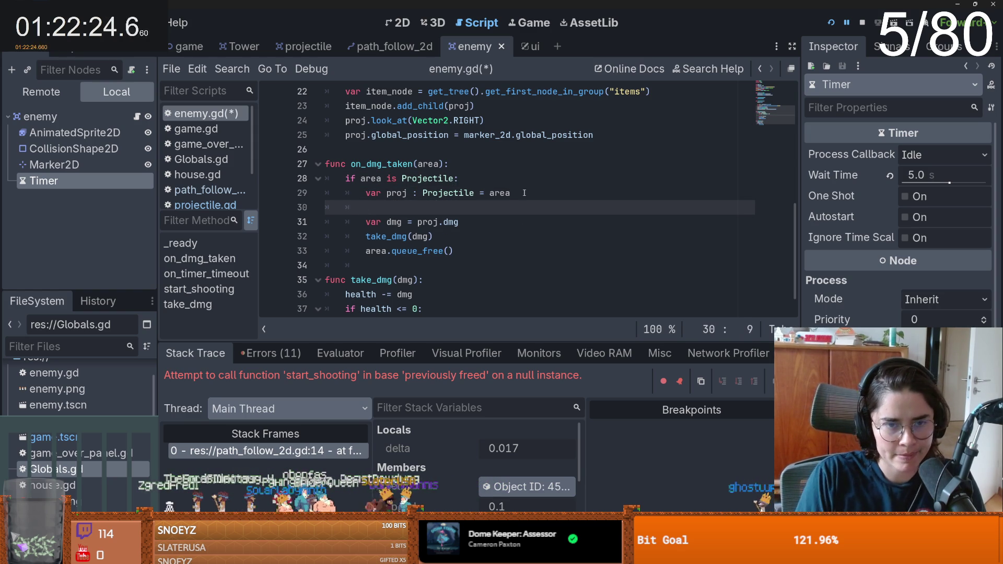
type("if proj.")
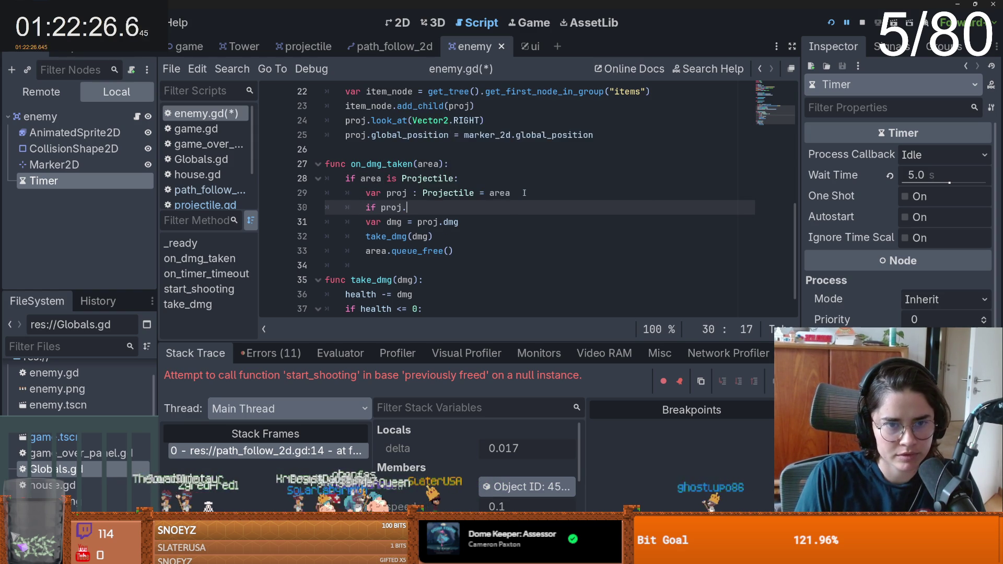
type("for_house:")
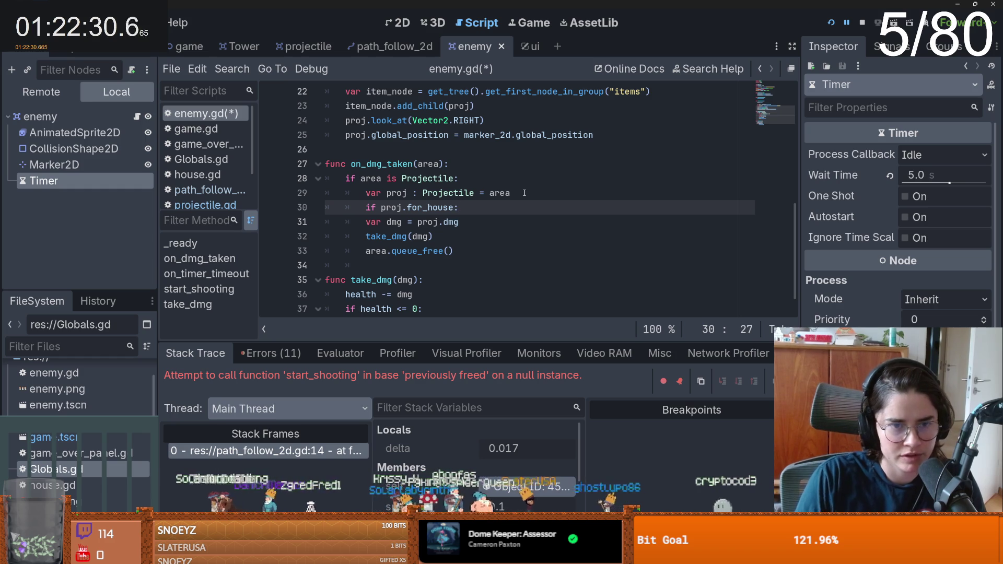
left_click(377, 208)
type("!")
- Indent the three damage lines under the new check and save enemy.gd
left_click_drag(359, 224, 433, 236)
key("Tab")
key("ctrl+s")
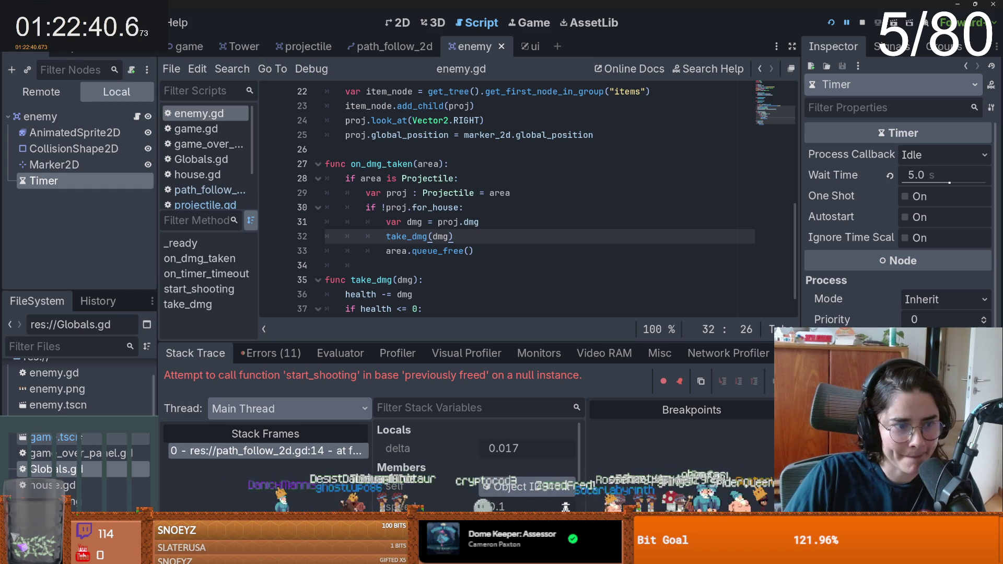
left_click(71, 407)
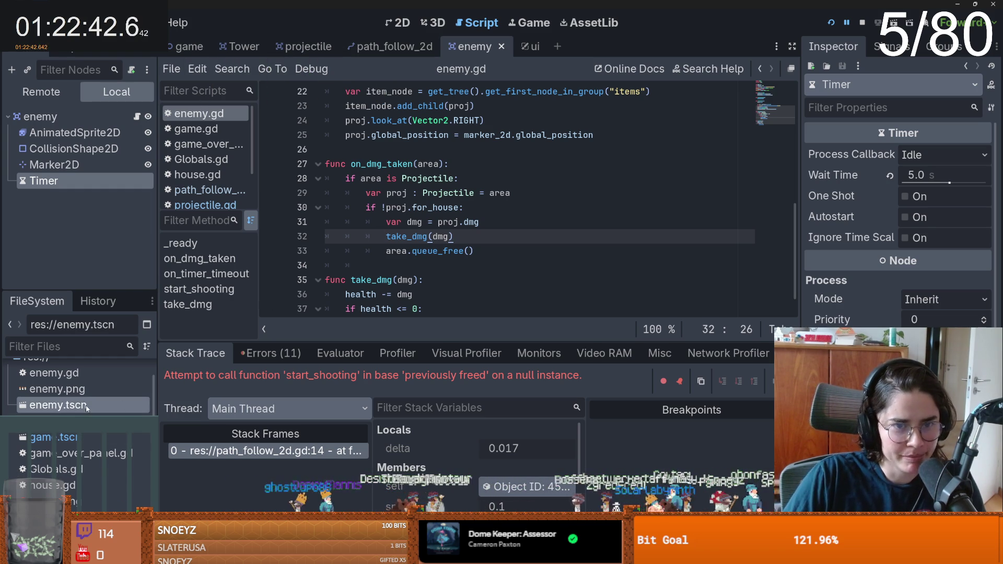
- Mark spawned projectiles with proj.for_house = true after look_at, then test-run the game
scroll(458, 240, "up", 2)
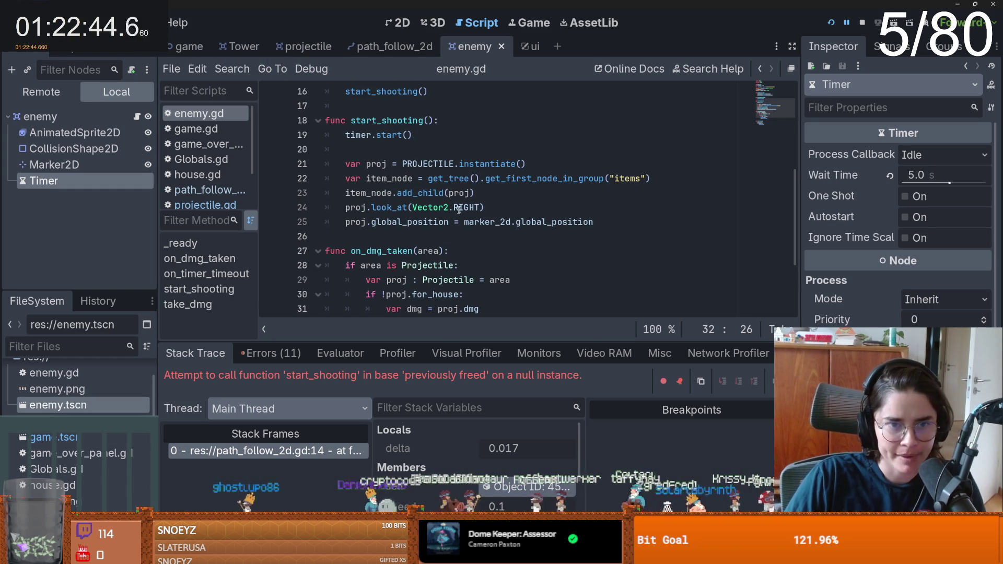
left_click(501, 208)
key("Return")
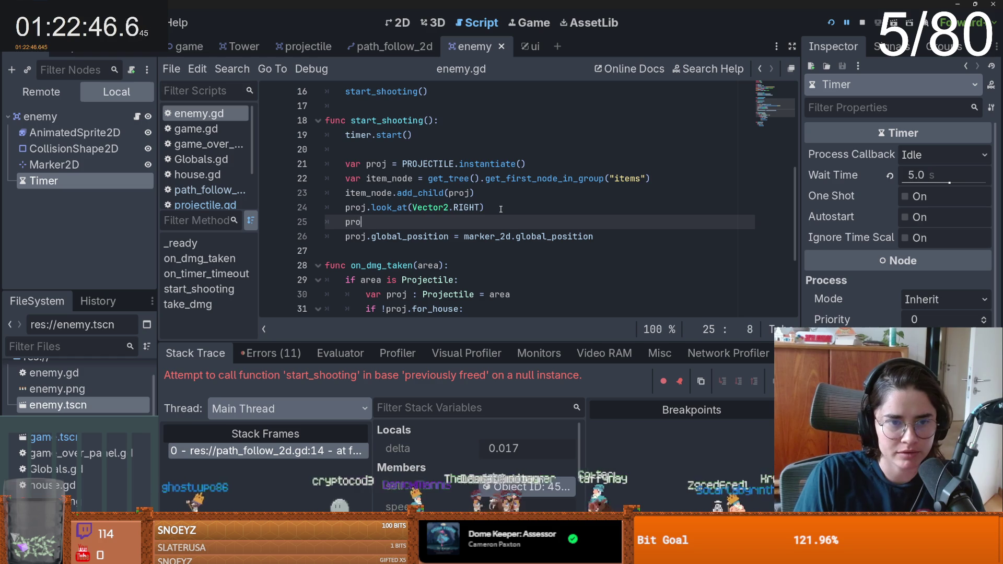
type("j.for")
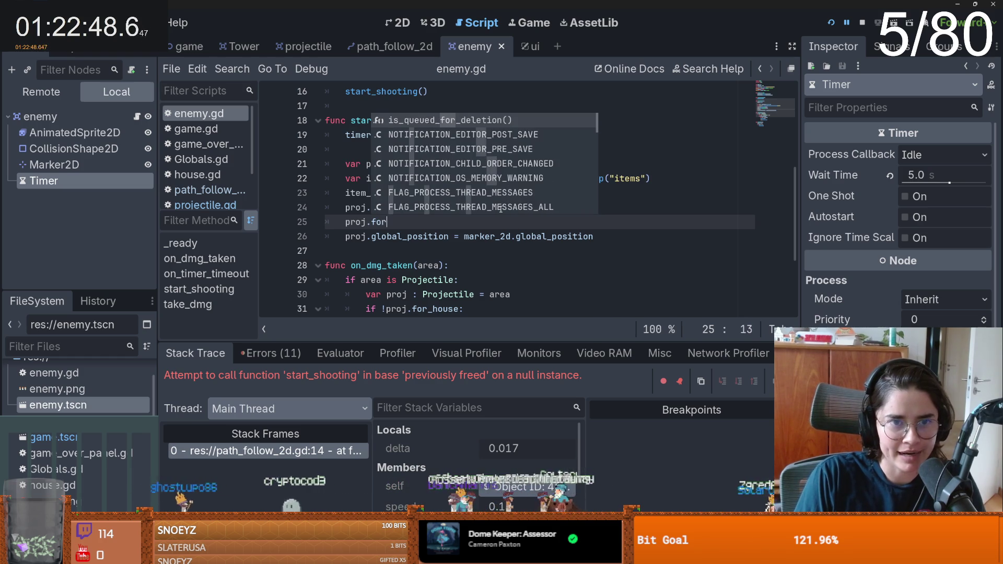
type("_house =")
key("F5")
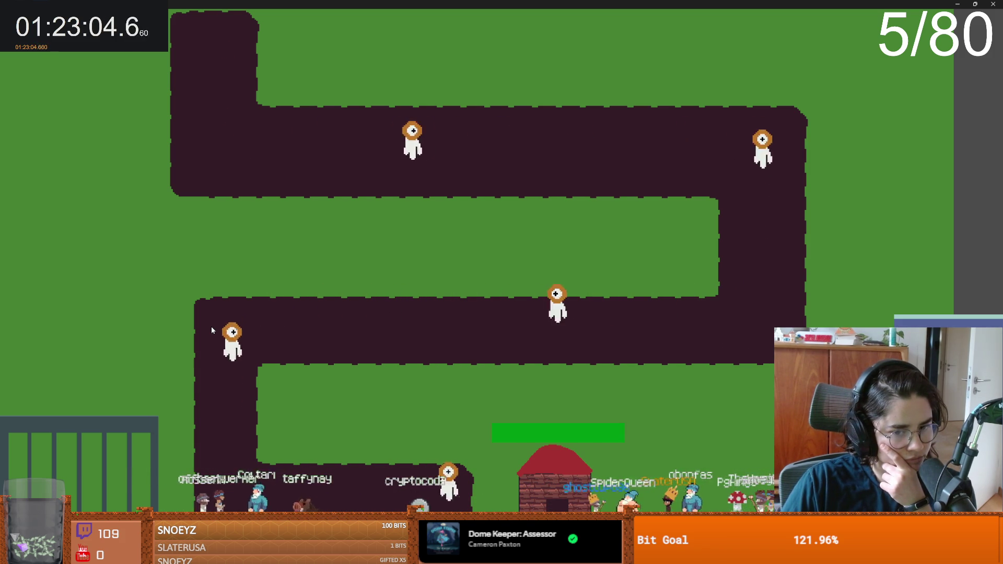
- Close the game and switch to the path_follow_2d scene's script
left_click_drag(523, 2, 521, 184)
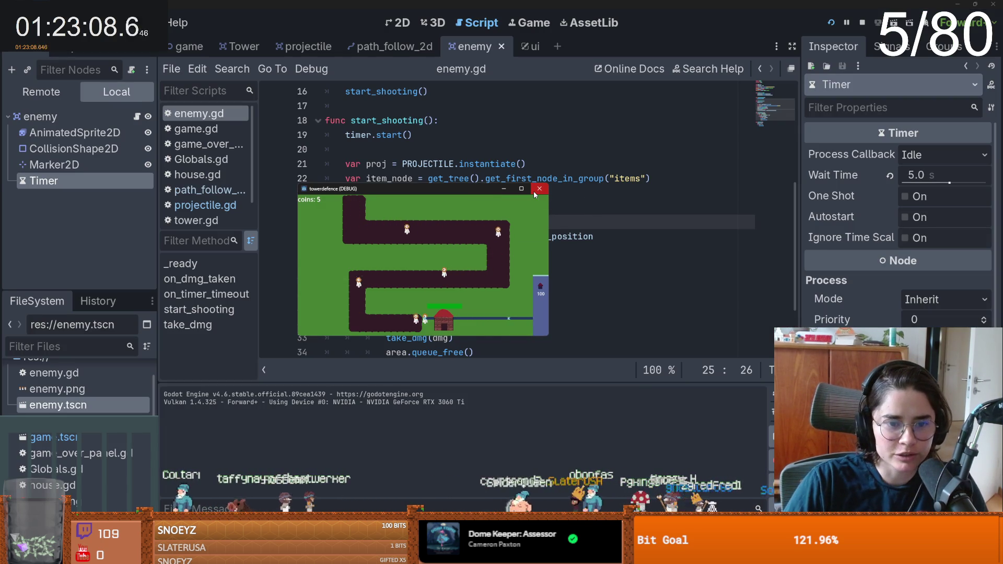
left_click(538, 188)
left_click(429, 237)
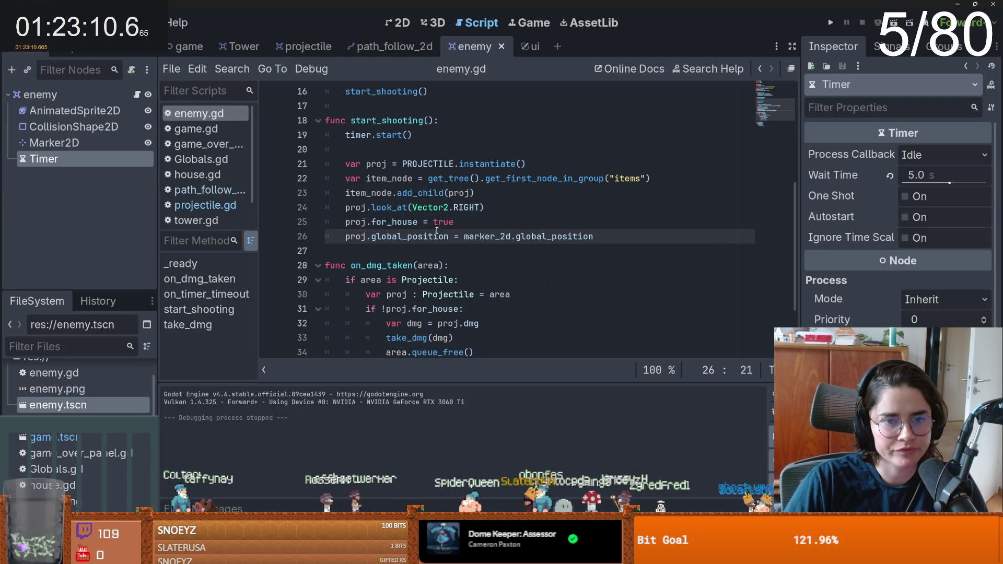
scroll(439, 227, "up", 1)
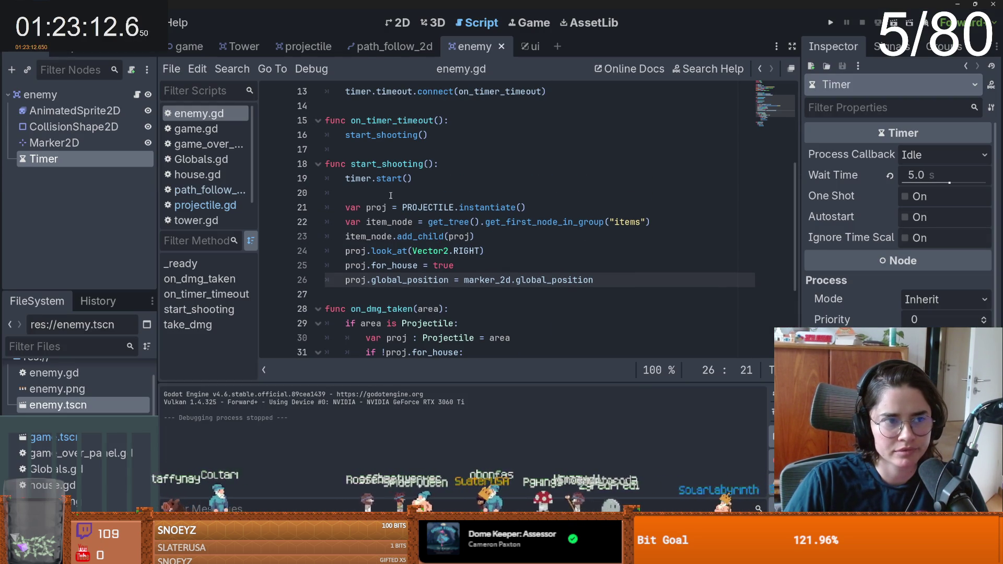
key("ctrl+shift+Tab")
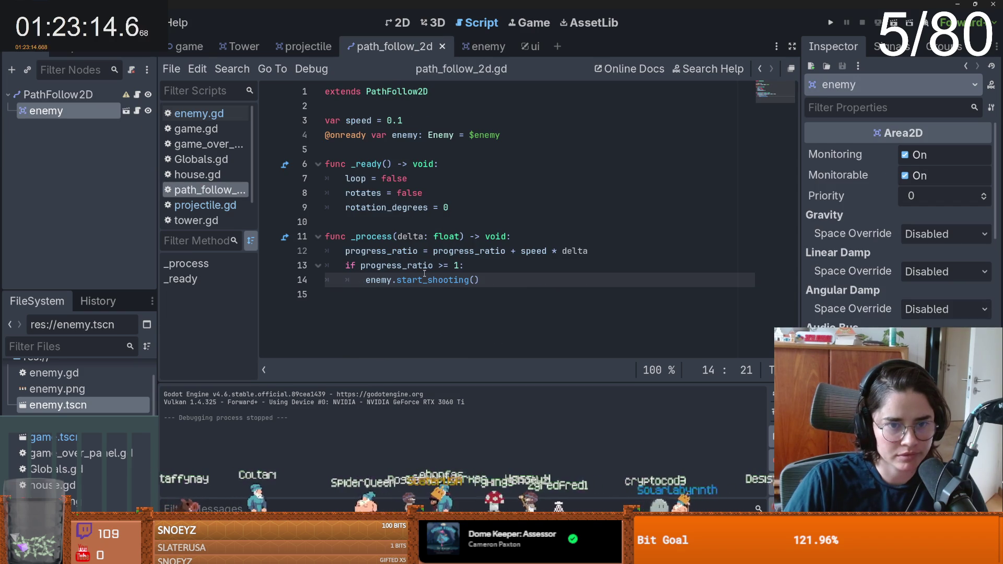
left_click(394, 151)
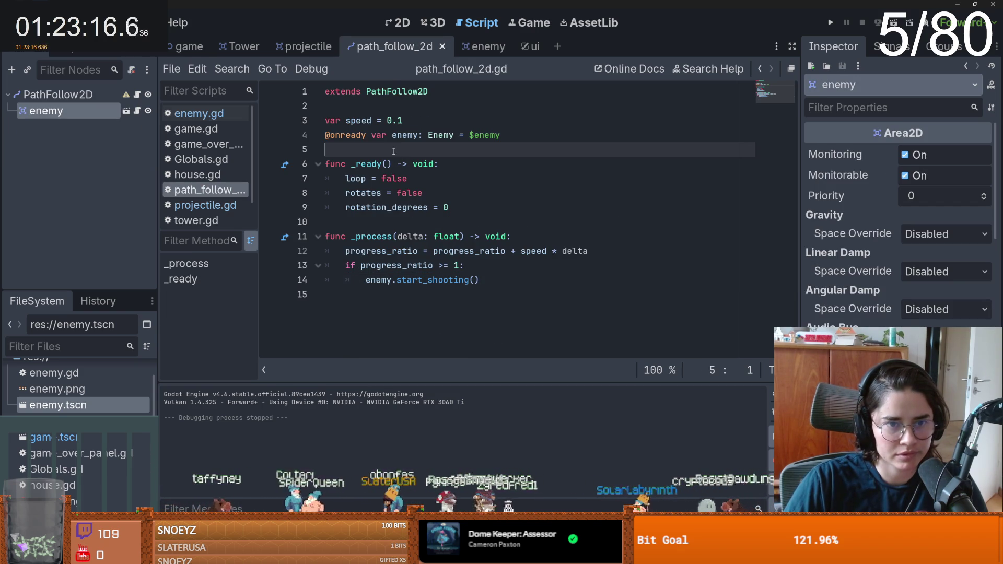
- Add var stop = false and wrap the _process movement lines in if !stop:
type("var stop")
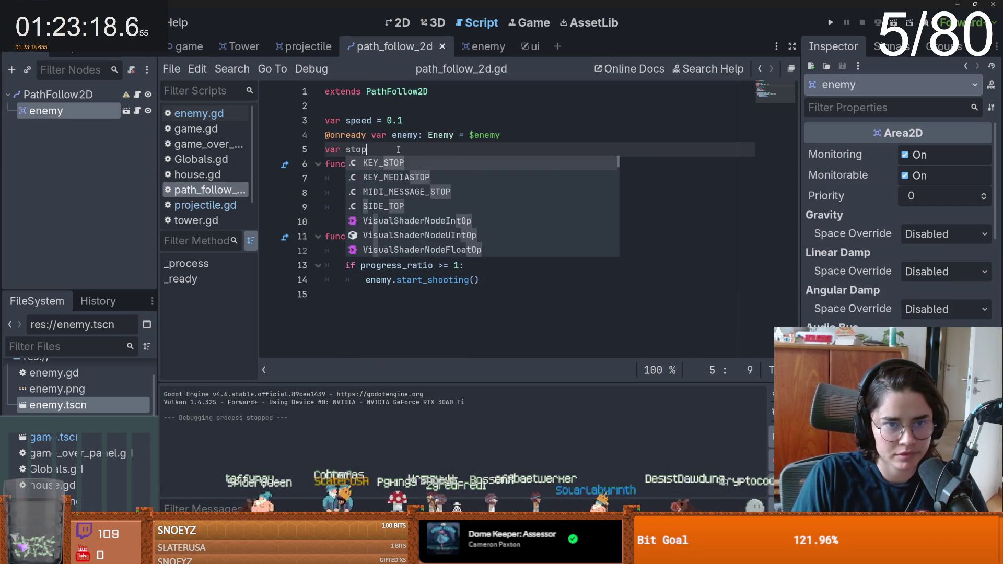
type(" = false")
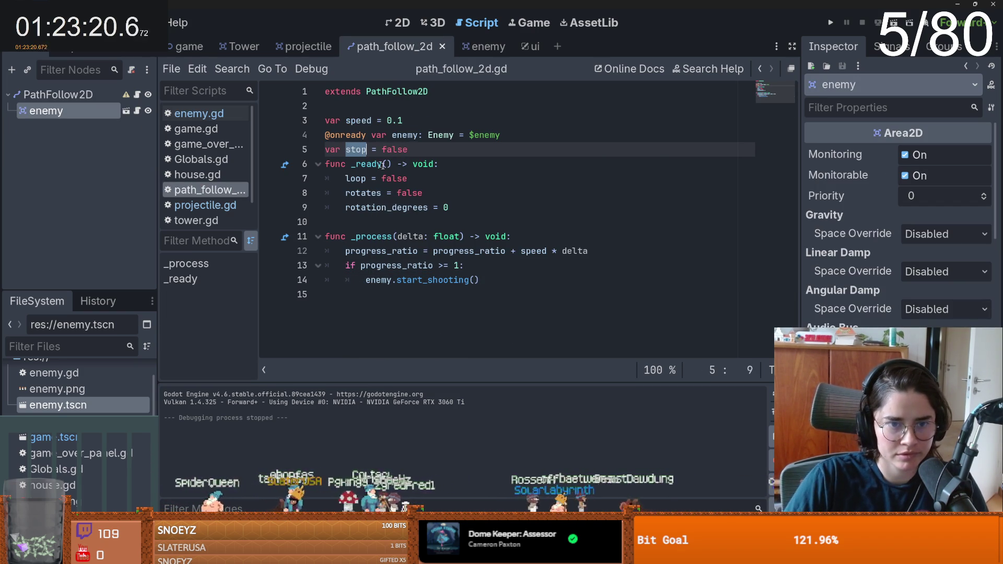
left_click(511, 237)
key("Return")
type("if")
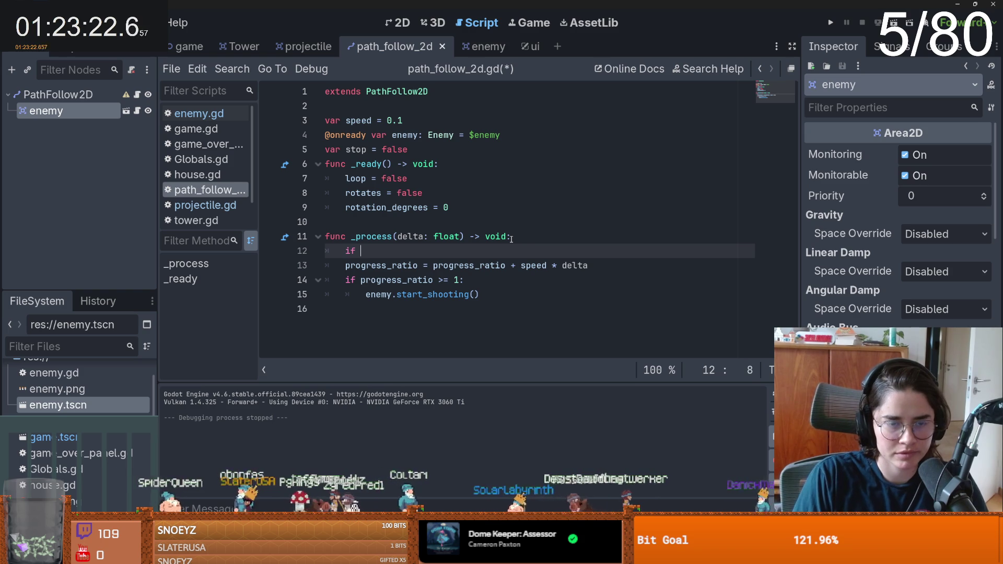
key("BackSpace")
key("BackSpace")
type("!stop:")
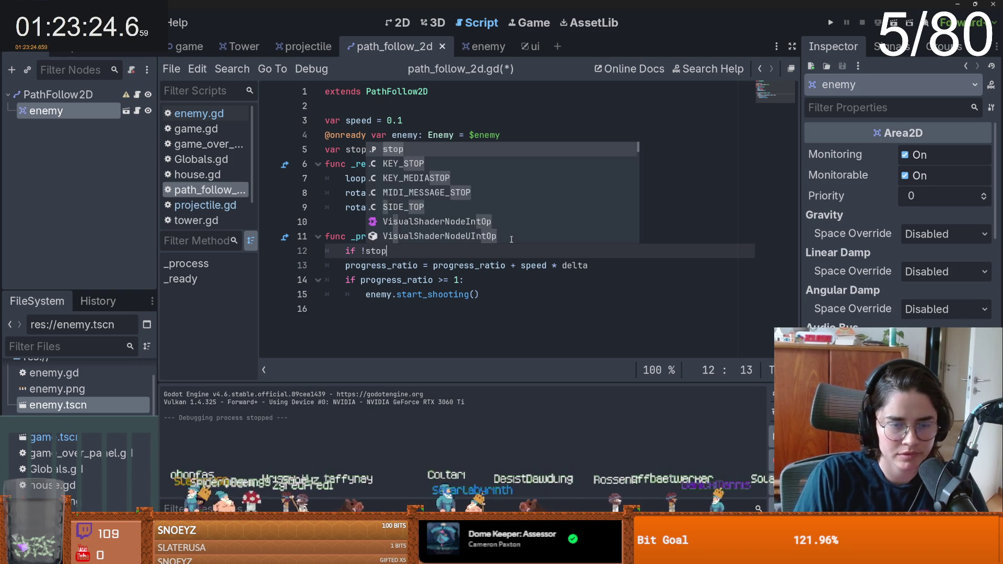
left_click_drag(346, 267, 480, 295)
key("Tab")
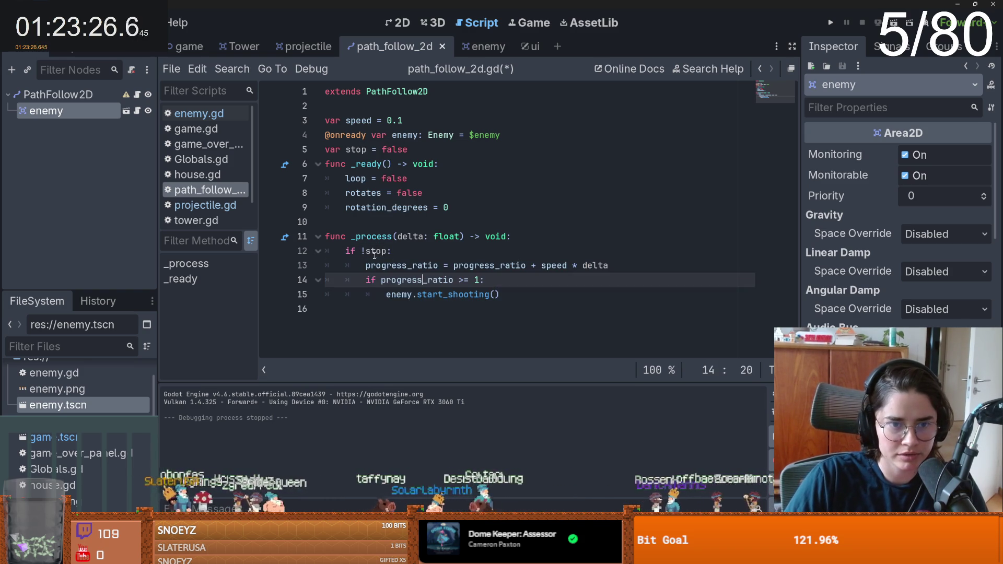
left_click(387, 250)
- Add a line after start_shooting for the stop flag, test-run the game, and save
left_click(522, 289)
key("Return")
type("stop = true")
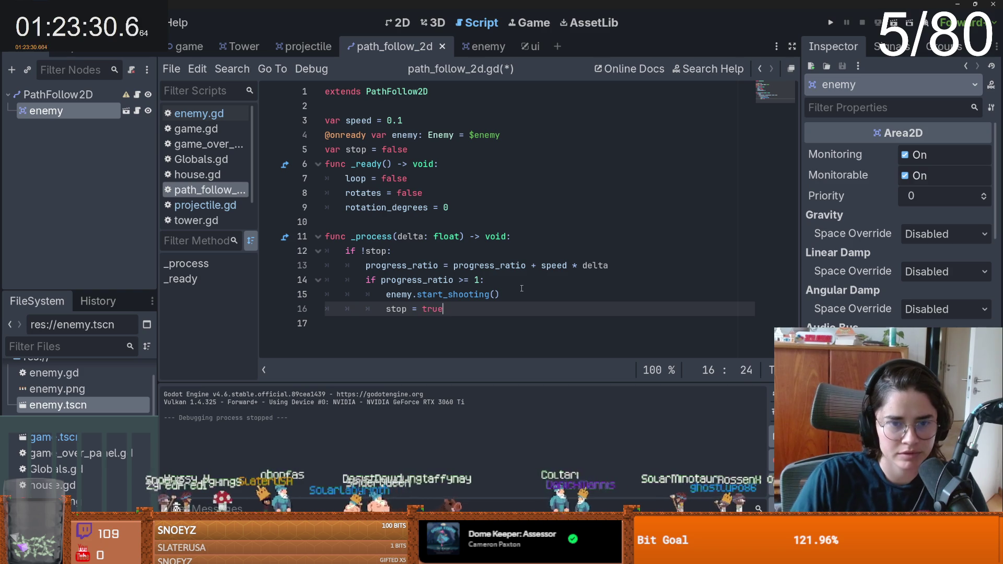
left_click(830, 23)
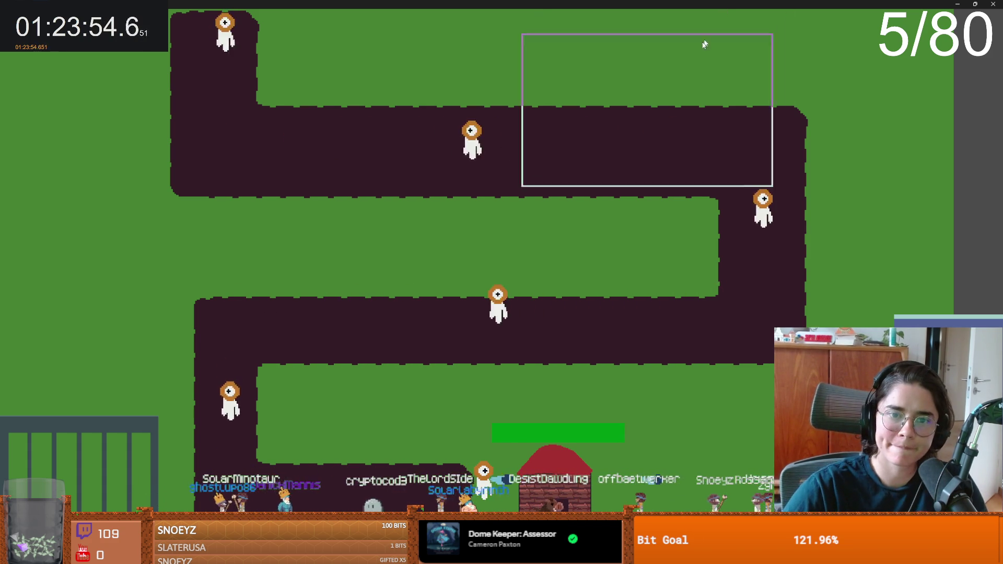
key("super+Down")
key("ctrl+s")
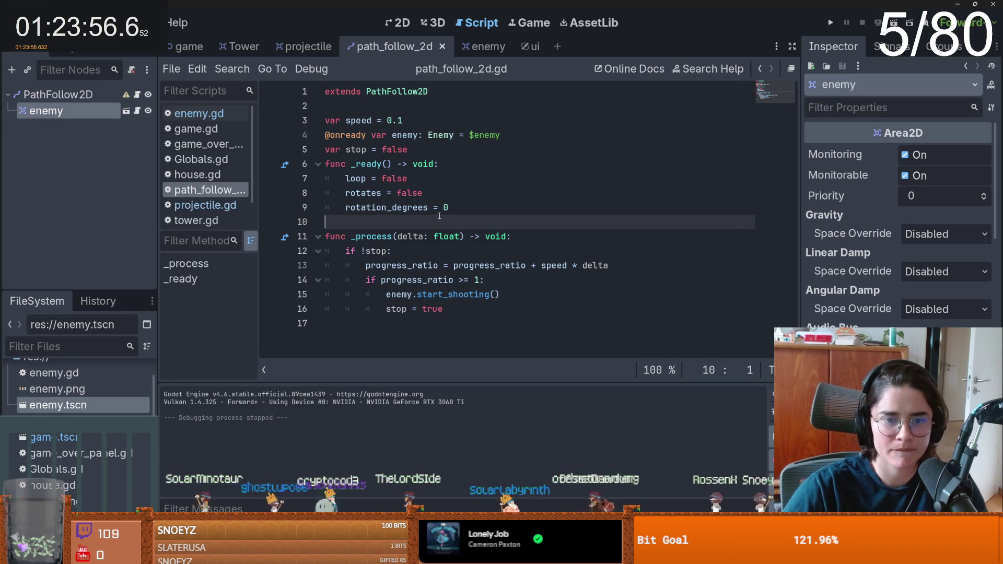
left_click(445, 281)
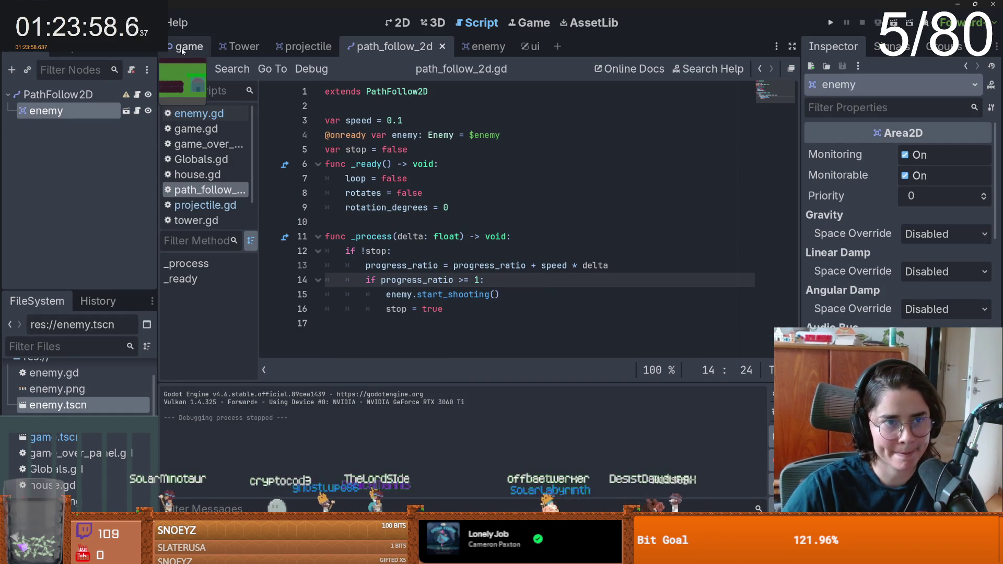
- Open the House node's script in the game scene and review on_shot and take_dmg
left_click(180, 48)
left_click(46, 207)
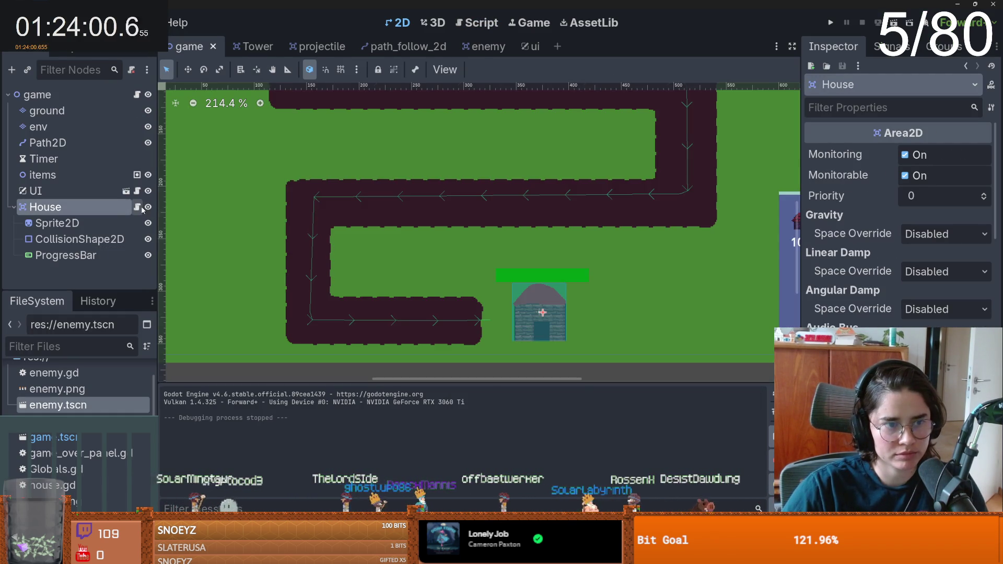
left_click(137, 207)
double_click(368, 208)
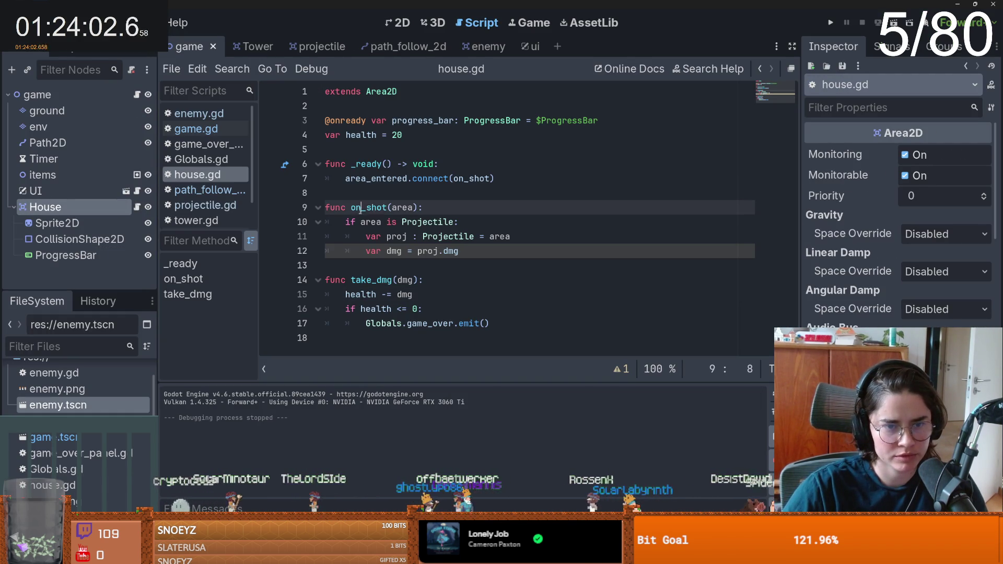
left_click(407, 253)
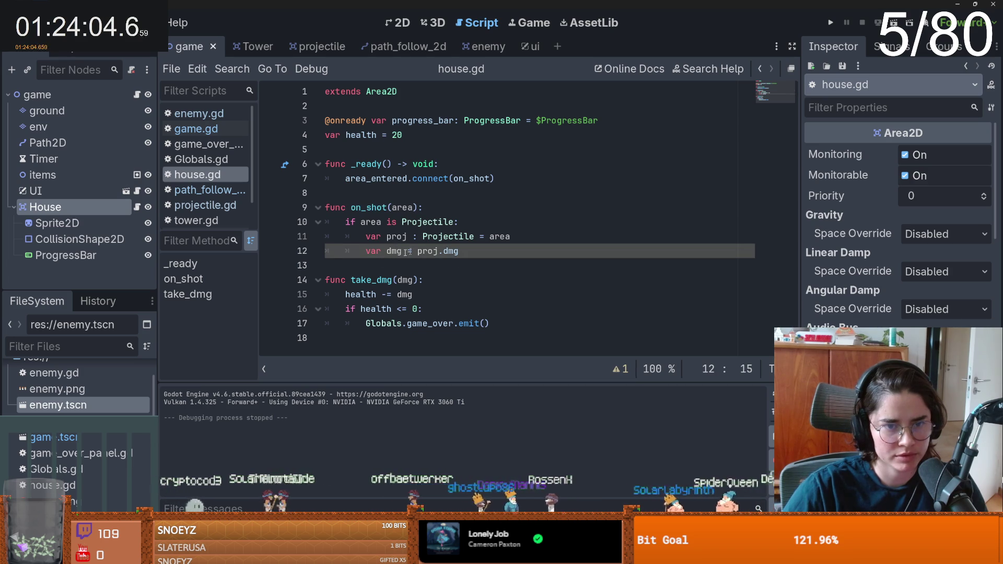
left_click(377, 280)
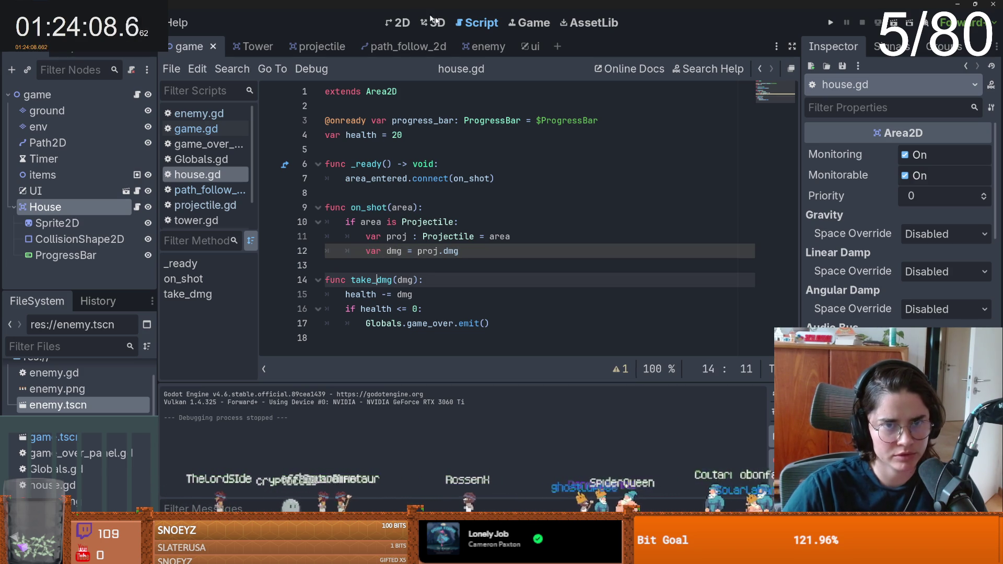
scroll(898, 235, "down", 5)
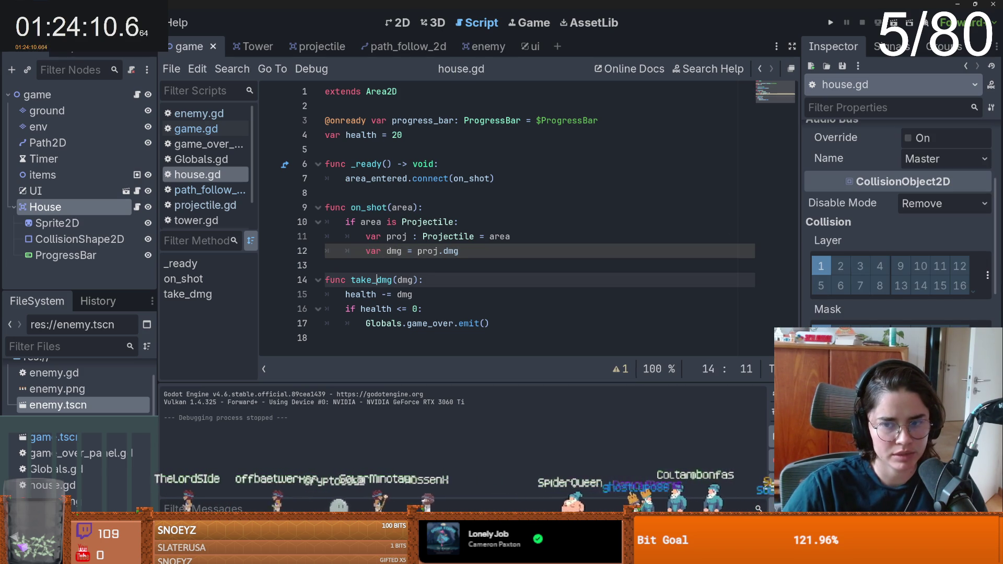
- Toggle two bits of the House's Collision Mask and test-run the game in a small window
left_click(841, 334)
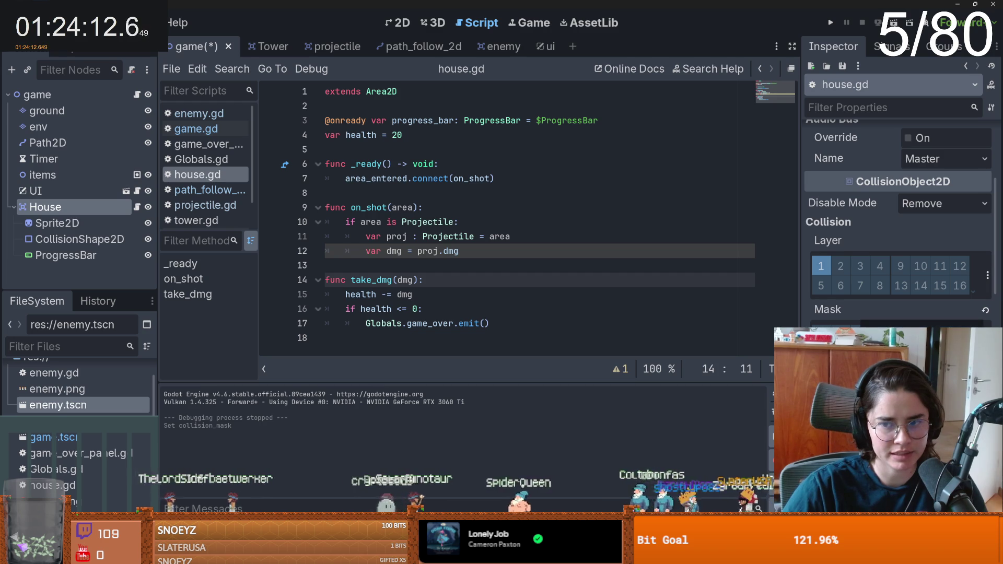
left_click(841, 335)
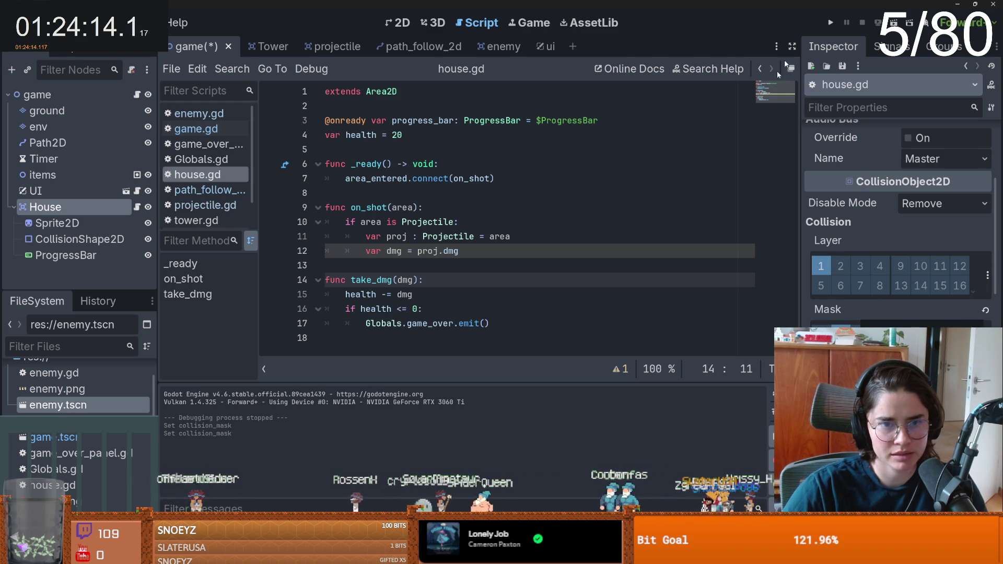
left_click(830, 22)
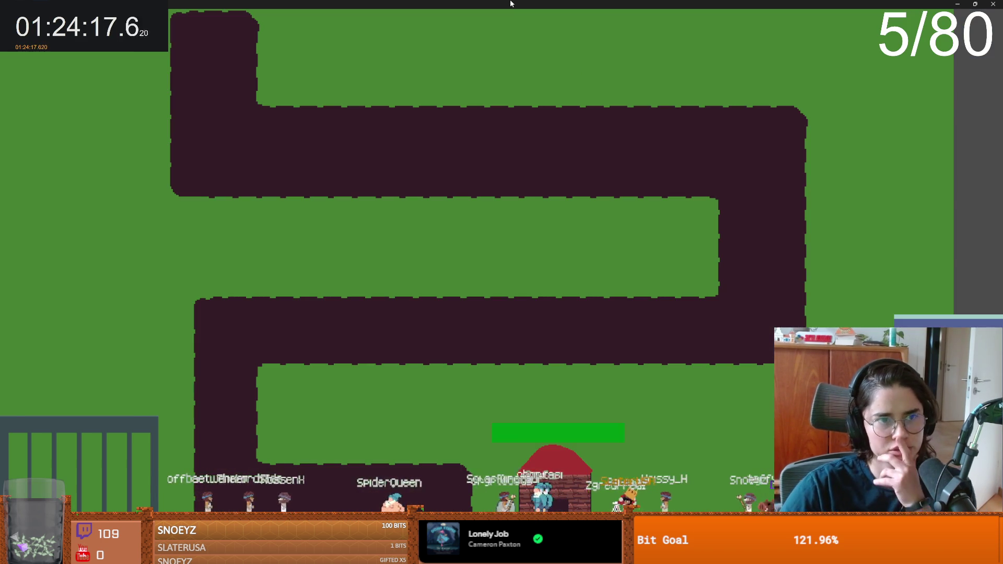
double_click(510, 4)
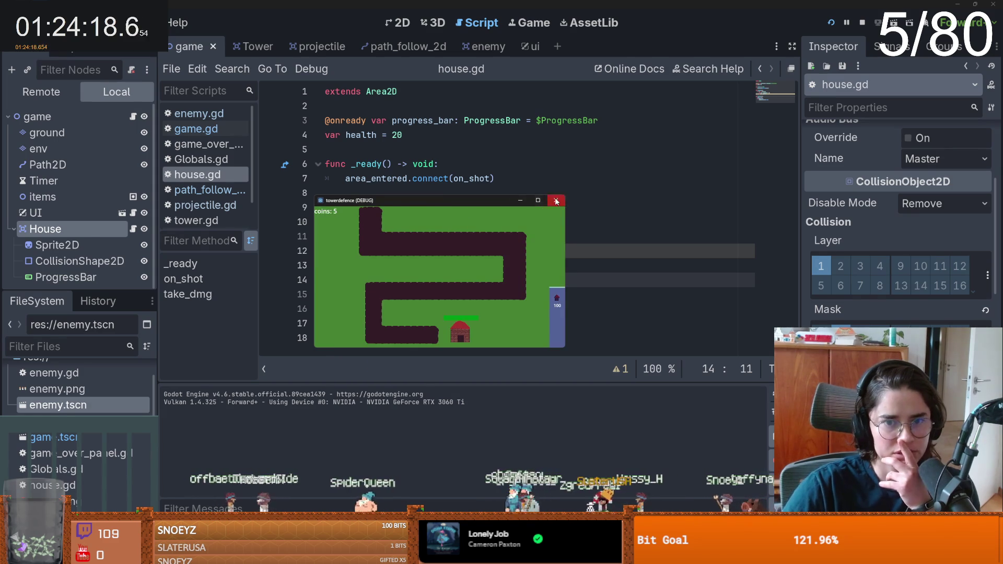
- Stop the game and add a 'progress_bar.value' line under 'health -= dmg' in take_dmg
left_click(557, 200)
left_click(391, 236)
left_click(417, 285)
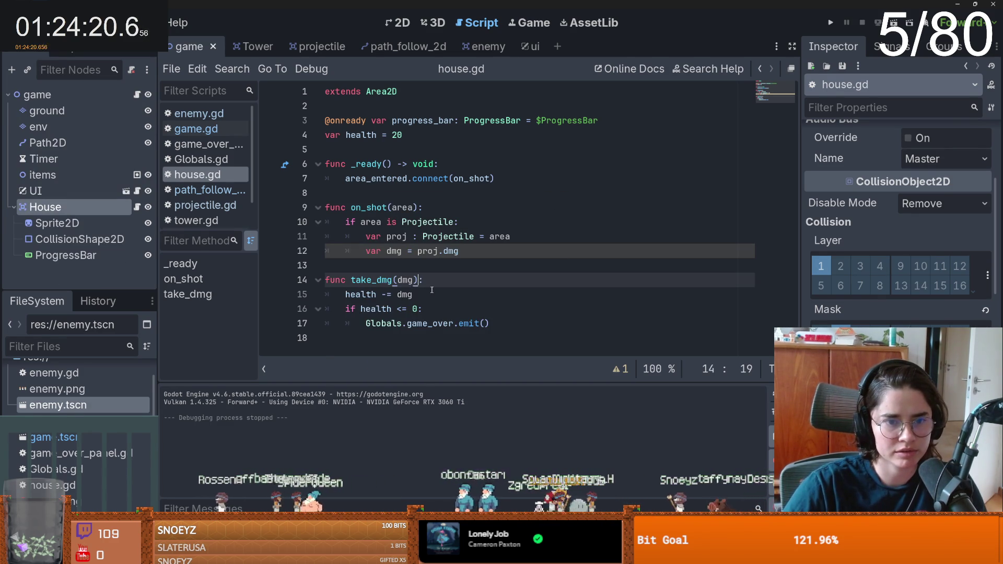
left_click(429, 295)
key("Return")
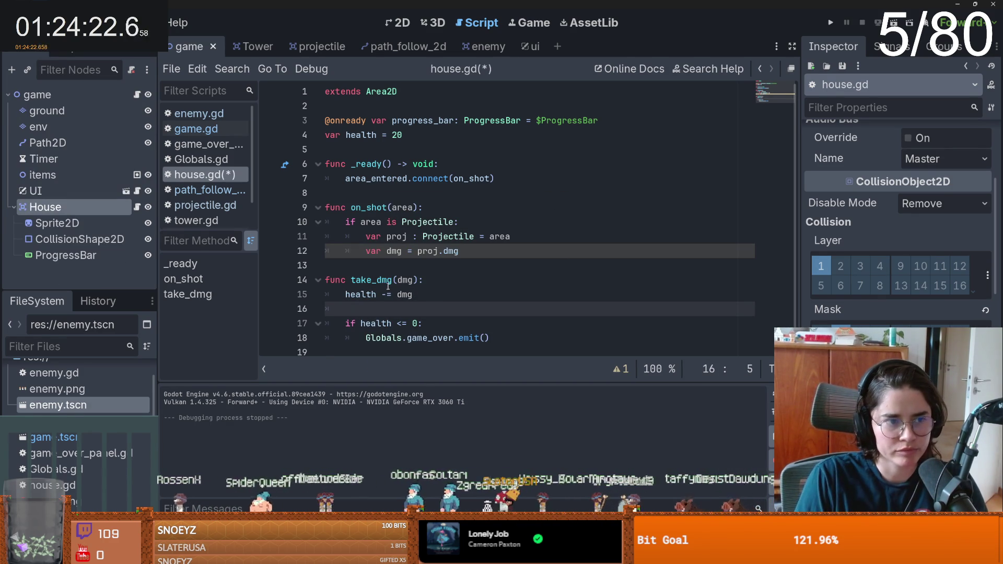
double_click(433, 121)
key("ctrl+c")
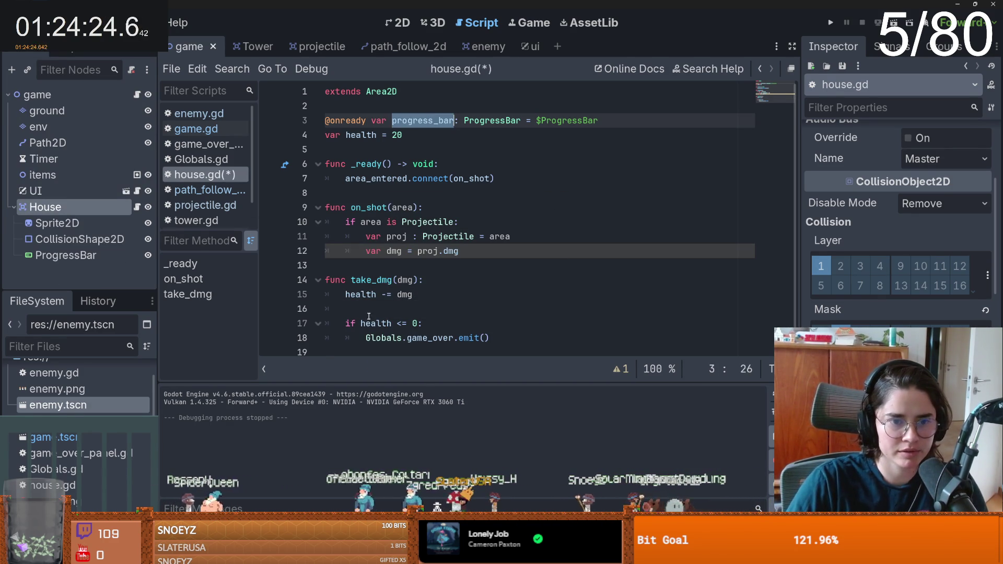
left_click(371, 309)
key("ctrl+v")
type("value")
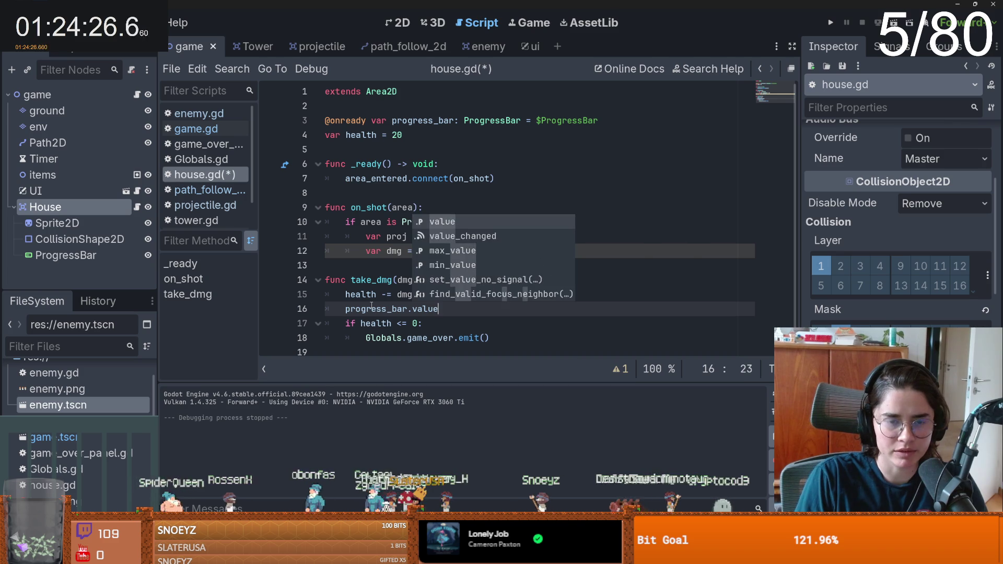
- Add 'progress_bar.value = health' to _ready, then run the game to test the health bar
left_click(515, 183)
key("Return")
left_click_drag(438, 323, 347, 321)
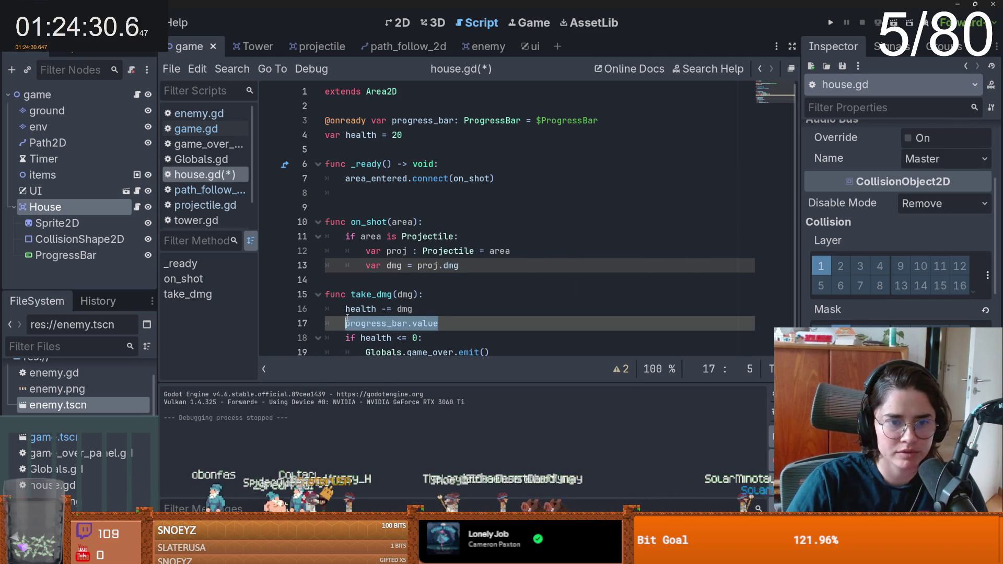
key("ctrl+c")
left_click(501, 197)
key("ctrl+v")
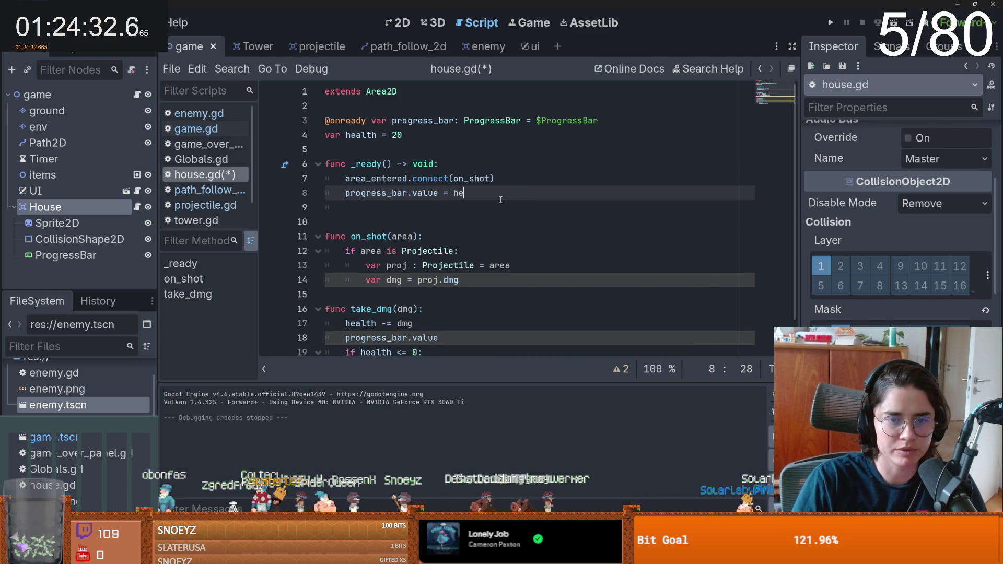
key("Return")
scroll(470, 246, "down", 1)
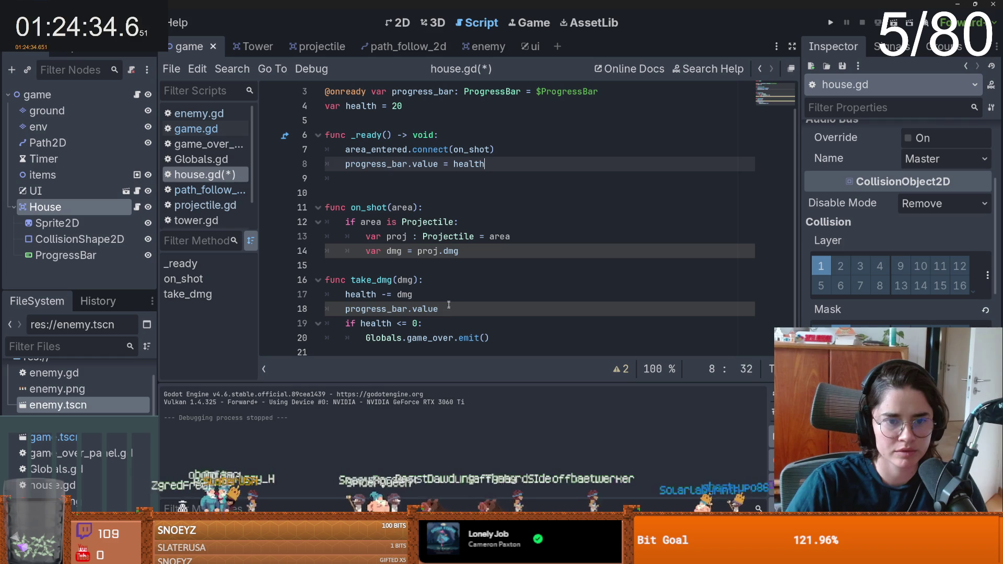
left_click(452, 309)
key("F5")
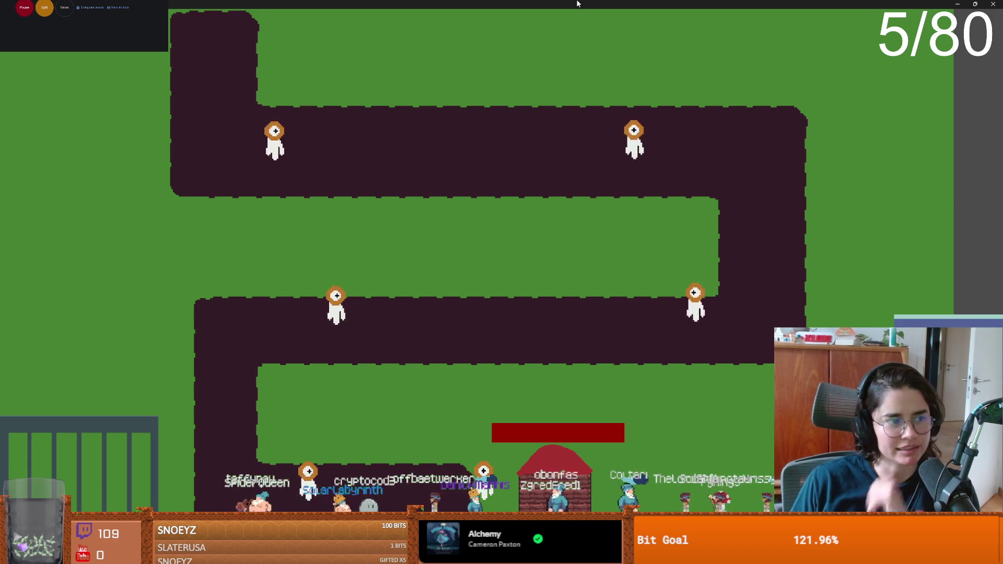
- Stop the test run and make take_dmg call Globals.game_over.emit() when health <= 0
key("F8")
scroll(439, 292, "down", 1)
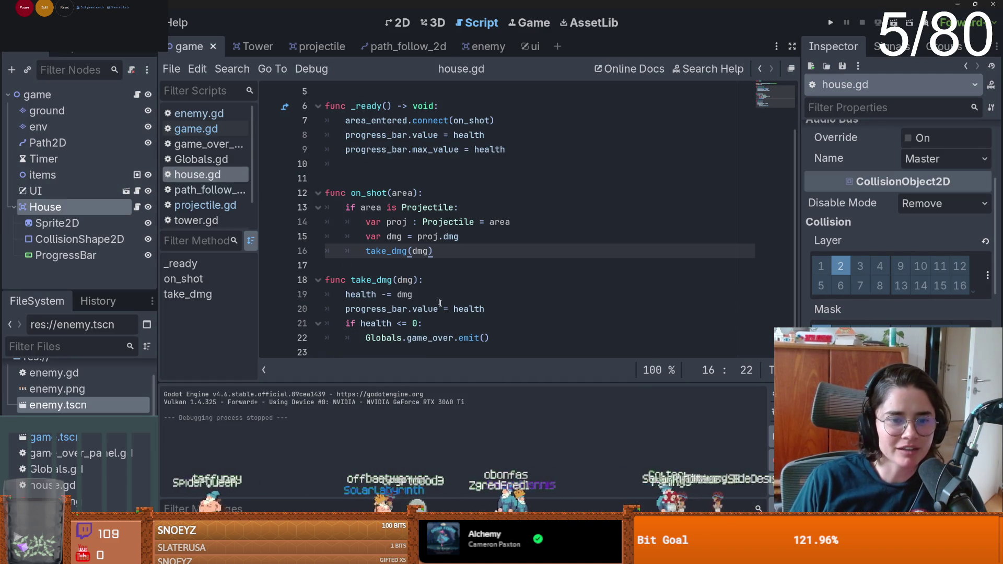
left_click(516, 339)
double_click(430, 338)
double_click(384, 338)
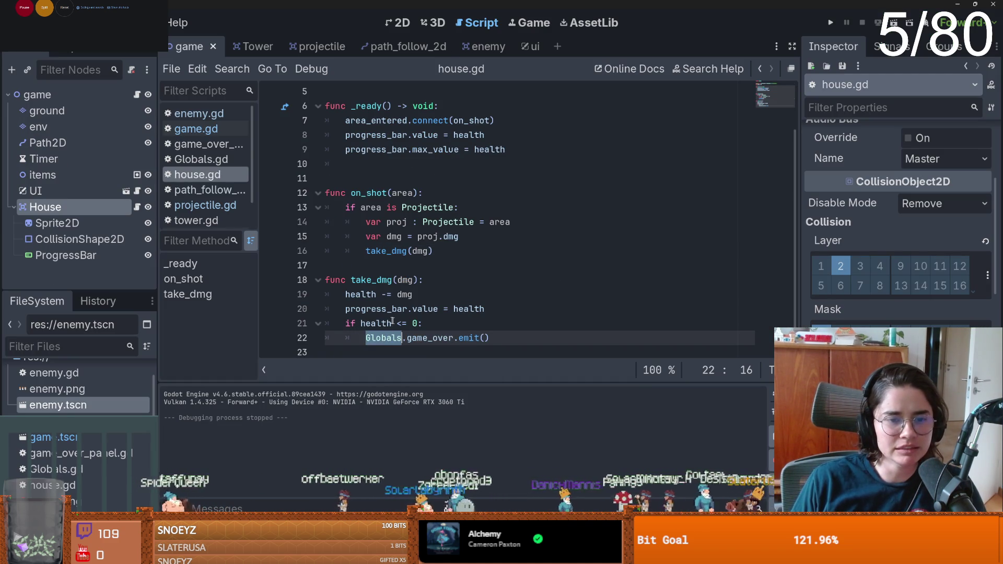
double_click(376, 323)
left_click(393, 324)
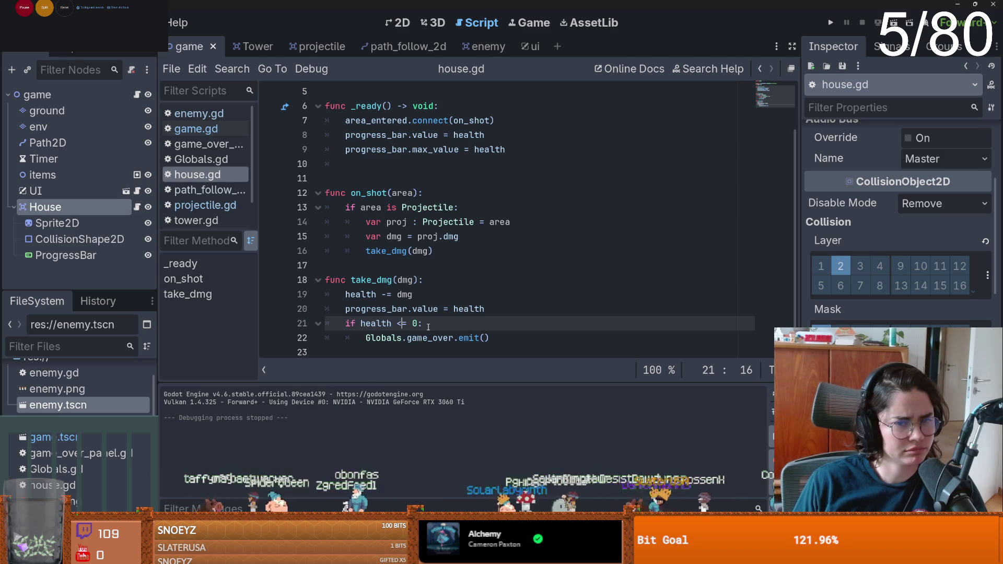
left_click(426, 338)
double_click(422, 338)
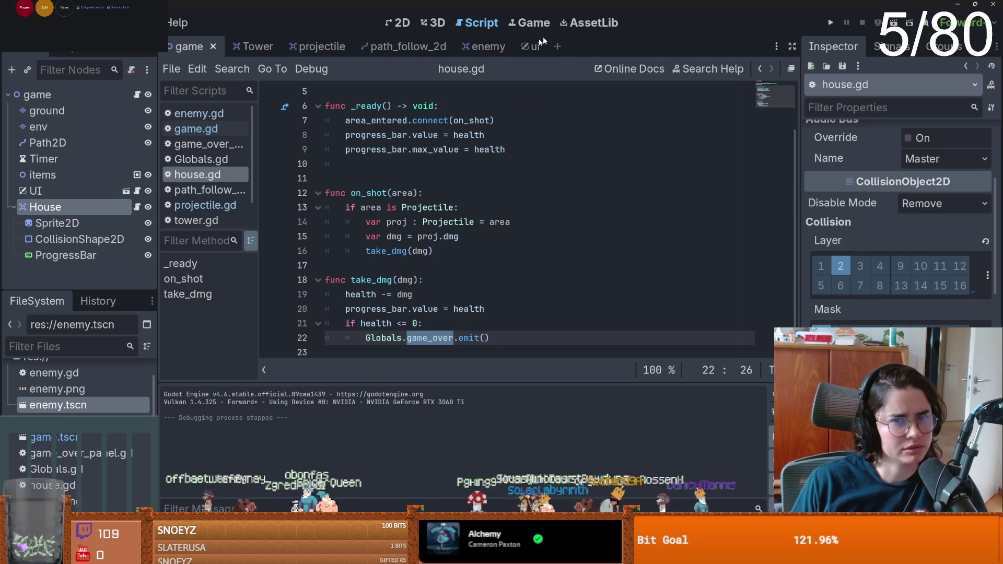
left_click(531, 46)
- In ui.gd's _ready, add Globals.game_over.connect(end_game) using autocomplete
key("Return")
key("Up")
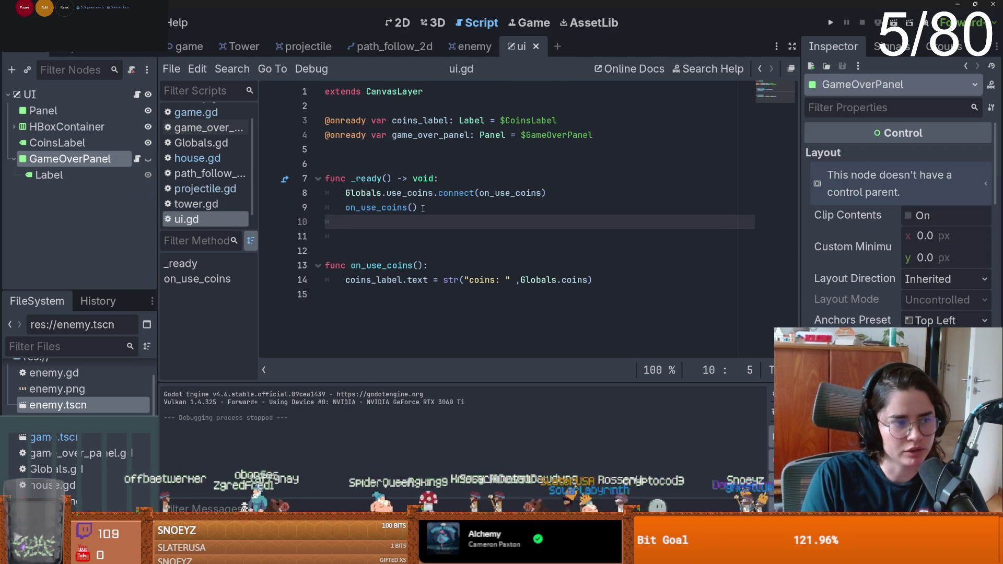
type("Globals.ga")
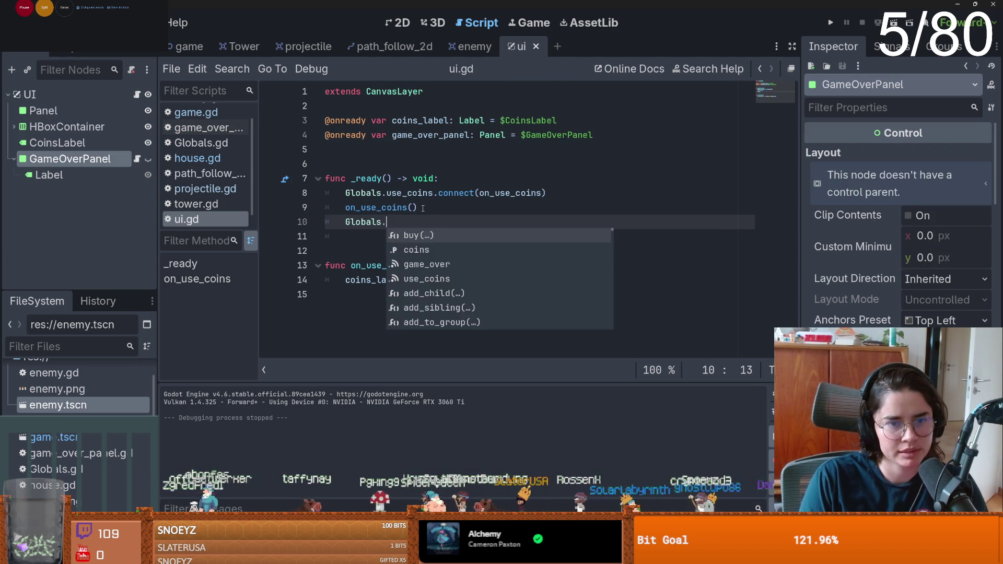
key("Return")
type(".con")
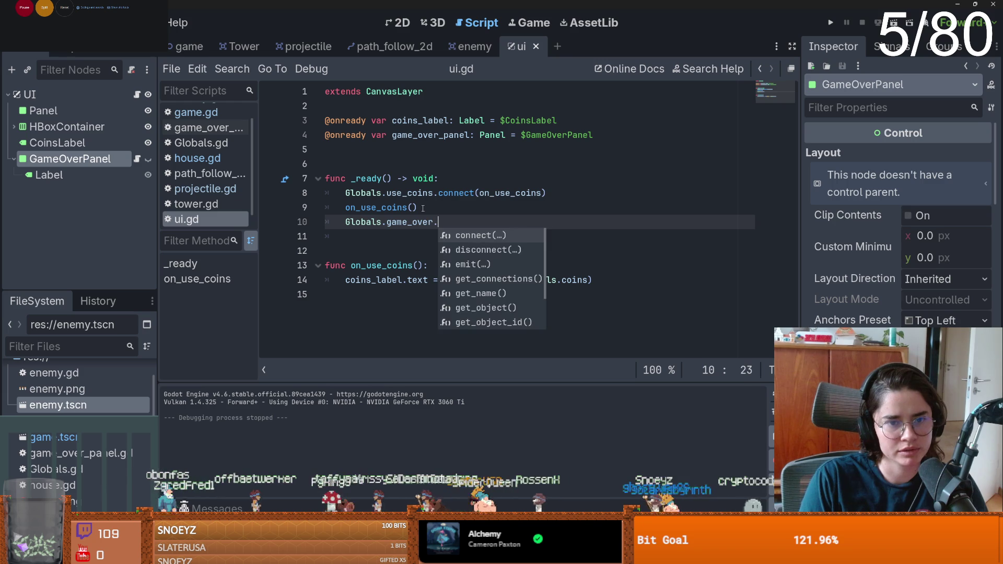
key("Return")
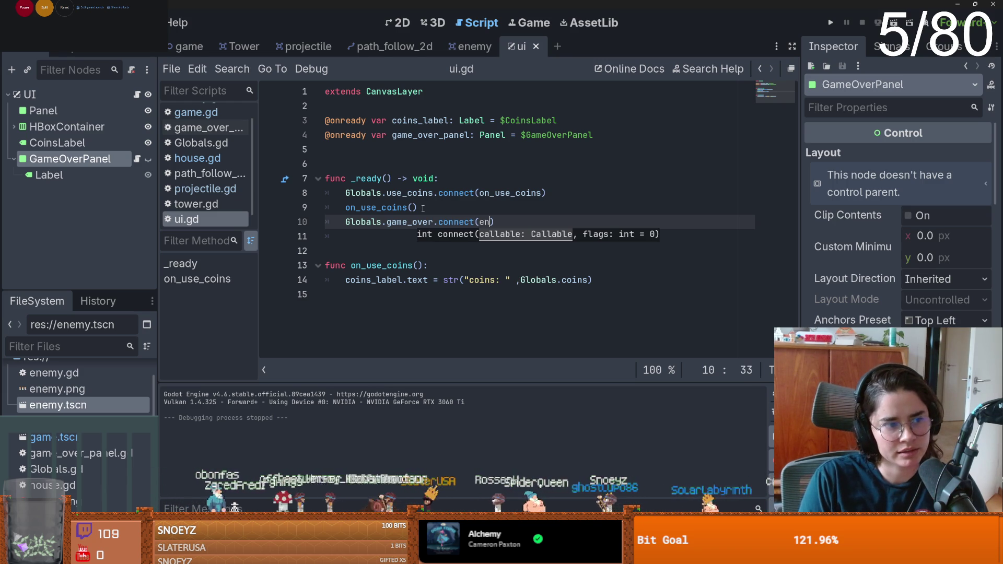
type("d_game")
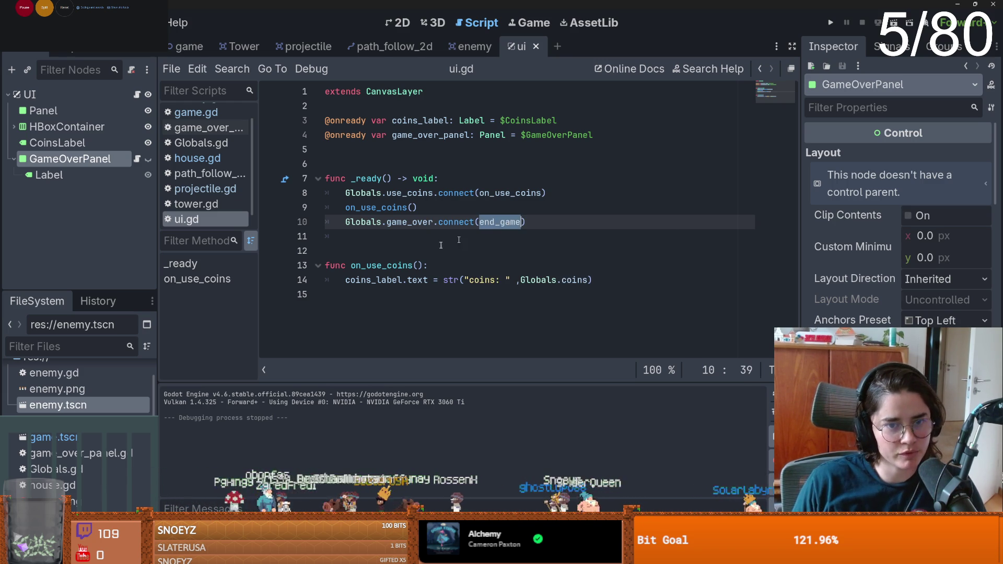
- Define func end_game() whose body calls game_over_panel.show()
left_click(373, 248)
key("Return")
type("end_game()")
key("Return")
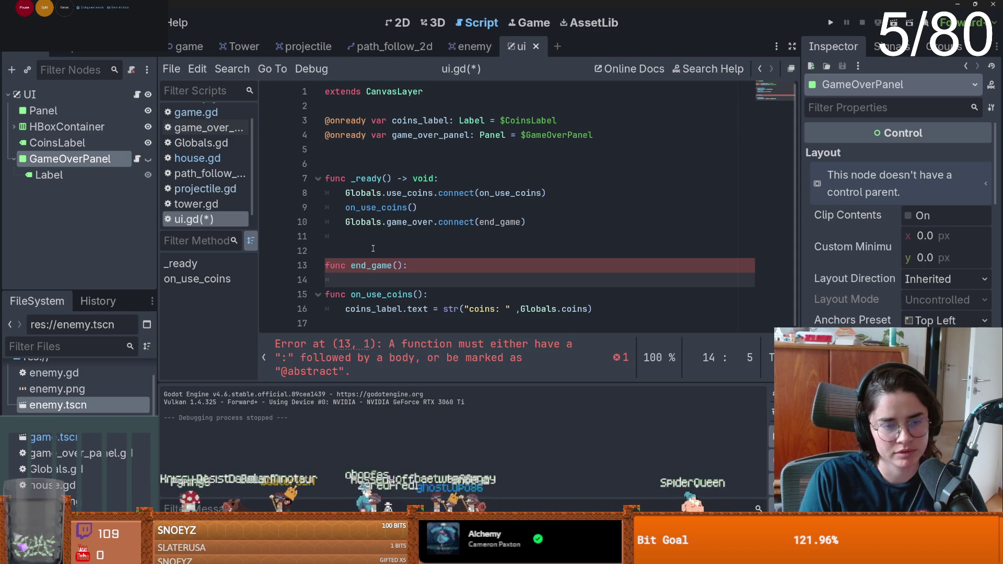
double_click(452, 137)
key("ctrl+c")
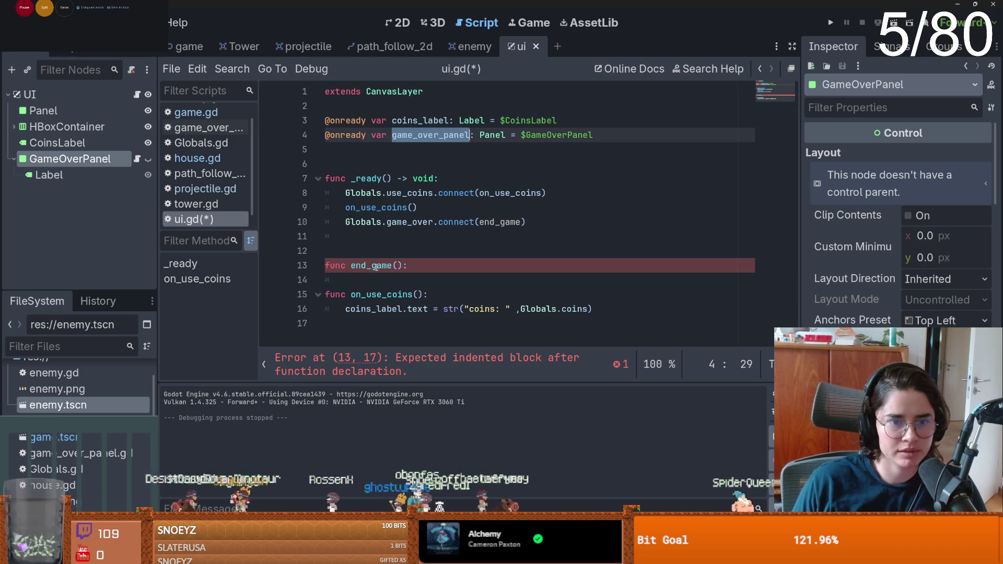
left_click(374, 278)
key("ctrl+v")
type(".show")
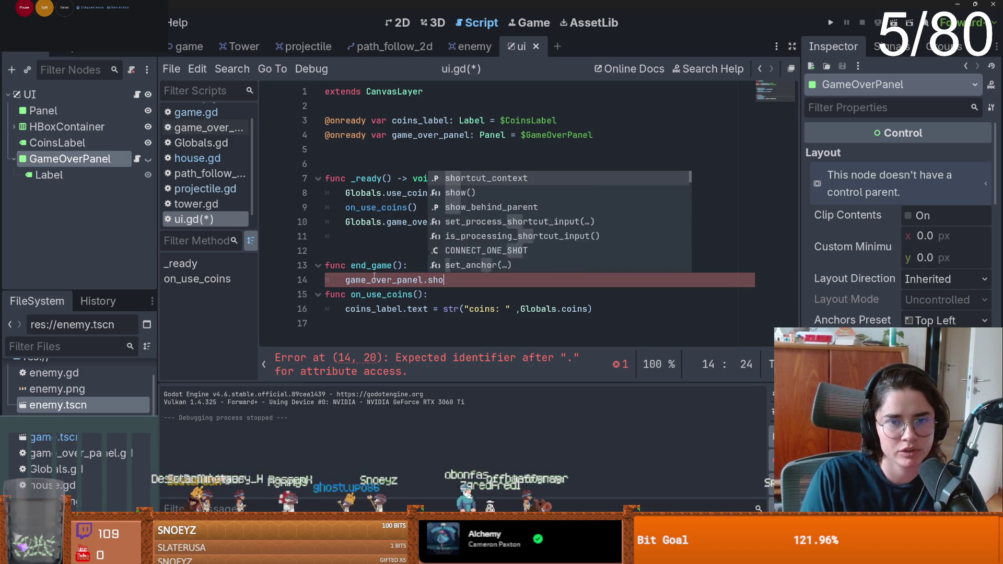
key("Return")
left_click(467, 46)
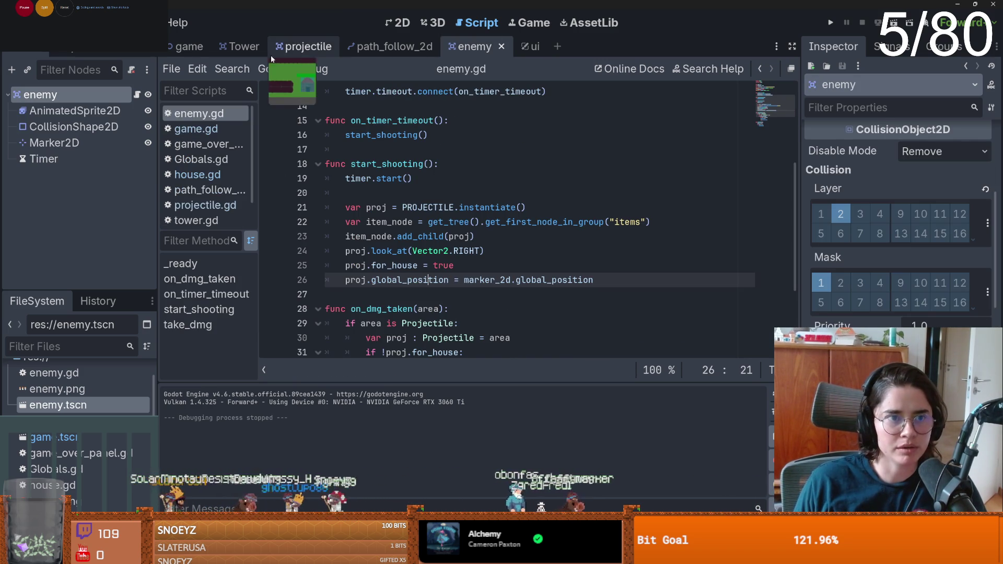
- Change path_follow_2d's 'var speed = 1' to 1.0 and play until the 'u lose' panel appears
left_click(392, 46)
left_click(398, 121)
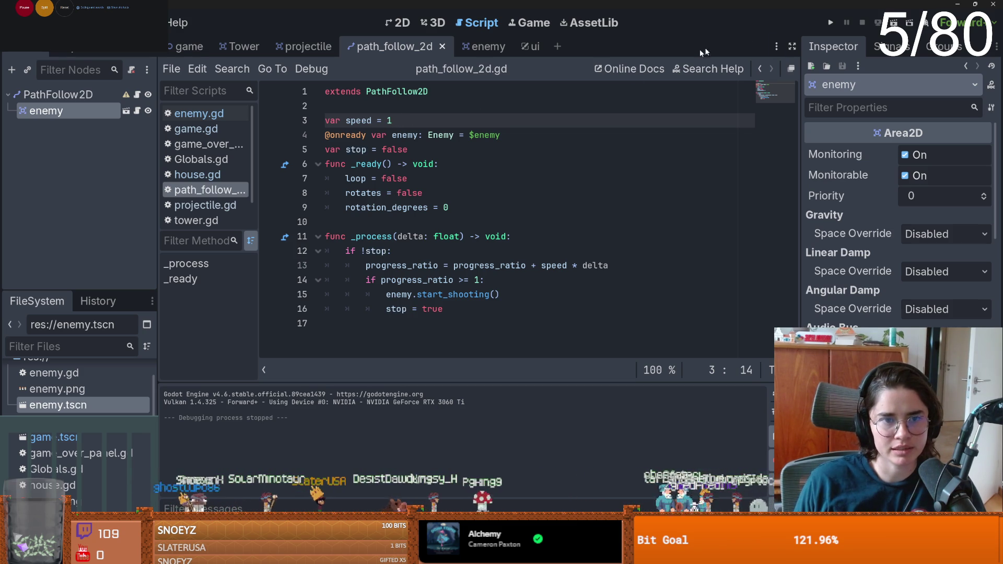
left_click(829, 23)
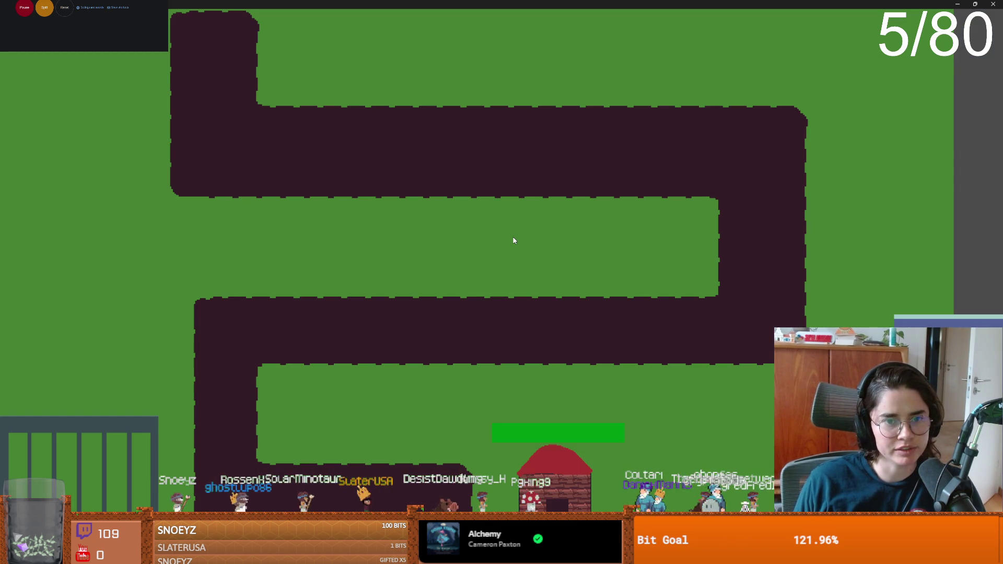
left_click_drag(460, 5, 456, 140)
key("F8")
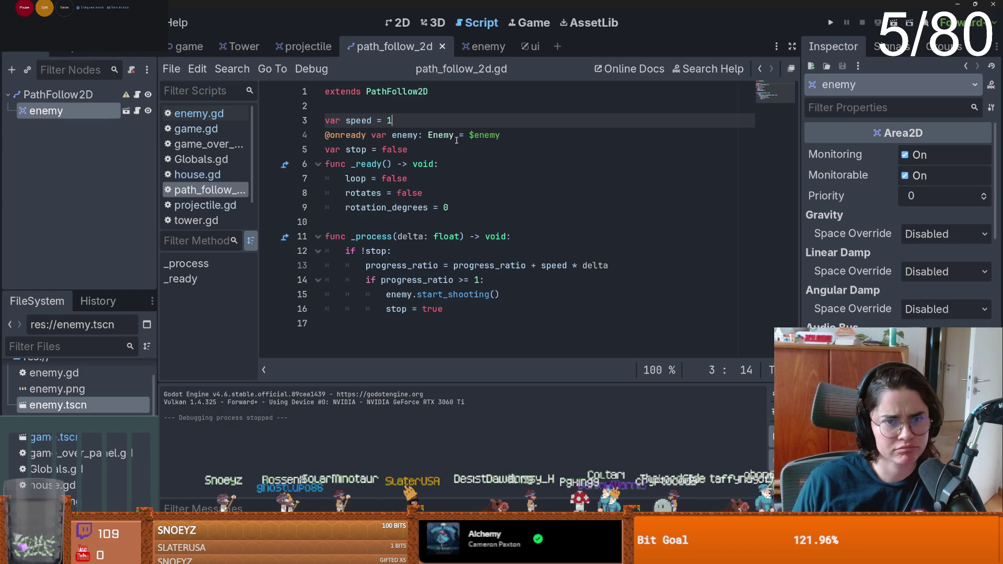
type(".0")
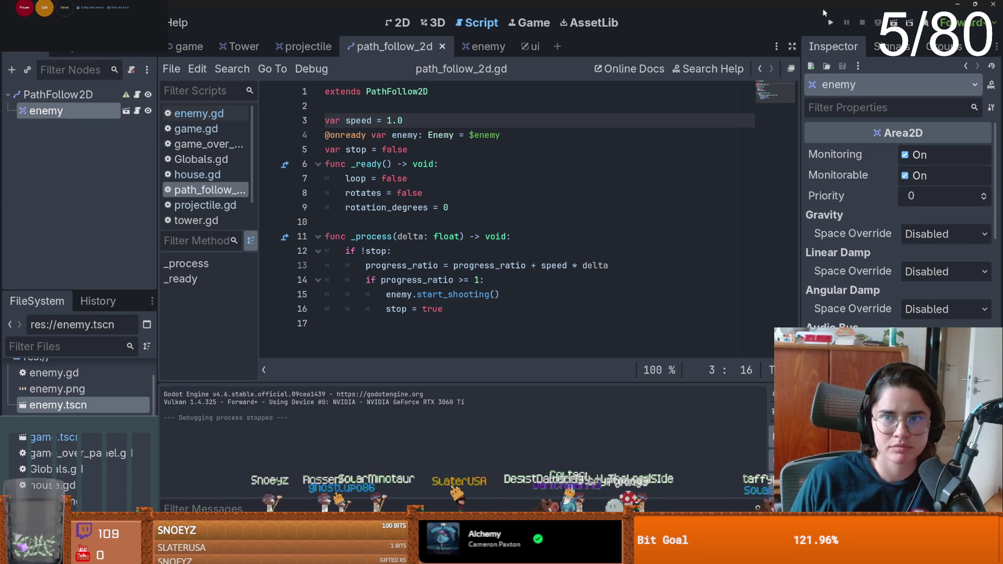
left_click(829, 23)
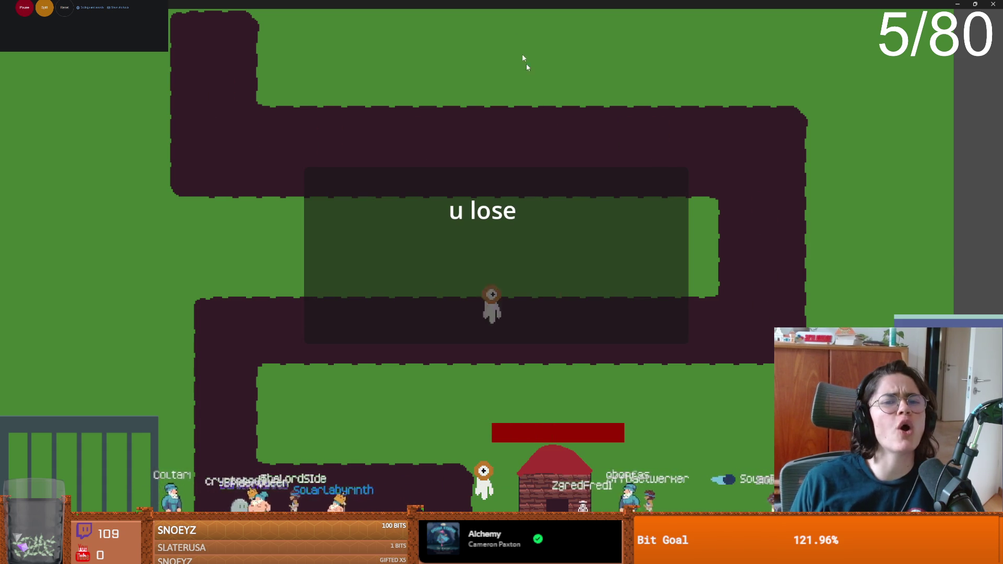
key("super+Down")
- Open the ui scene in the 2D view and unhide the GameOverPanel
left_click(533, 180)
left_click(531, 46)
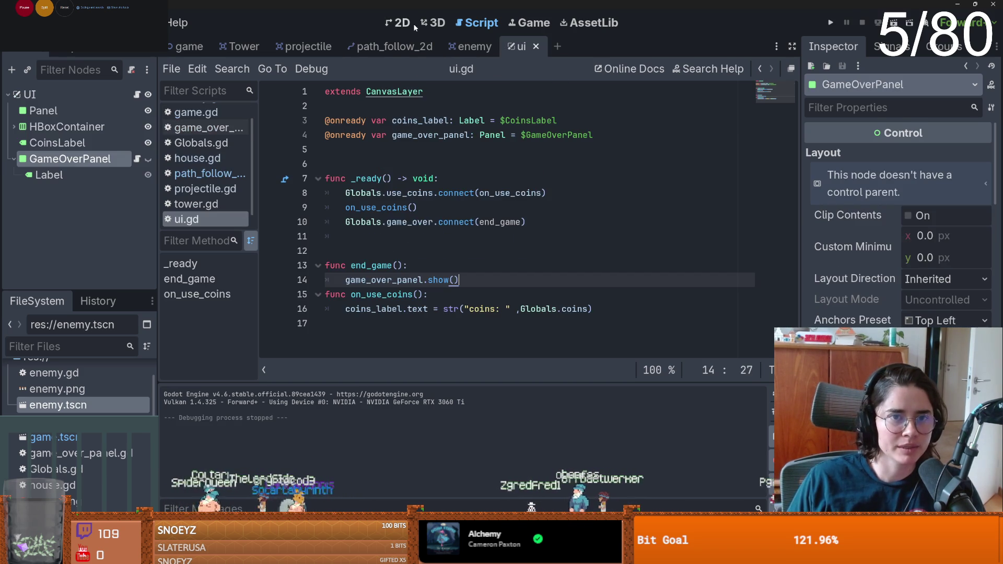
left_click(398, 22)
scroll(379, 217, "up", 3)
left_click_drag(414, 230, 326, 211)
left_click(149, 159)
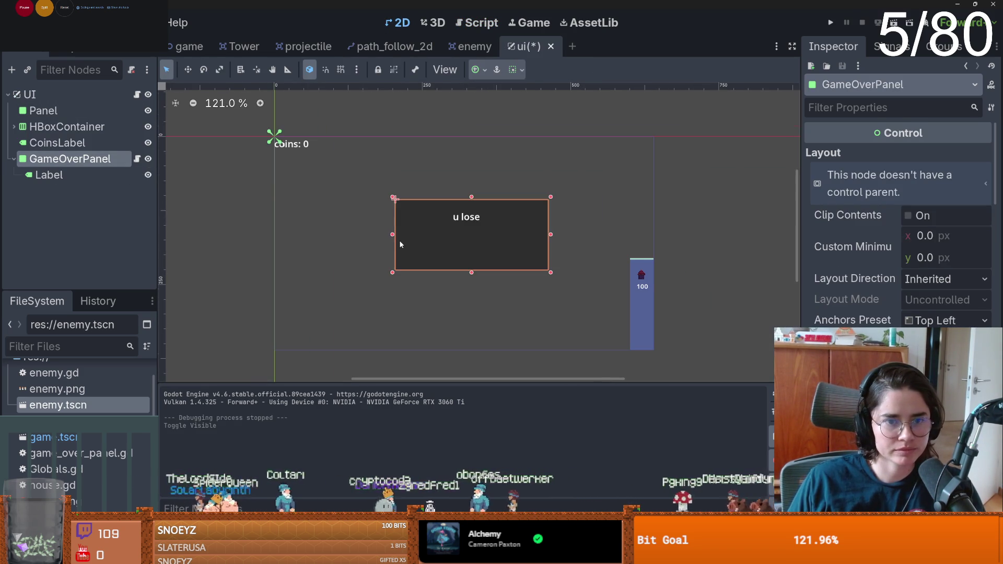
scroll(399, 238, "up", 2)
- Add a Button child to GameOverPanel, place it inside the panel and set its text to 'restart'
right_click(63, 159)
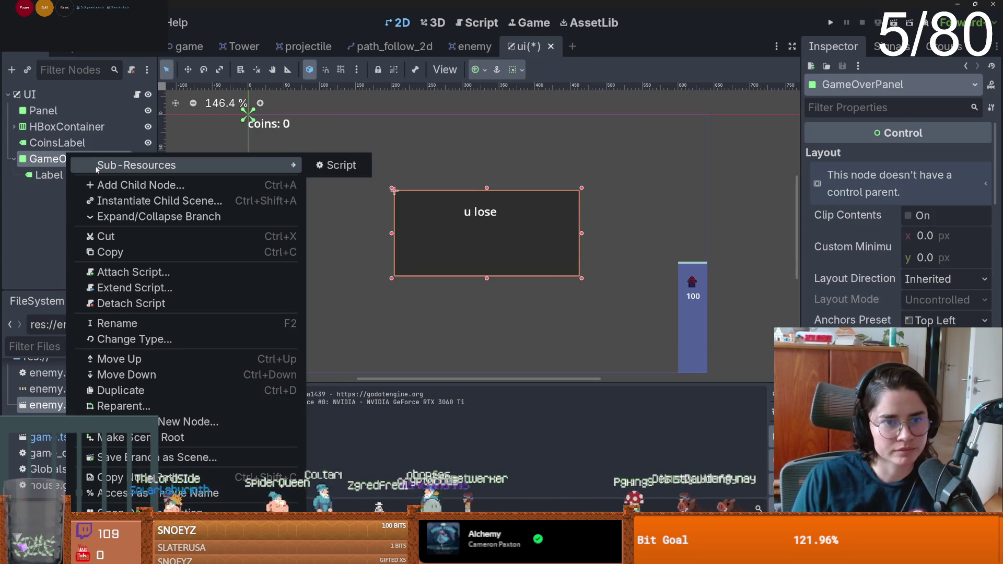
left_click(136, 185)
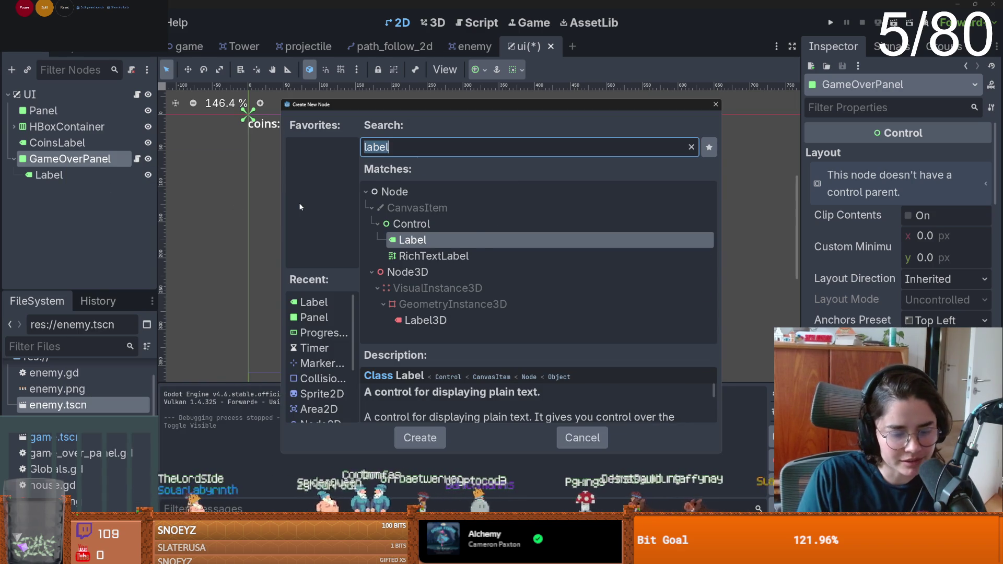
type("button")
key("Return")
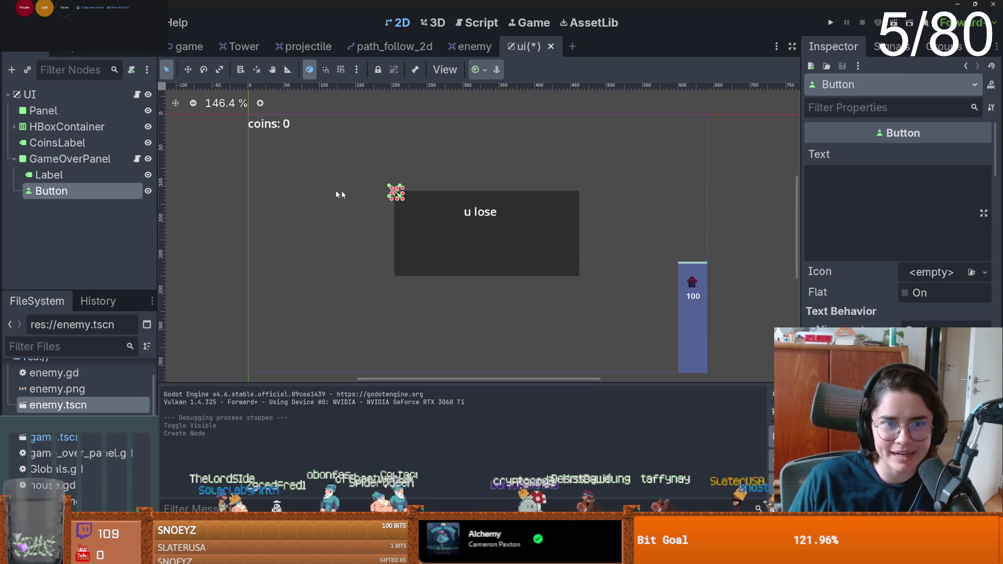
mouse_move(402, 201)
left_mouse_down()
mouse_move(455, 197)
mouse_move(432, 199)
mouse_move(483, 242)
left_mouse_up()
left_click(822, 225)
type("restart")
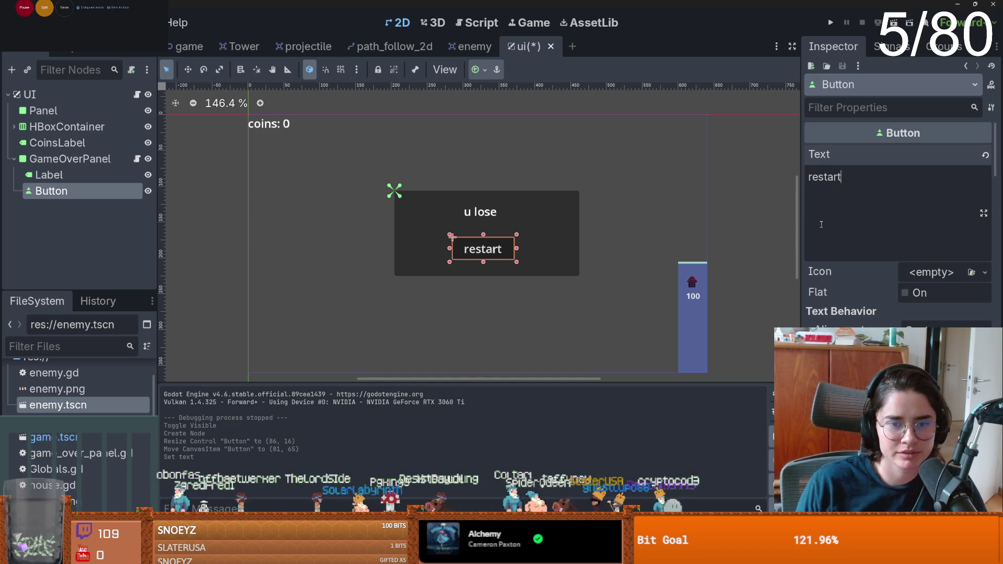
- Rename the button RestartButton and drag it into ui.gd as restart_button
double_click(91, 192)
type("A")
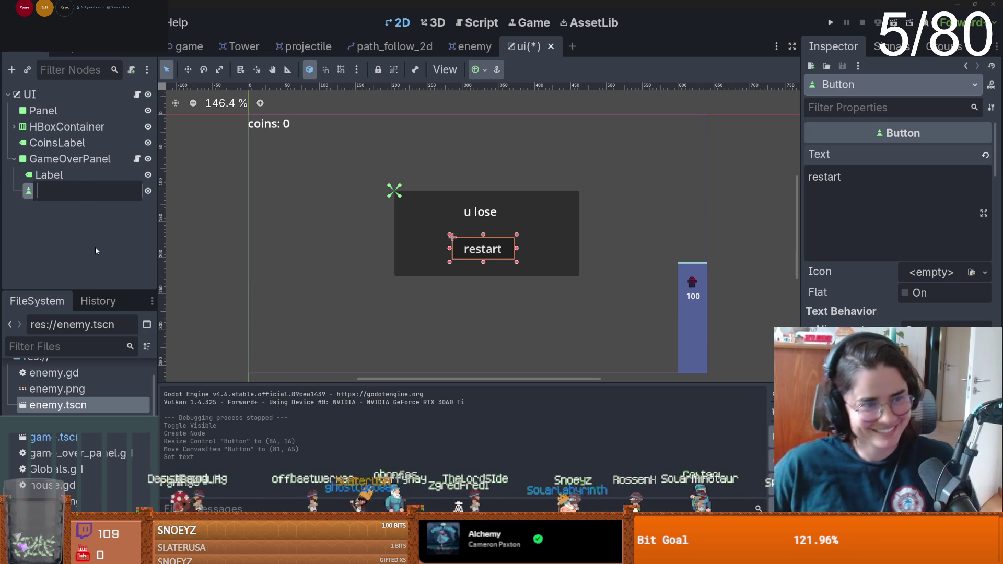
type("Restar")
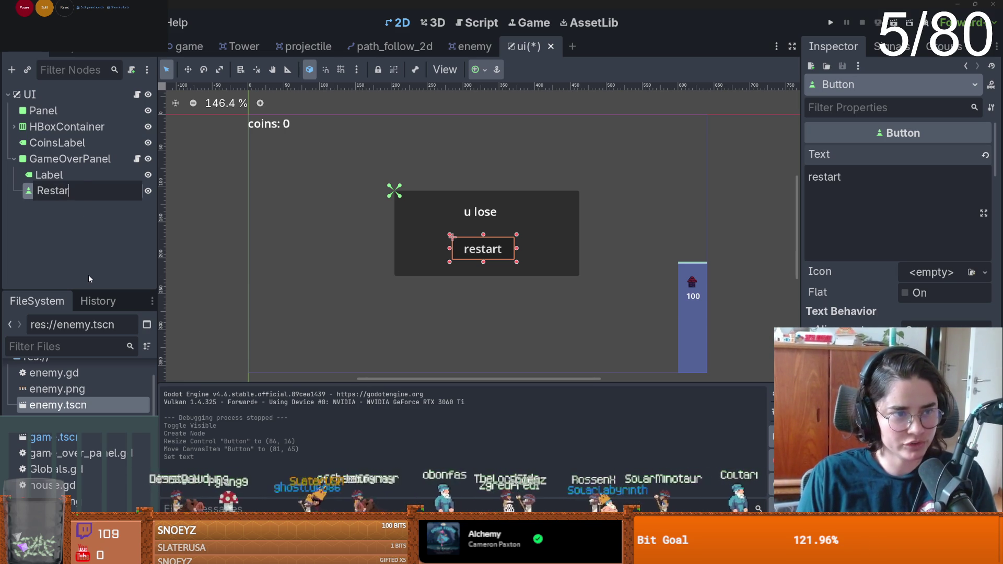
type("tButton")
key("Return")
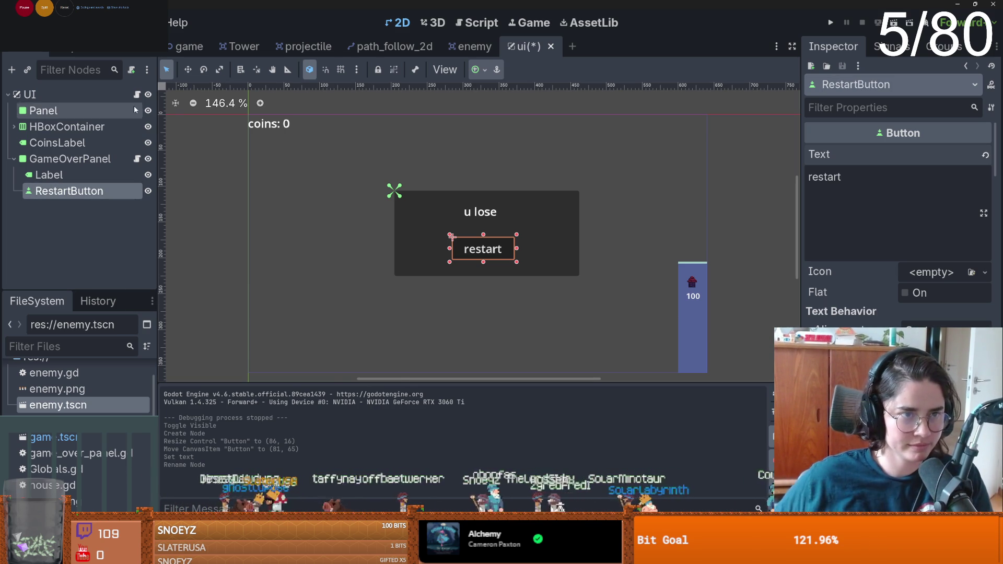
left_click(137, 95)
mouse_move(79, 191)
left_mouse_down()
mouse_move(324, 177)
mouse_move(334, 151)
left_mouse_up()
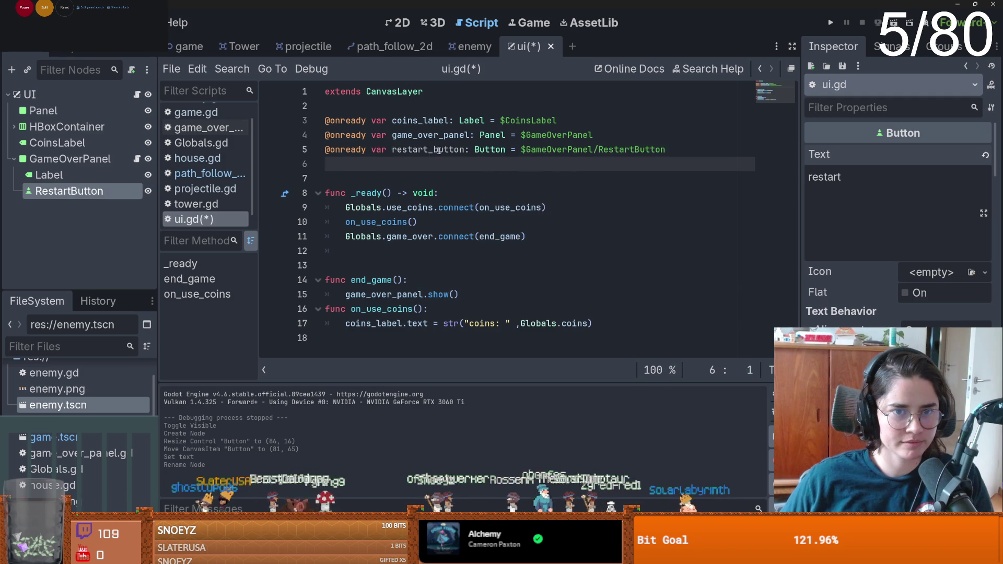
- Connect restart_button.pressed in _ready and add a reset_game() function with a pass body, then save
left_click(556, 241)
key("Return")
type("restart_button.pressed.connect(reset_game")
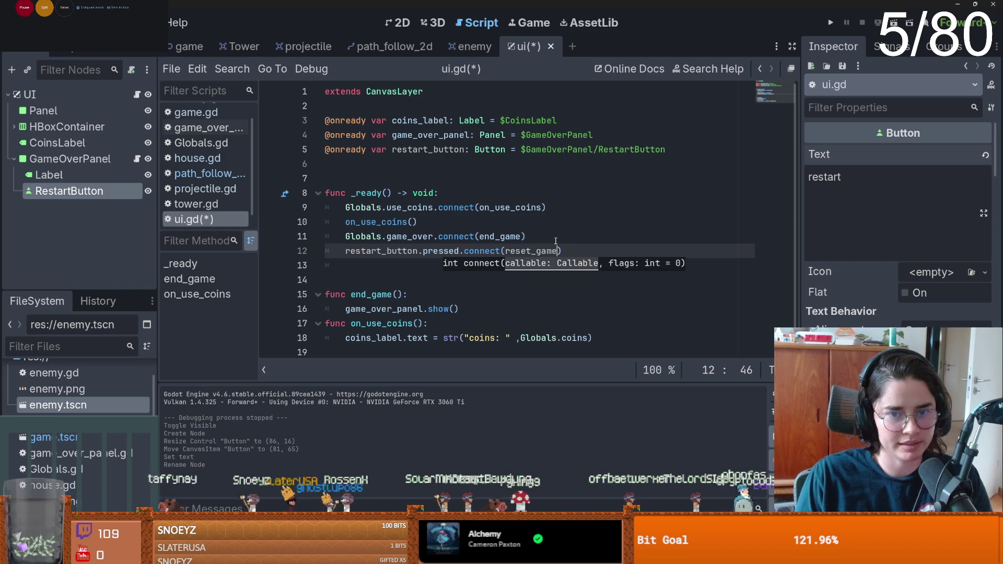
left_click(361, 276)
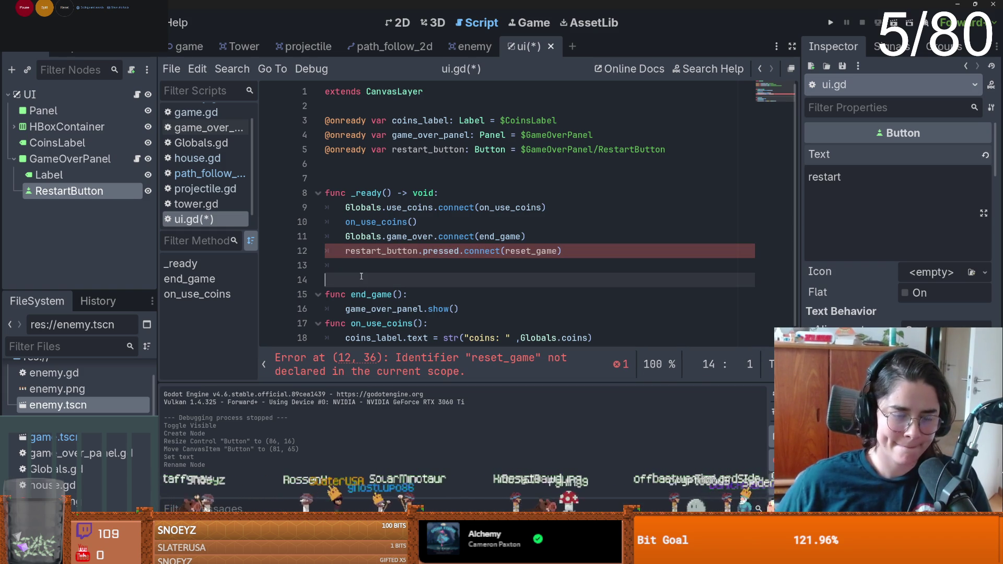
key("Return")
key("Return")
key("Up")
type("reset_game")
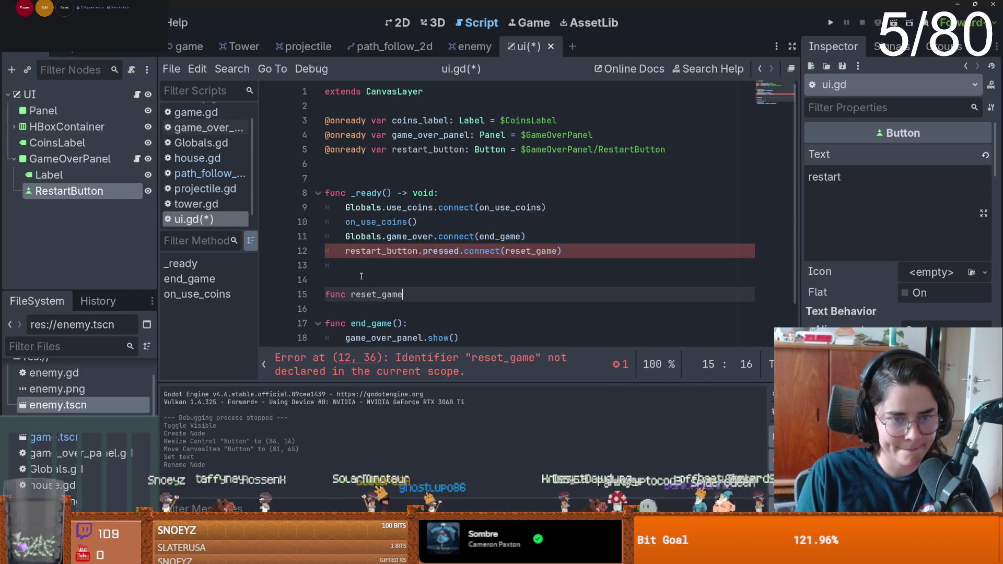
type("():")
key("Return")
type("pass")
key("ctrl+s")
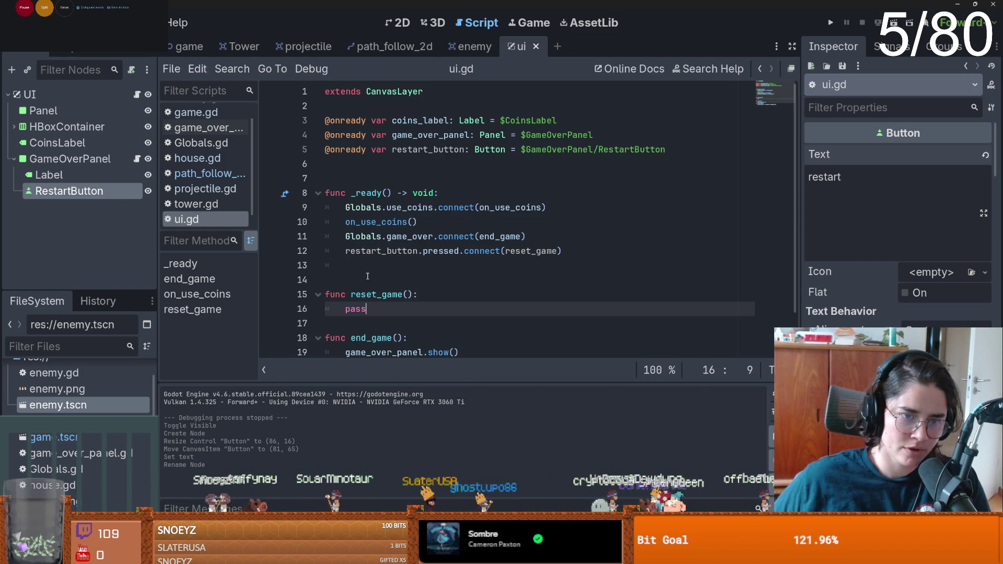
- Replace pass with get_tree().reload_current_scene() and test-run the game
double_click(358, 308)
type("_")
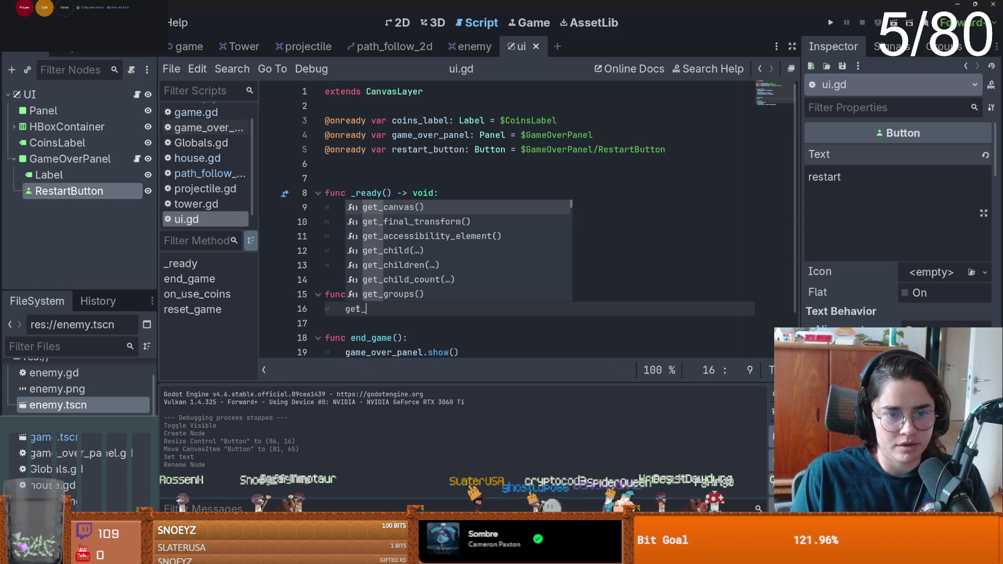
type("tr")
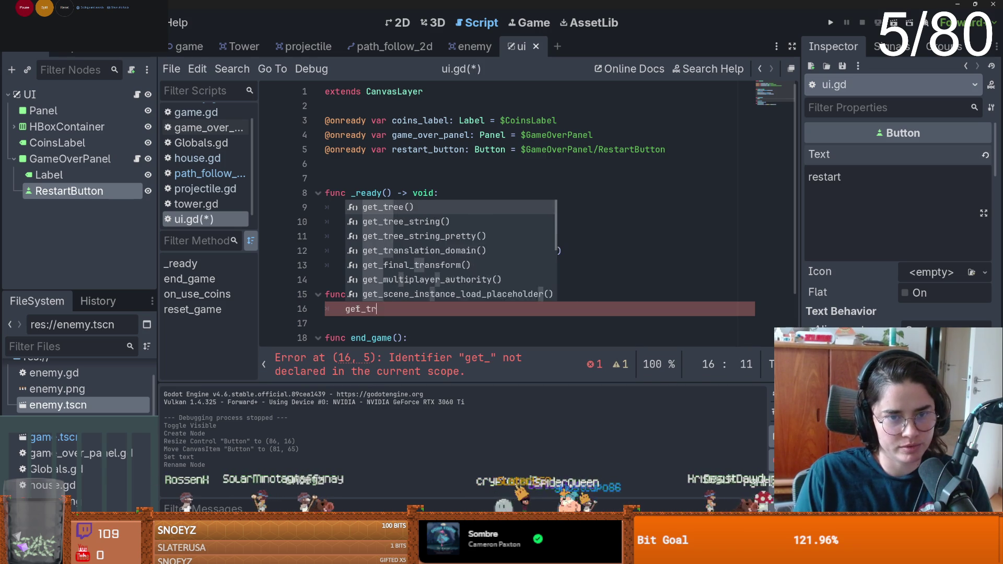
key("Return")
type(".")
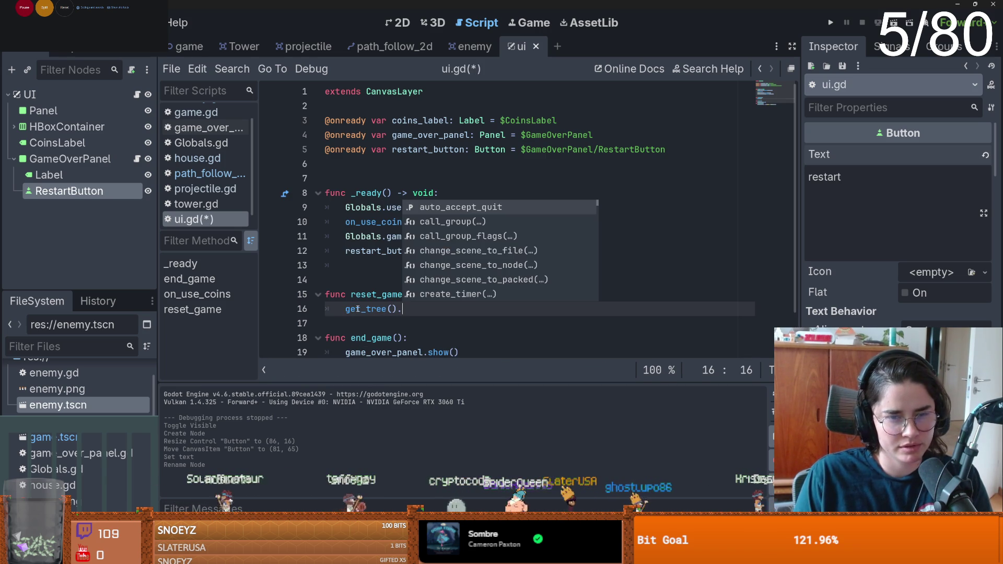
type("rel")
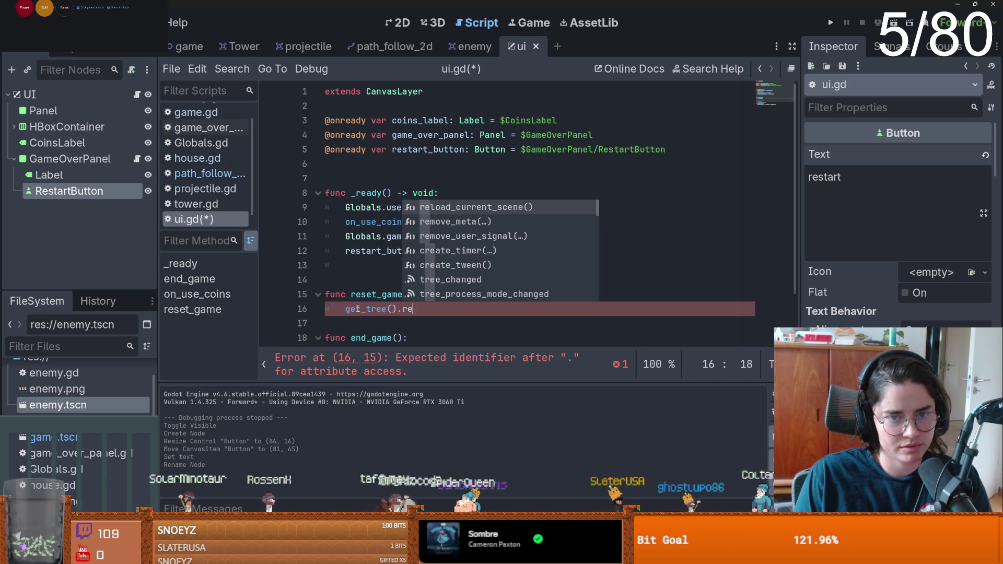
key("Return")
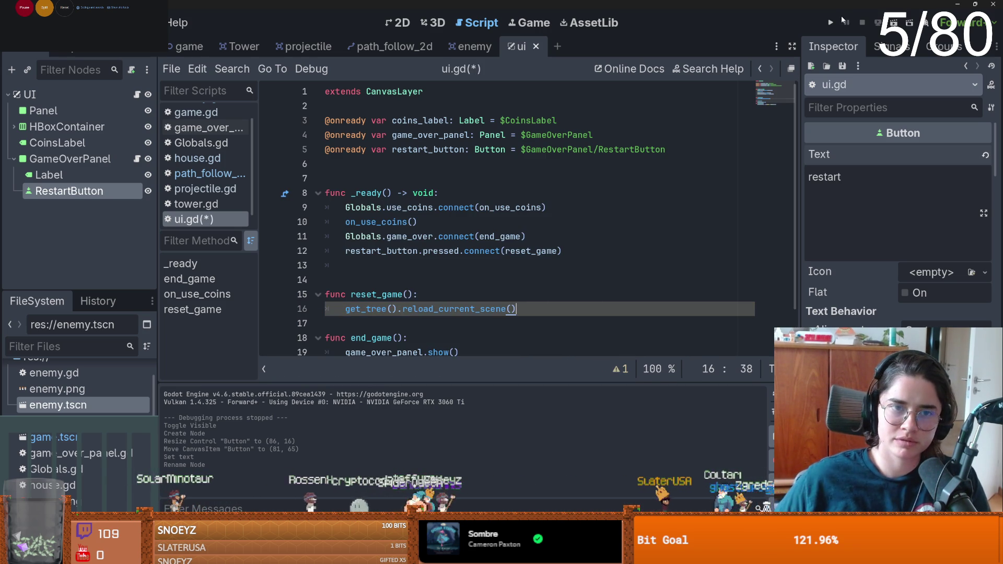
left_click(305, 47)
left_click(388, 149)
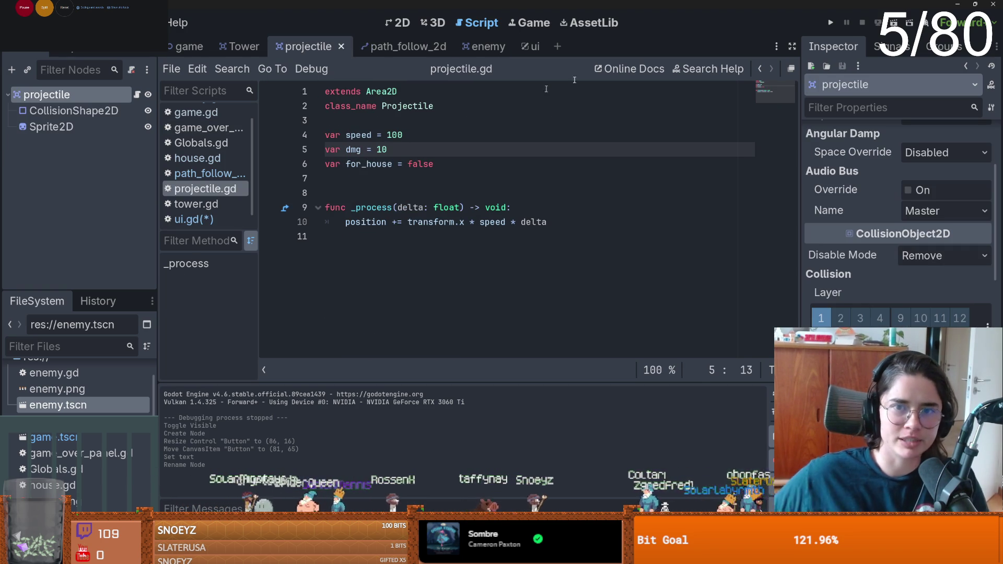
left_click(831, 23)
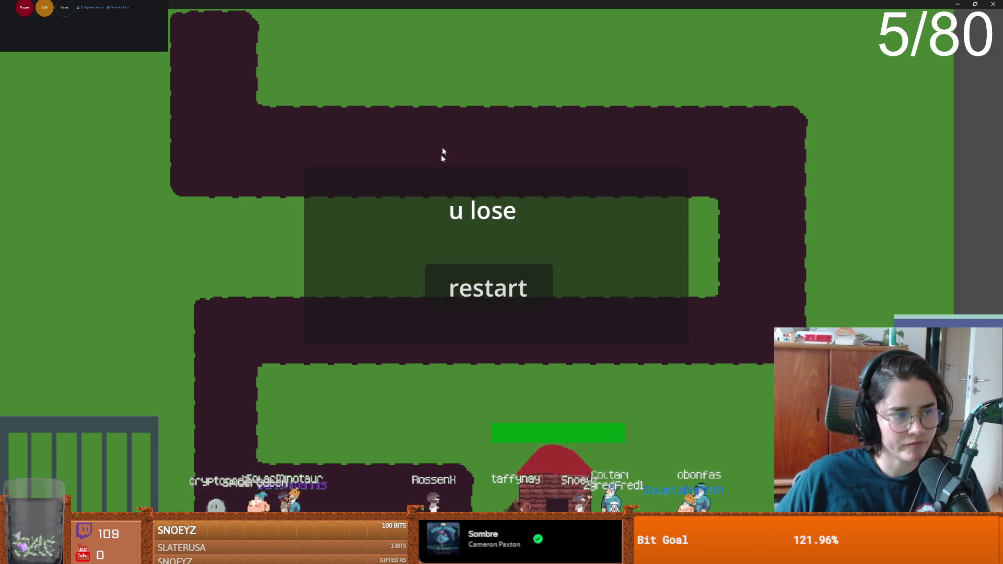
key("F8")
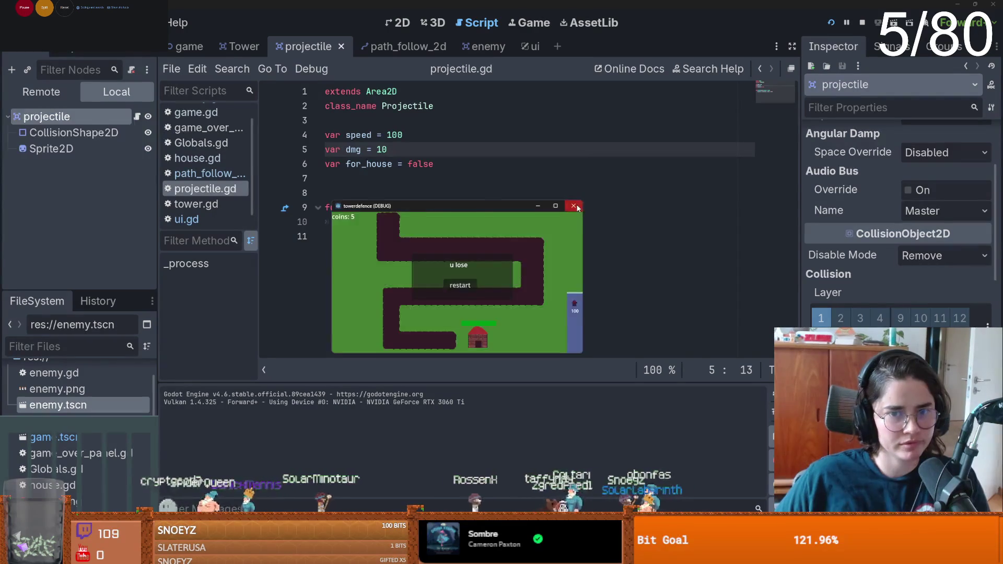
left_click(532, 46)
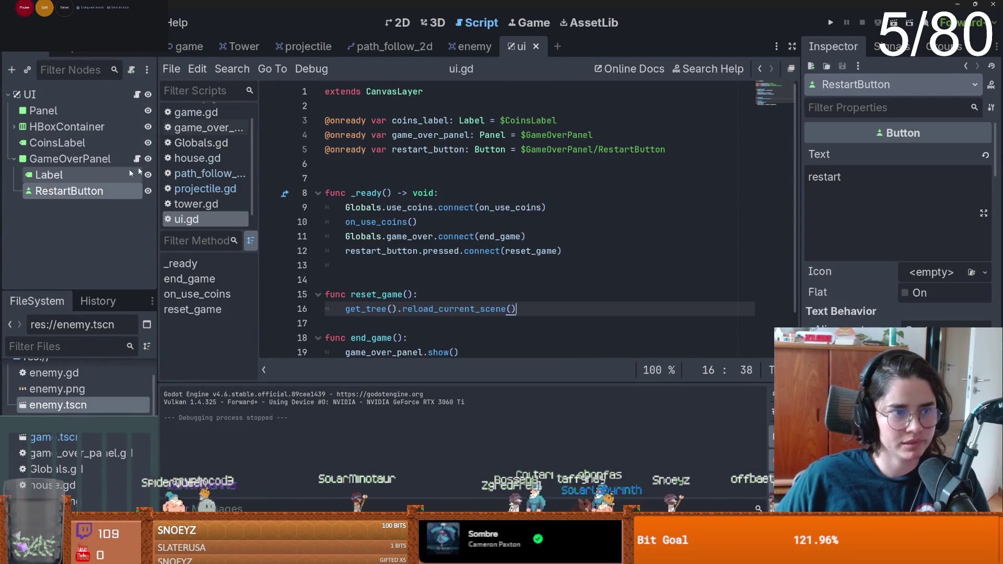
- Add game_over_panel.hide() to ui.gd's _ready
left_click(570, 251)
key("Return")
type("game_over_panel.hd")
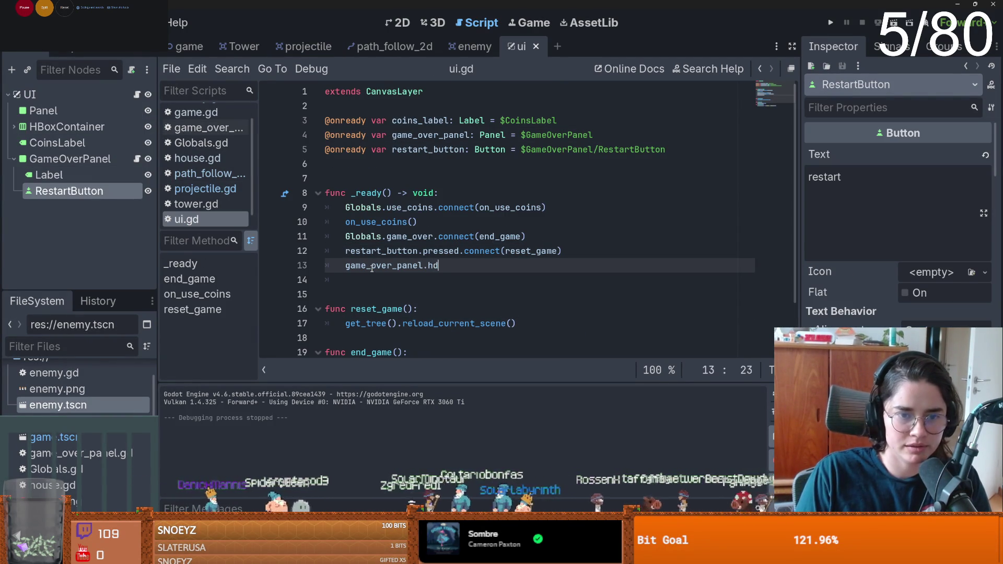
key("BackSpace")
type("id9")
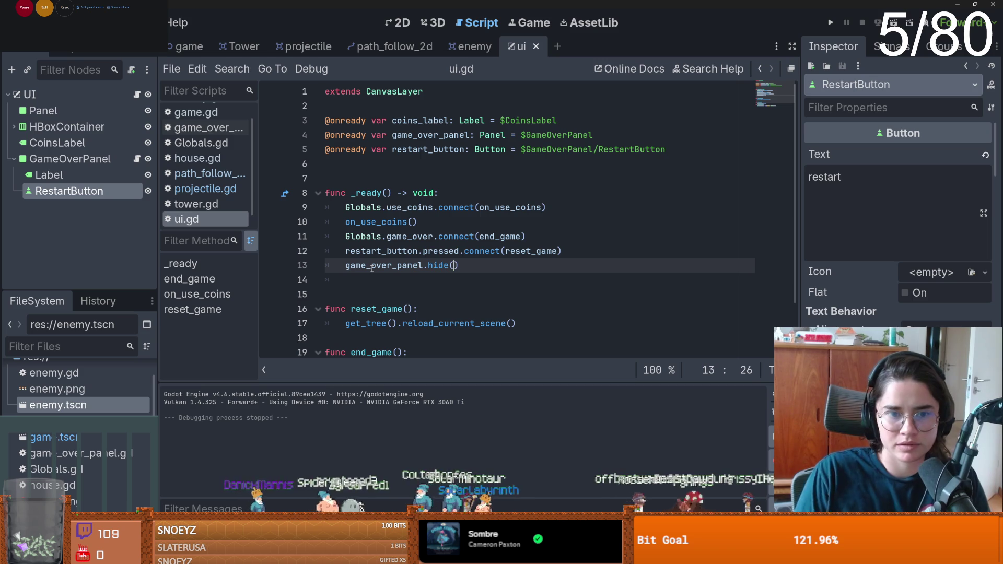
- Run the game, press restart after losing, then close the game window
left_click(831, 23)
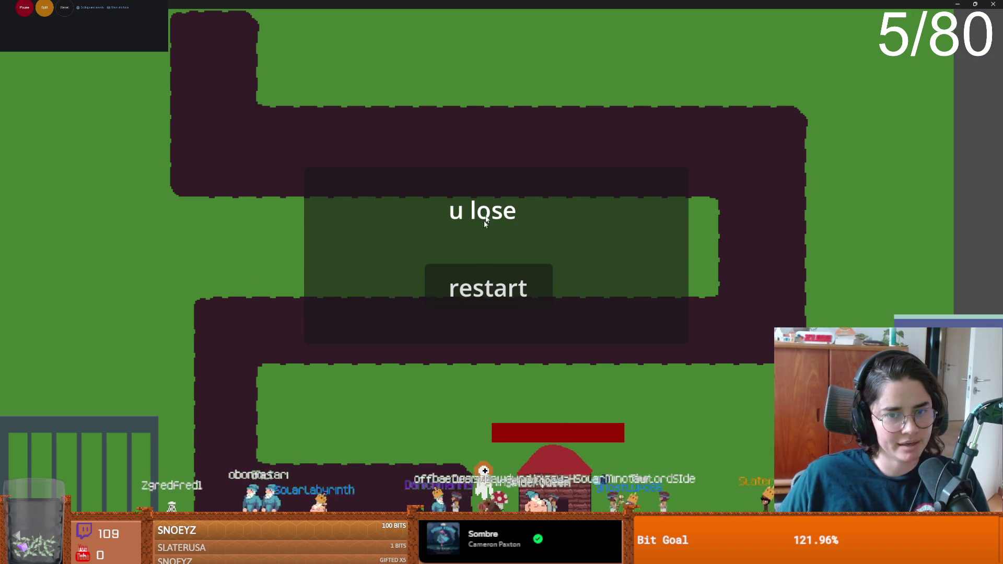
left_click(479, 291)
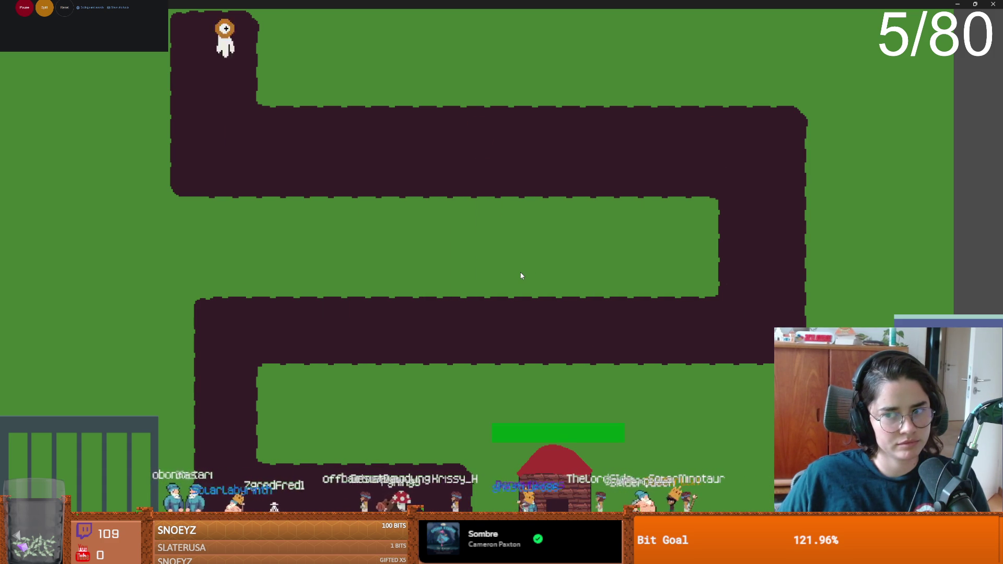
double_click(515, 7)
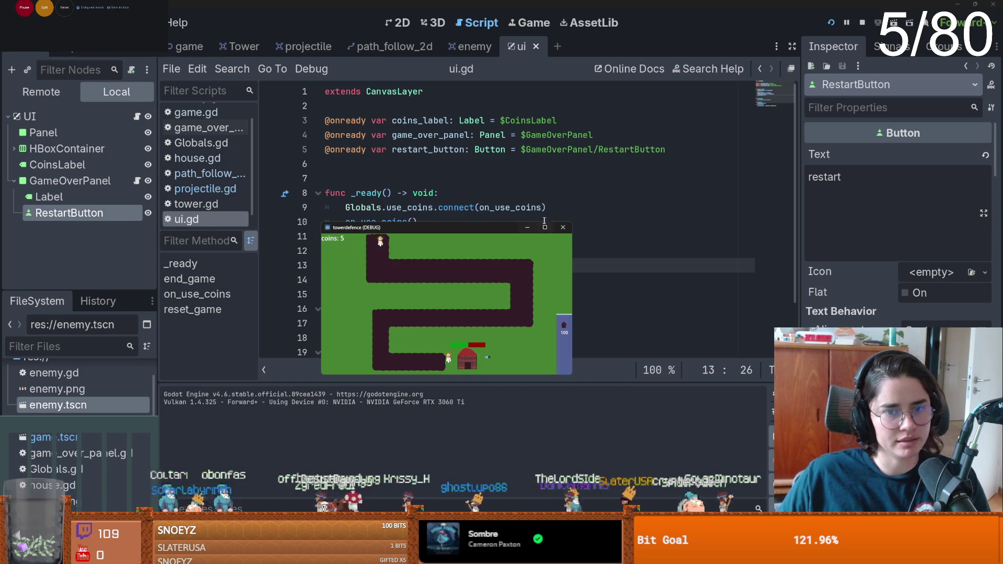
left_click(561, 228)
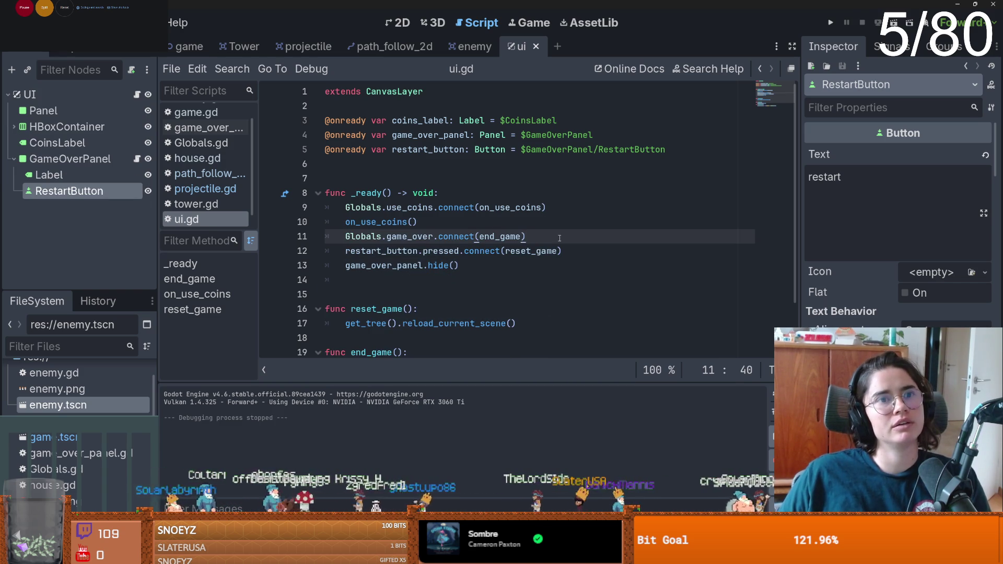
- Undo the accidental restart-button move, drag the health Panel to the left edge at (0, 75), and save
left_click(402, 25)
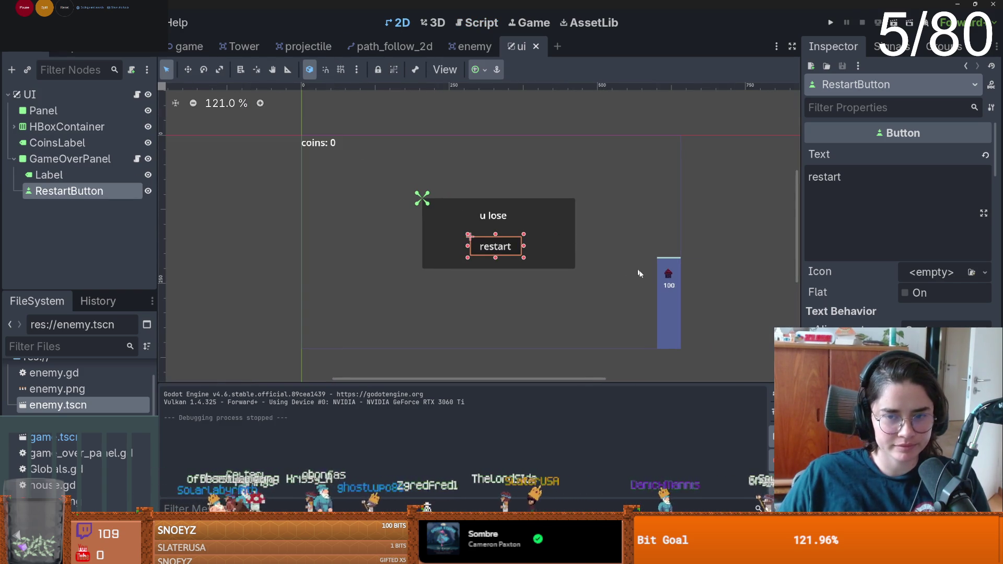
left_click_drag(496, 248, 470, 280)
key("ctrl+z")
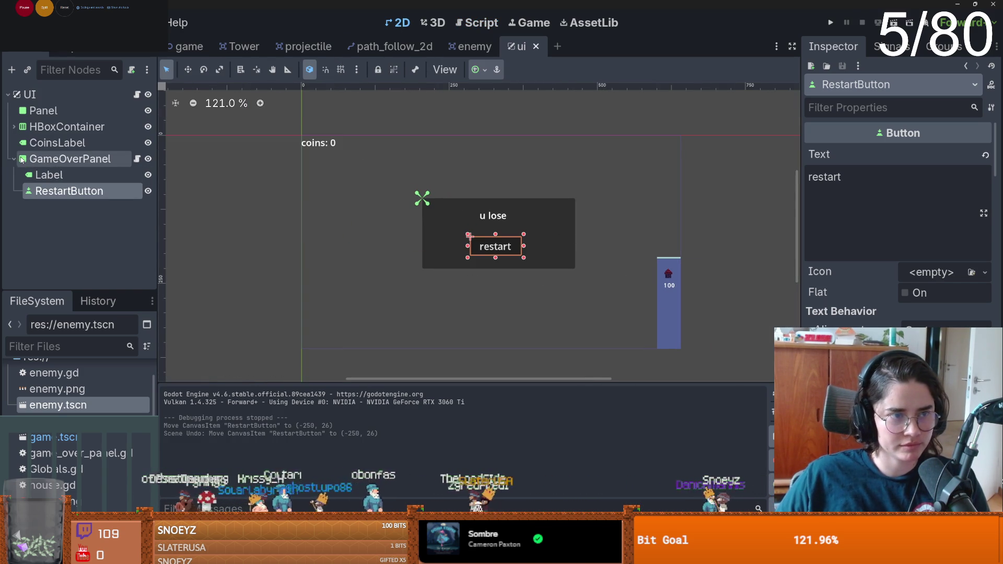
left_click(668, 279)
mouse_move(662, 312)
left_mouse_down()
mouse_move(292, 267)
mouse_move(316, 276)
mouse_move(307, 285)
mouse_move(310, 227)
mouse_move(677, 306)
mouse_move(316, 228)
left_mouse_up()
left_click(390, 228)
key("ctrl+s")
scroll(390, 248, "up", 3)
scroll(431, 243, "up", 1)
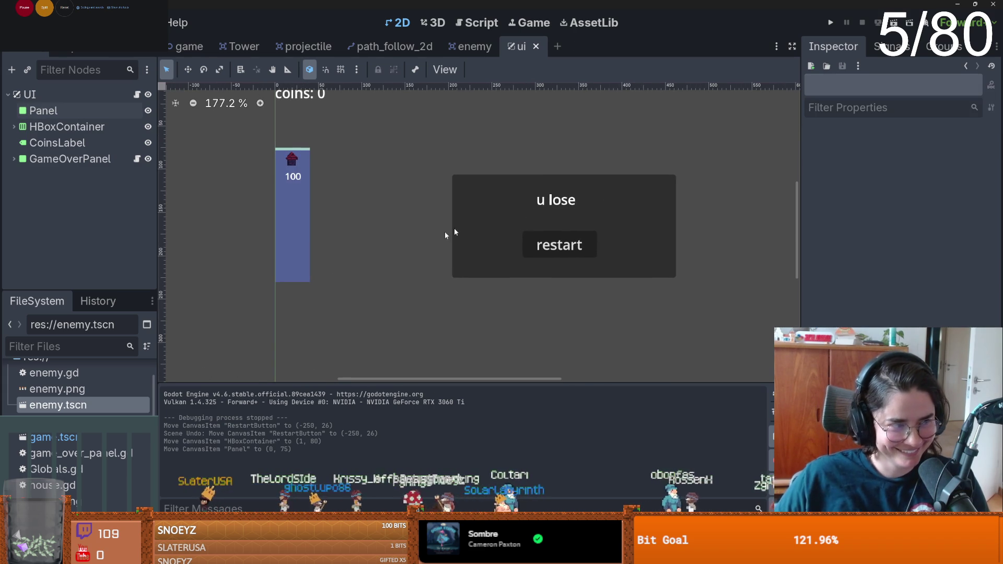
scroll(407, 214, "up", 2)
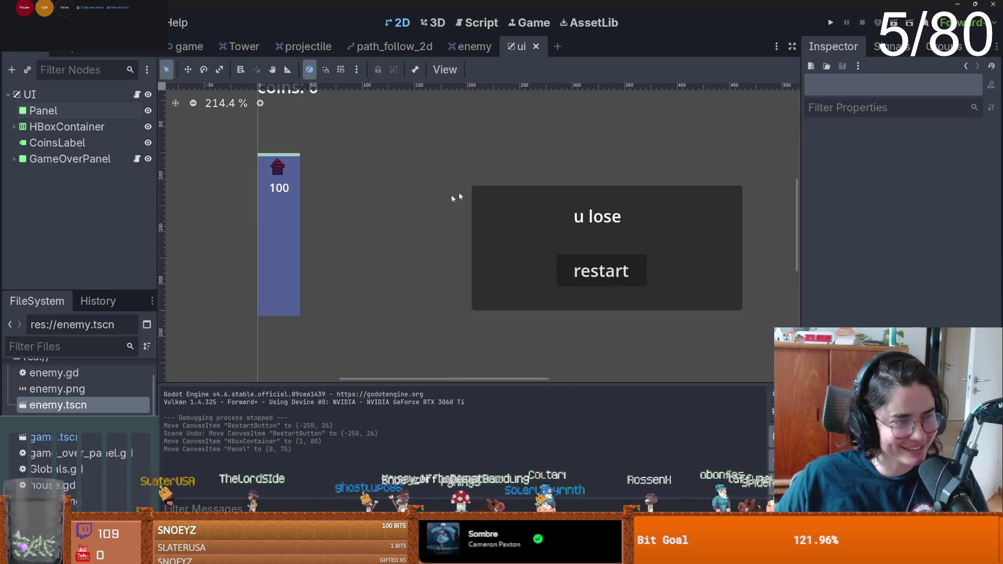
scroll(470, 240, "up", 2)
scroll(470, 240, "left", 3)
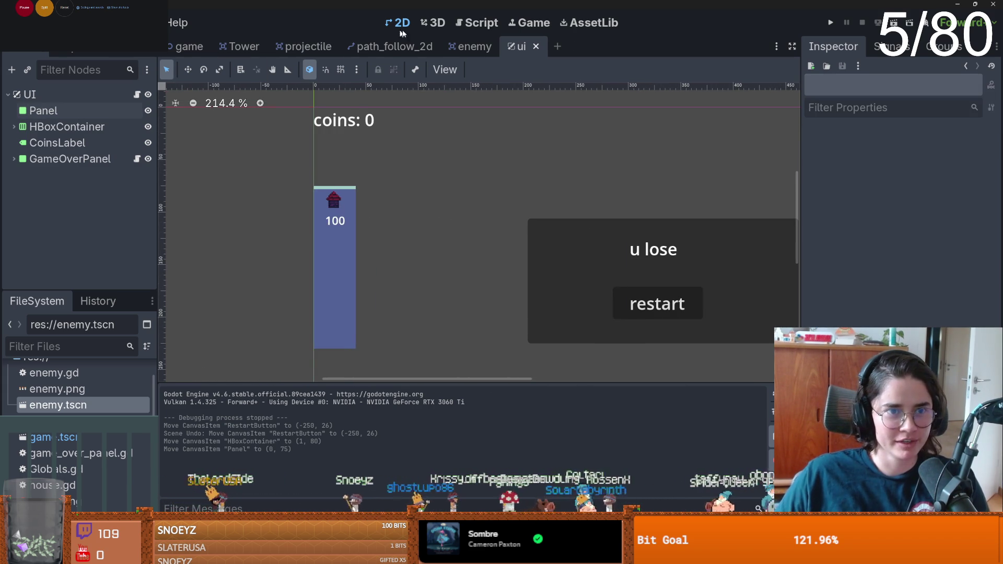
scroll(334, 213, "up", 7)
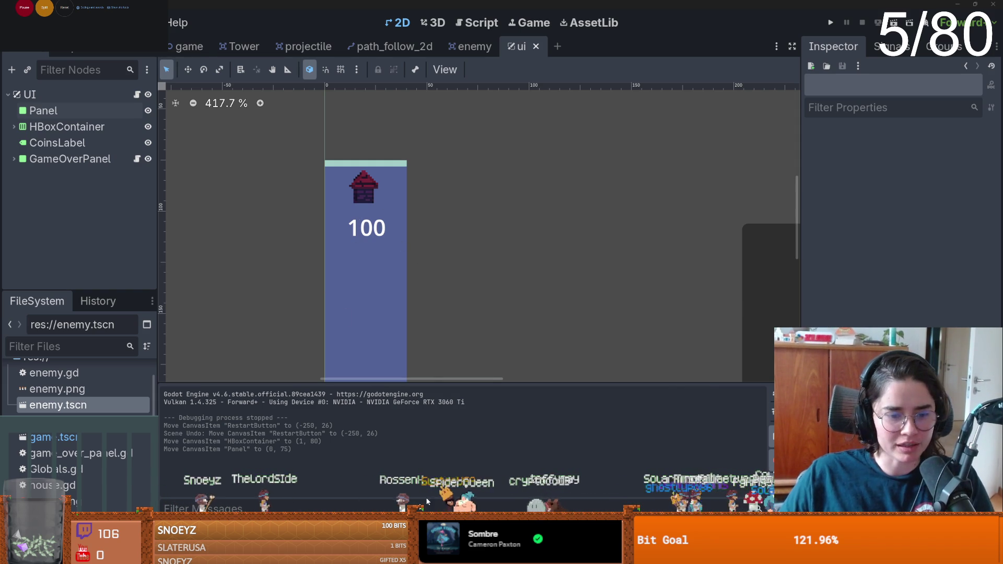
- Back in Aseprite, pick a blue swatch with the pencil and add a new layer for the rock
key("alt+Tab")
scroll(352, 177, "down", 2)
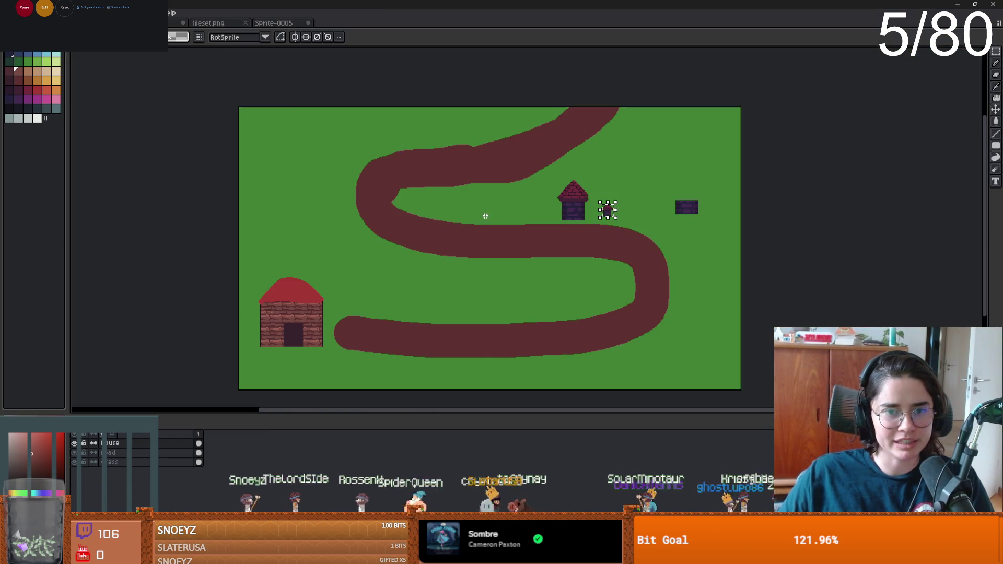
scroll(488, 215, "up", 3)
scroll(447, 220, "down", 1)
scroll(282, 195, "left", 5)
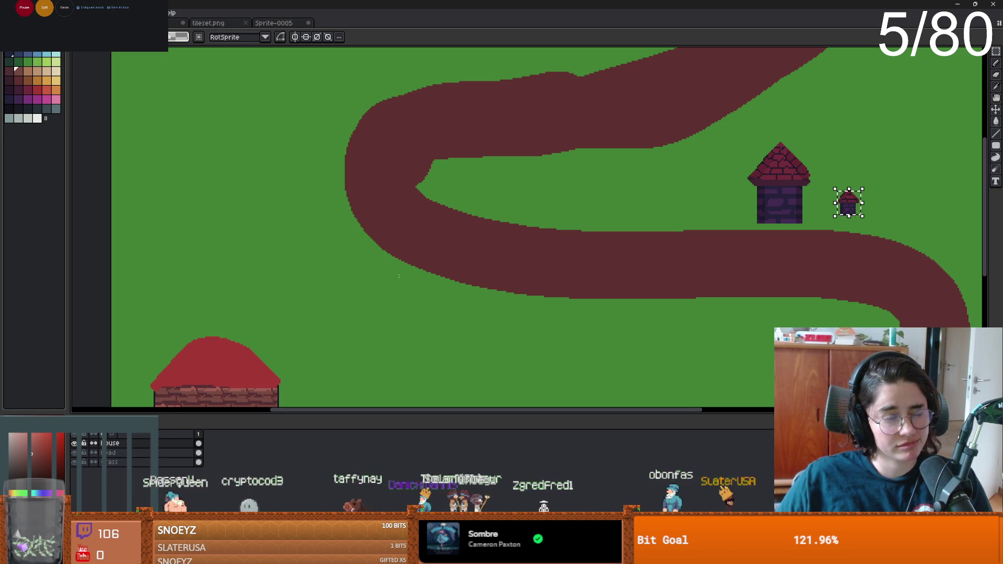
scroll(140, 181, "left", 3)
left_click(28, 54)
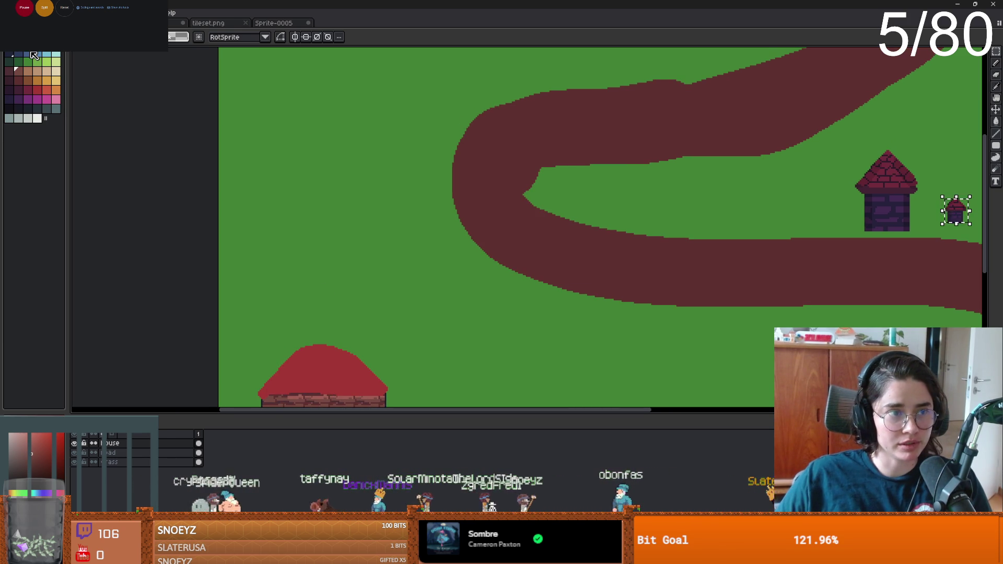
key("b")
scroll(432, 215, "up", 2)
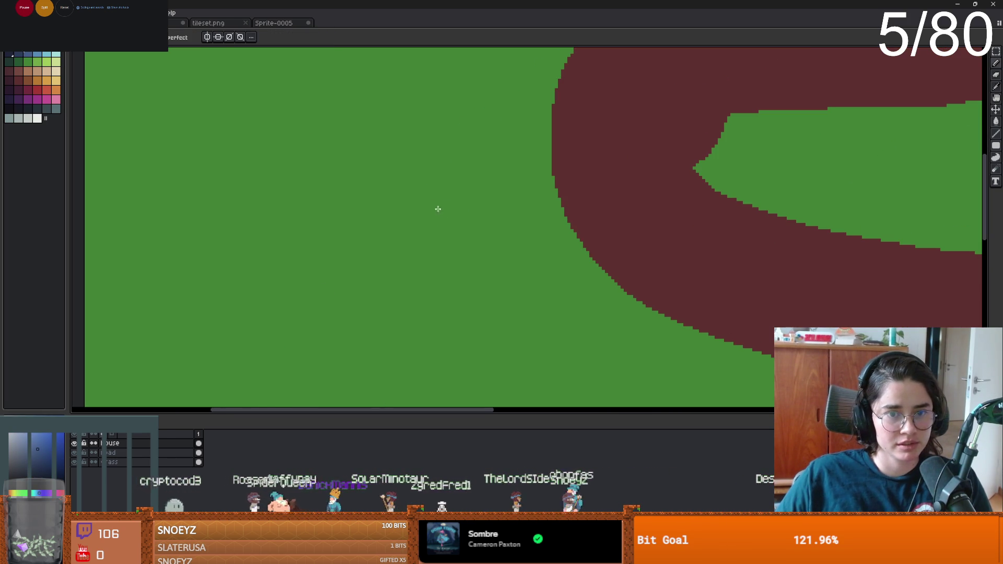
key("shift+n")
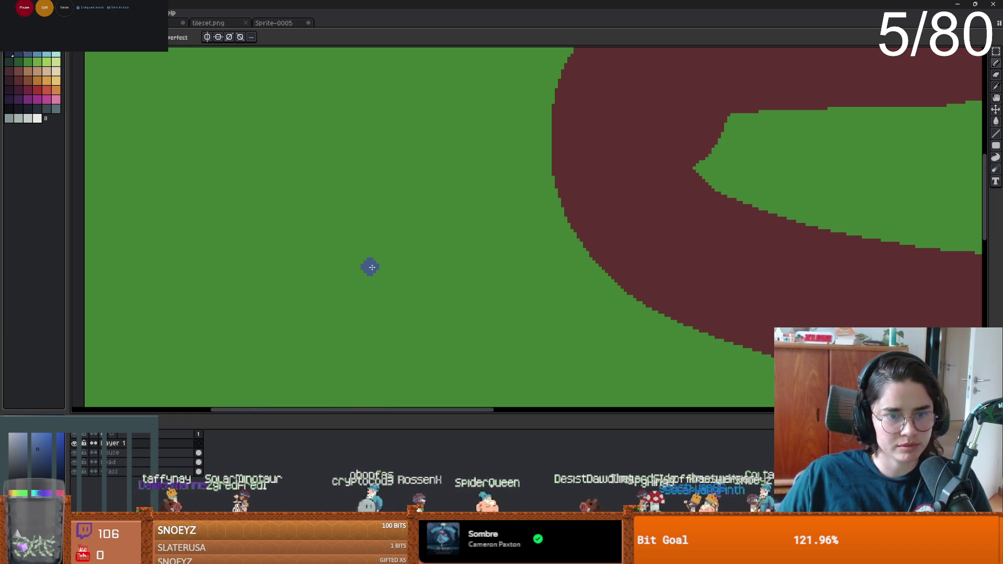
- Paint a blue blob left of the road, extending it down-left
scroll(298, 267, "down", 3)
scroll(275, 284, "up", 2)
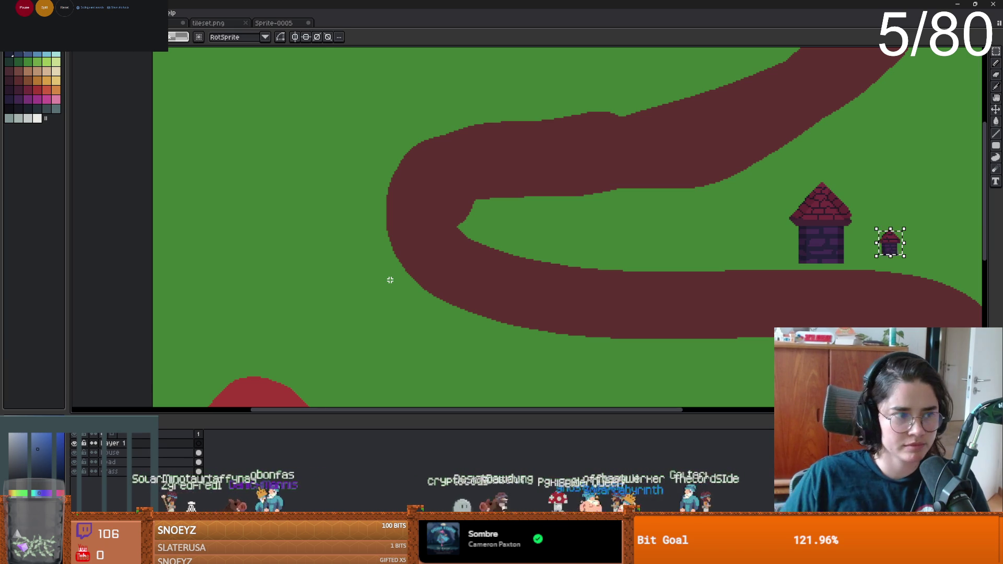
scroll(352, 256, "up", 2)
mouse_move(397, 251)
left_mouse_down()
mouse_move(318, 270)
mouse_move(352, 225)
mouse_move(384, 266)
mouse_move(320, 259)
mouse_move(378, 278)
left_mouse_up()
mouse_move(331, 246)
left_mouse_down()
mouse_move(317, 278)
mouse_move(363, 289)
left_mouse_up()
scroll(353, 264, "up", 1)
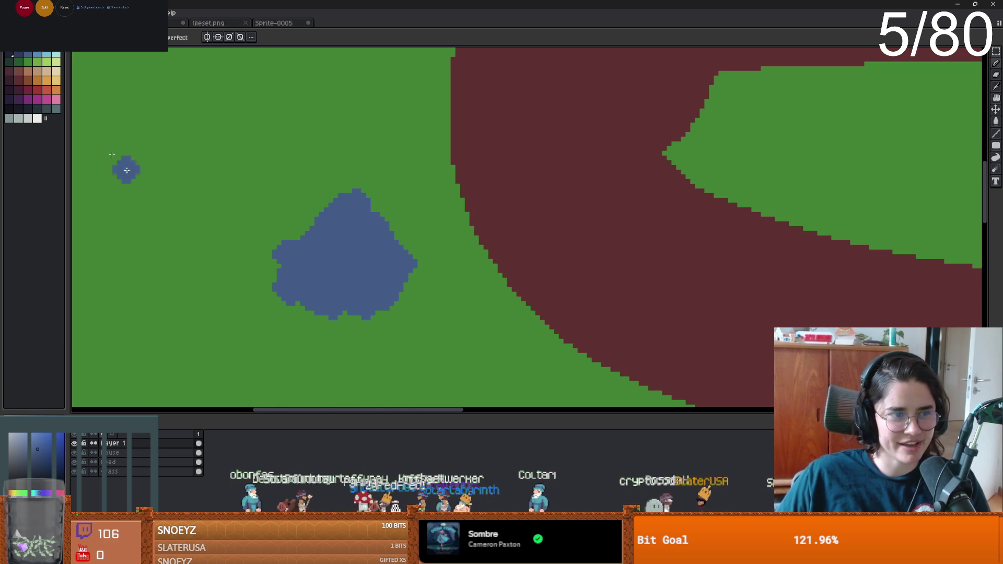
- Select the blob by colour and pick dark purple, undoing two trial purple strokes
key("w")
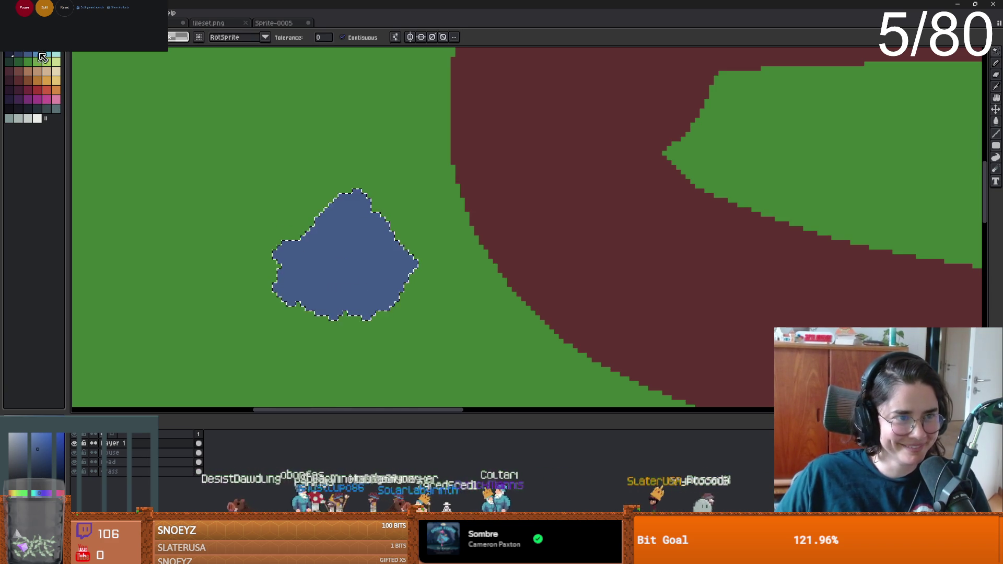
scroll(351, 230, "down", 5)
scroll(358, 253, "up", 4)
scroll(359, 253, "up", 2)
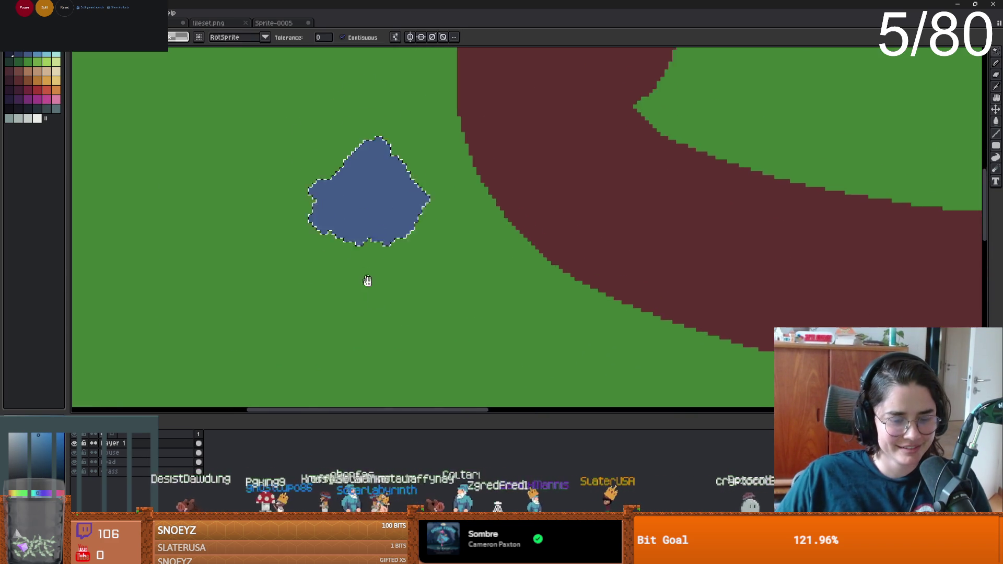
left_click(19, 99)
key("b")
left_click(356, 242)
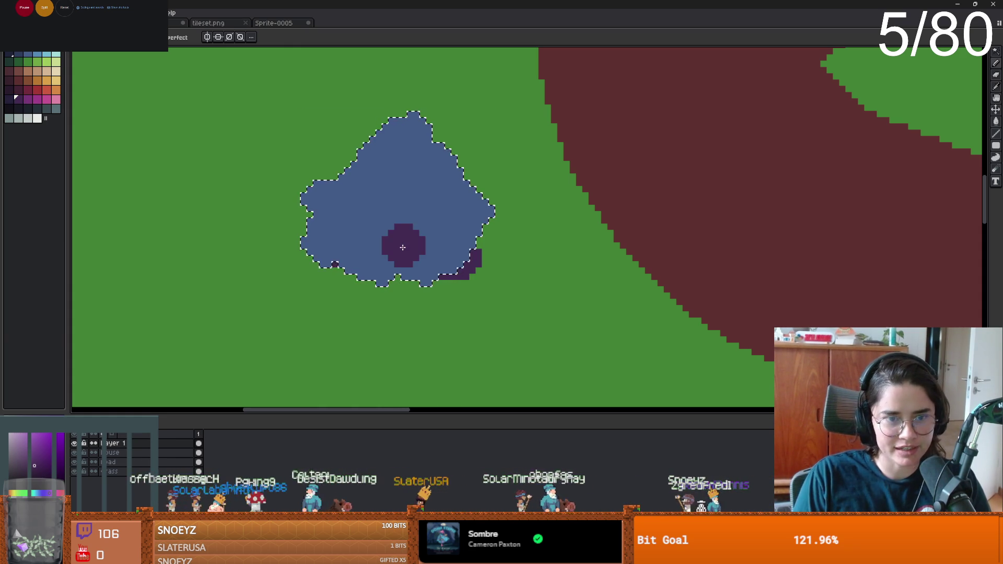
key("ctrl+z")
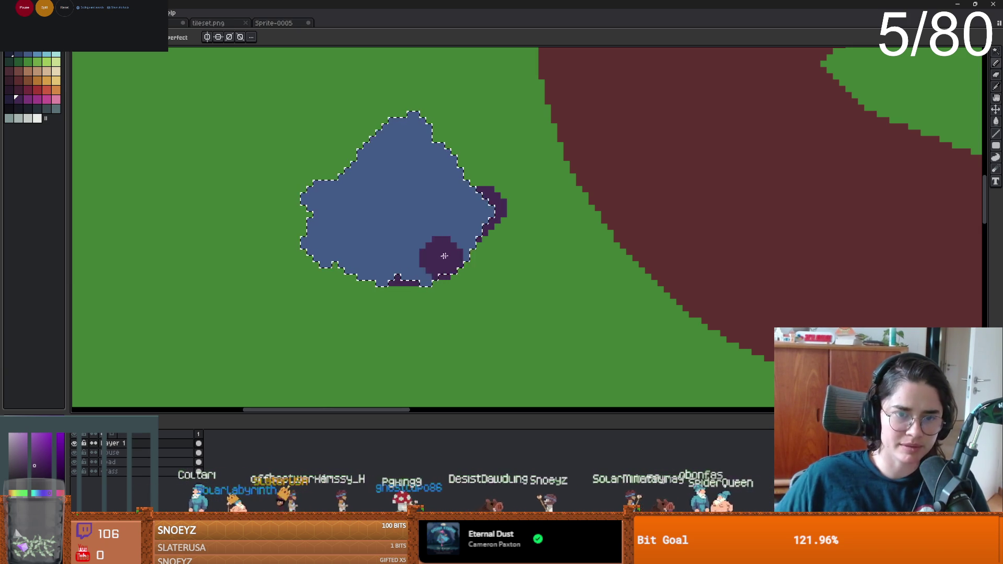
key("ctrl+z")
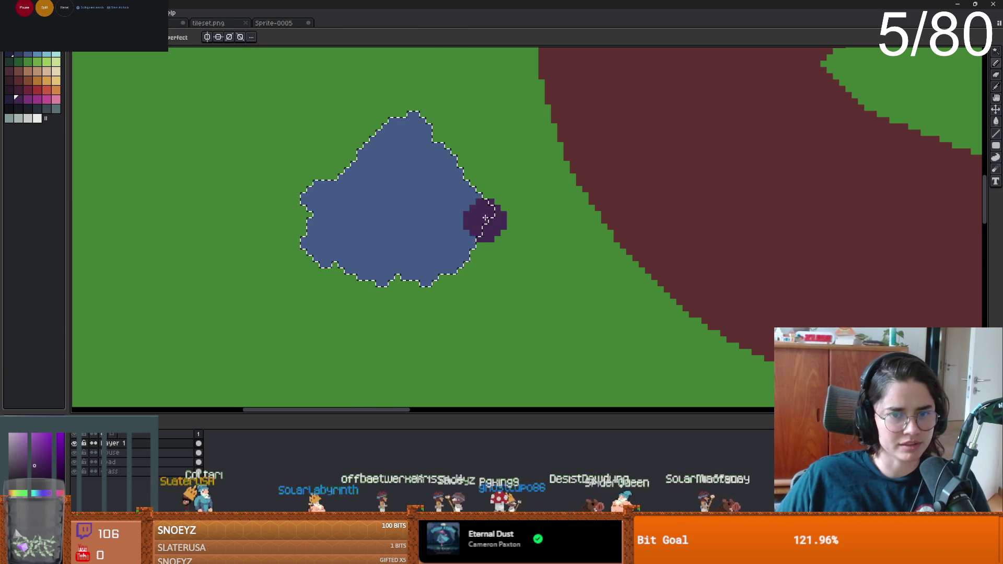
- Shade the blob's bottom edge with a long dark purple stroke and dab its edge
scroll(416, 263, "down", 1)
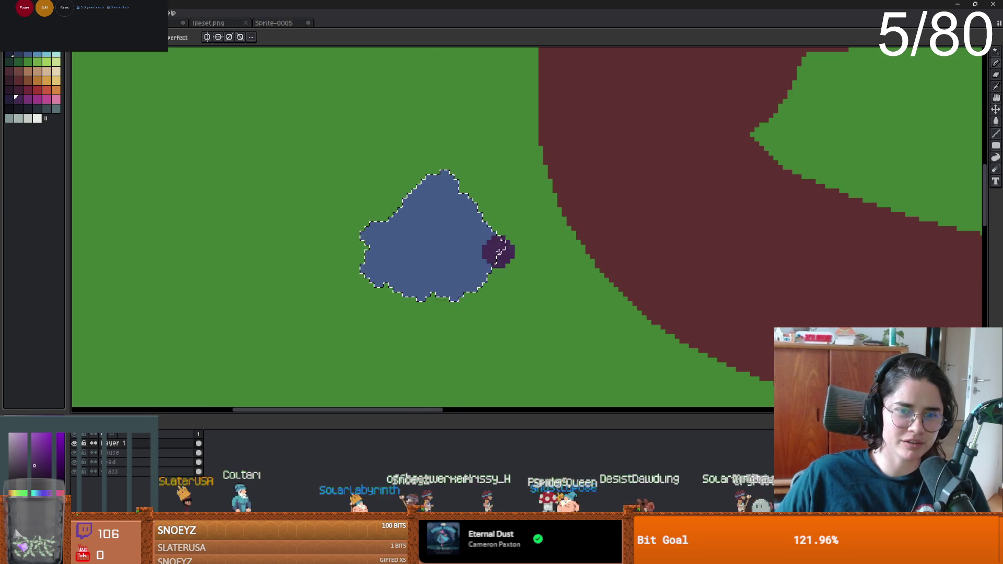
left_click_drag(470, 315, 188, 321)
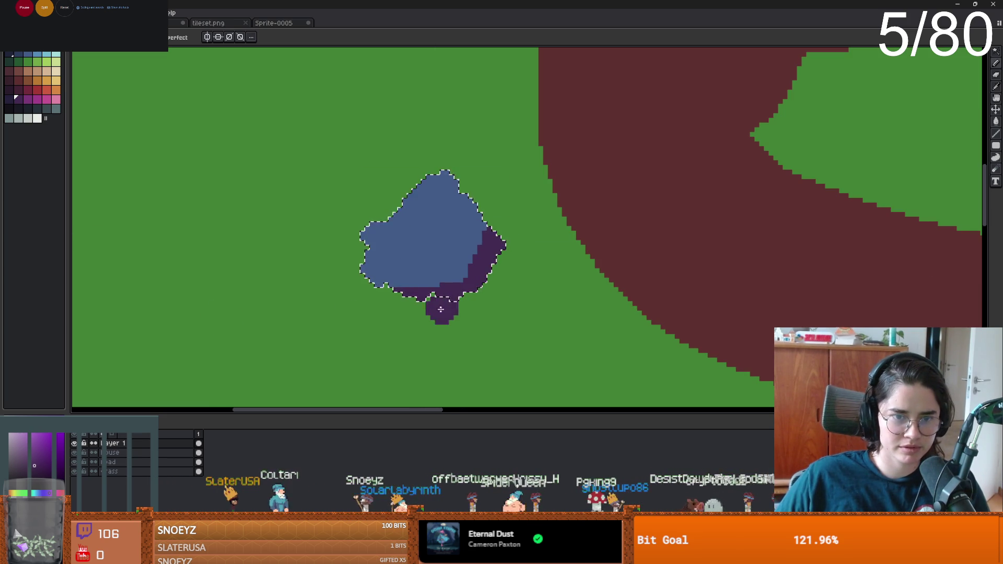
scroll(341, 246, "up", 3)
left_click(369, 184)
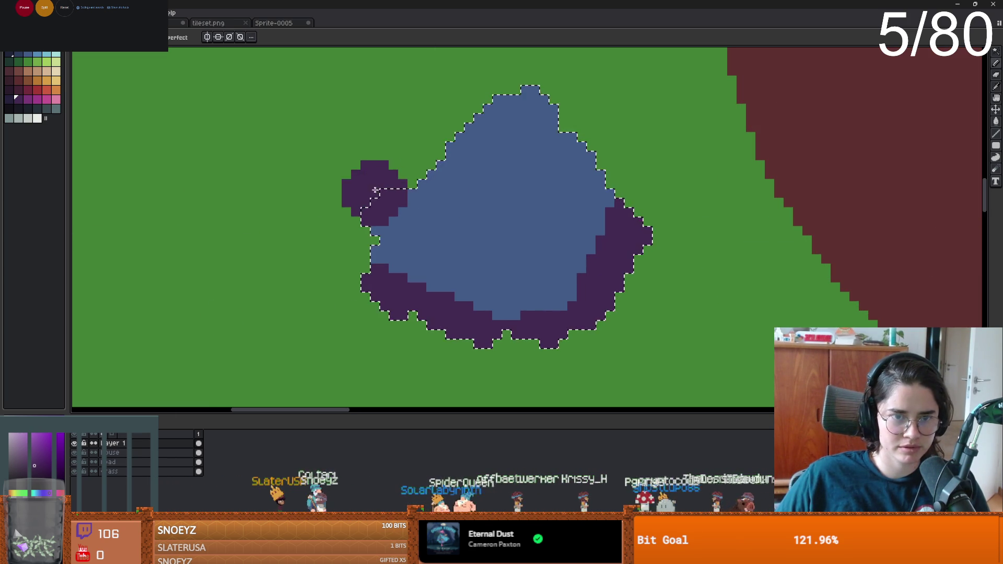
scroll(456, 338, "down", 4)
scroll(456, 338, "up", 3)
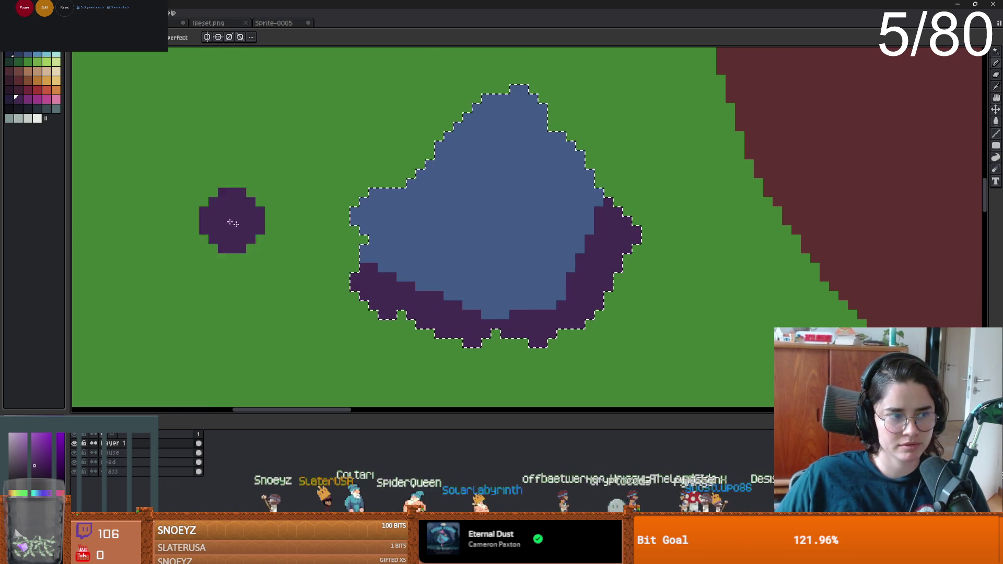
- Try olive-yellow over the blob's upper-left, then undo it
left_click(443, 204, "alt")
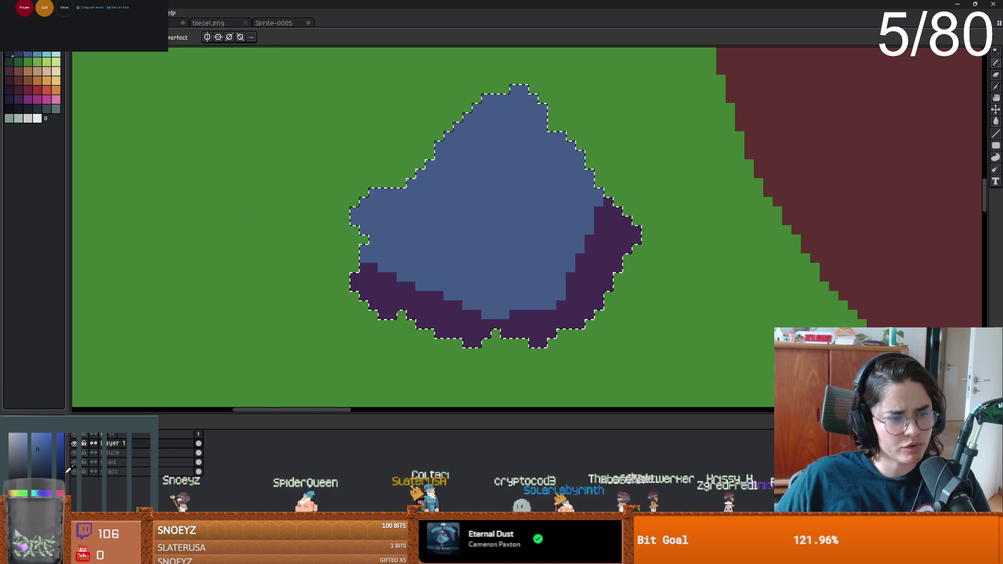
left_click(13, 493)
mouse_move(377, 207)
left_mouse_down()
mouse_move(455, 157)
mouse_move(476, 121)
left_mouse_up()
scroll(692, 246, "down", 3)
scroll(590, 208, "up", 2)
key("ctrl+z")
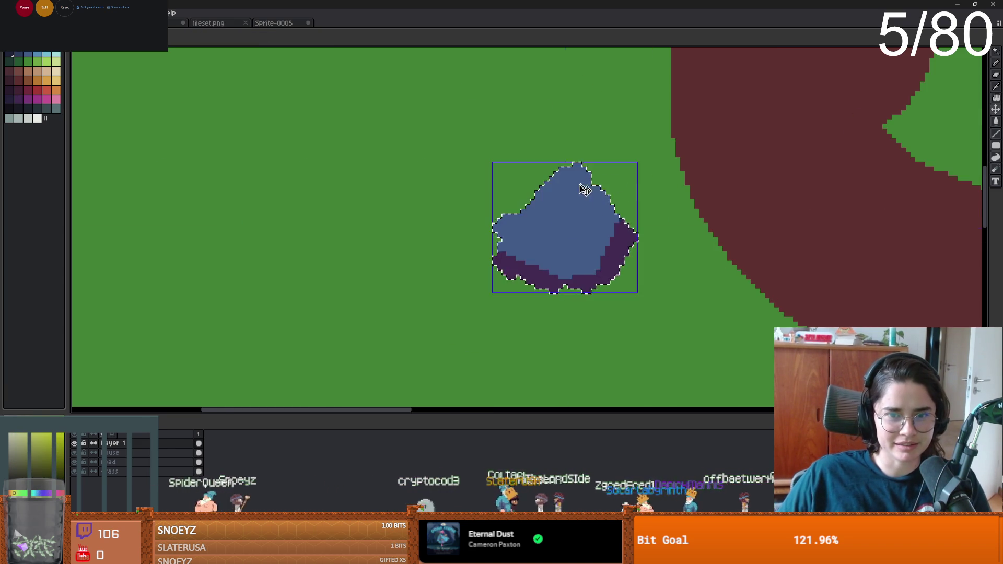
scroll(588, 132, "up", 2)
- Paint an olive band along the rock's top, test orange over it, and undo the orange
mouse_move(588, 131)
left_mouse_down()
mouse_move(523, 157)
mouse_move(427, 223)
left_mouse_up()
left_click(47, 80)
mouse_move(457, 107)
left_mouse_down()
mouse_move(532, 146)
mouse_move(471, 209)
mouse_move(383, 223)
mouse_move(513, 203)
left_mouse_up()
scroll(513, 203, "down", 3)
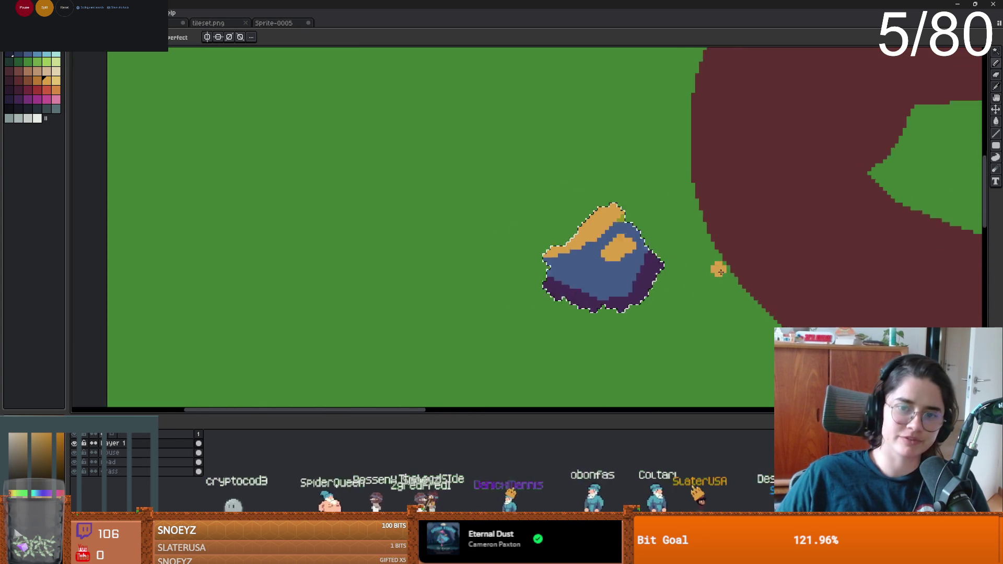
scroll(417, 230, "up", 1)
key("v")
key("ctrl+z")
key("ctrl+z")
key("ctrl+z")
- Pencil light-blue highlights on the rock's top and right side, then deselect
scroll(342, 232, "left", 3)
key("b")
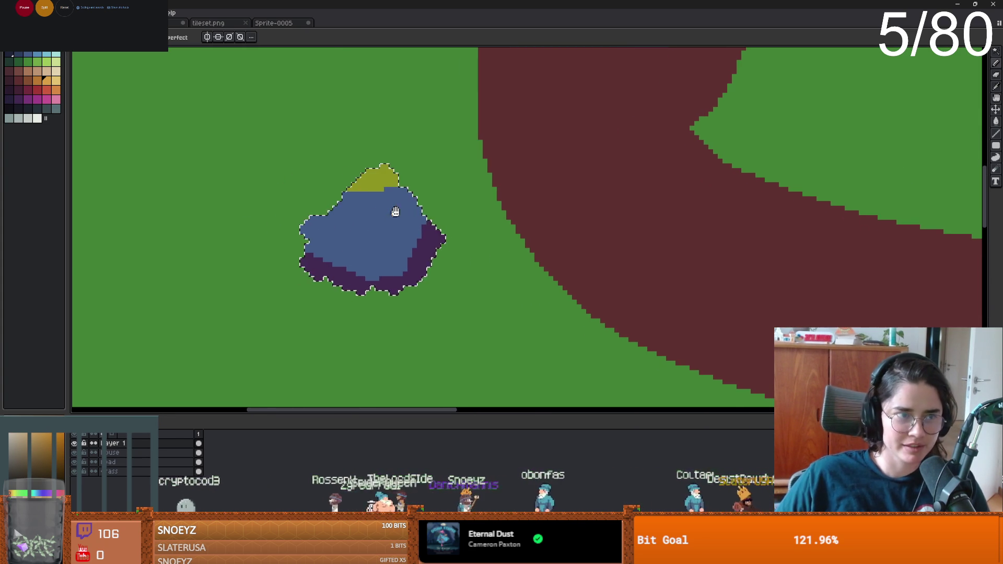
left_click(38, 58)
mouse_move(366, 175)
left_mouse_down()
mouse_move(387, 193)
mouse_move(313, 216)
left_mouse_up()
mouse_move(424, 201)
left_mouse_down()
mouse_move(405, 217)
mouse_move(399, 247)
mouse_move(298, 209)
mouse_move(340, 206)
mouse_move(389, 261)
mouse_move(385, 250)
left_mouse_up()
scroll(399, 247, "up", 2)
scroll(385, 251, "down", 5)
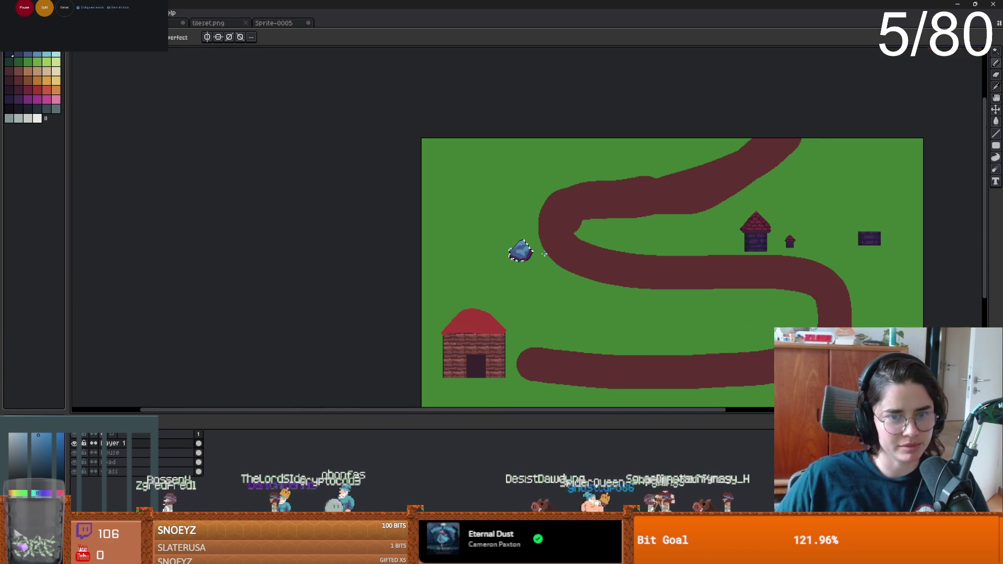
scroll(428, 261, "up", 4)
key("ctrl+d")
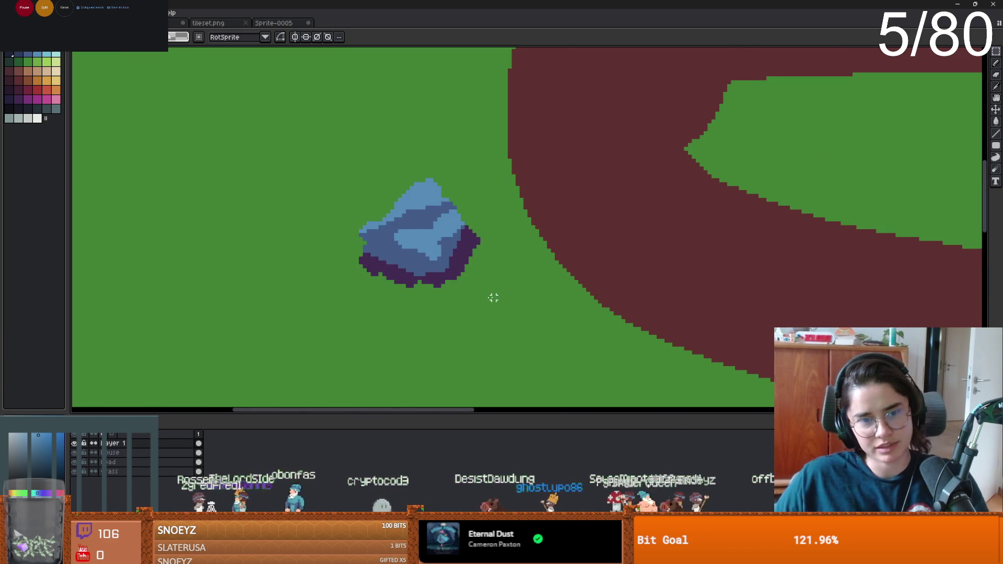
- Clean up a stray pixel at the rock's left edge
scroll(486, 296, "down", 2)
scroll(402, 273, "up", 3)
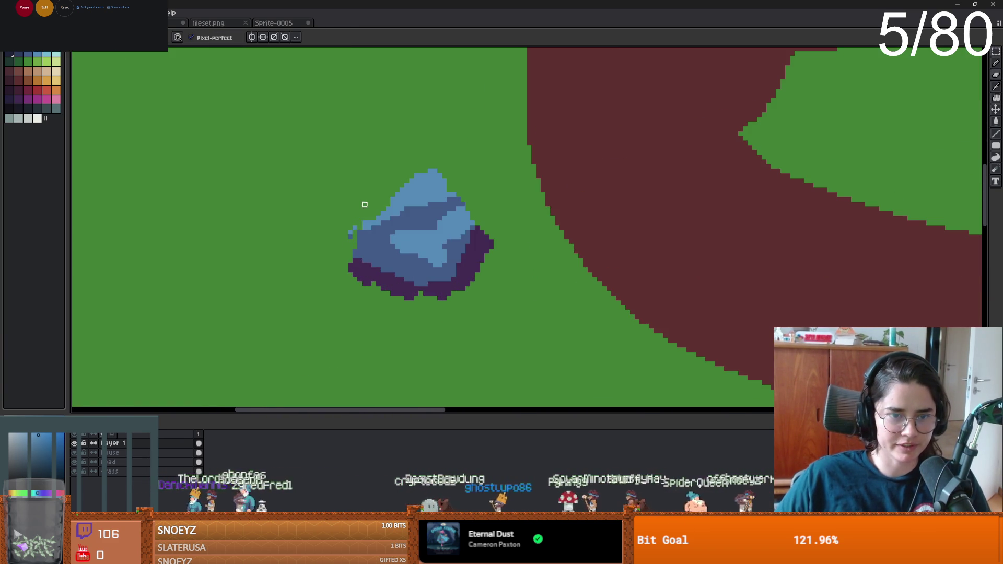
left_click(365, 246)
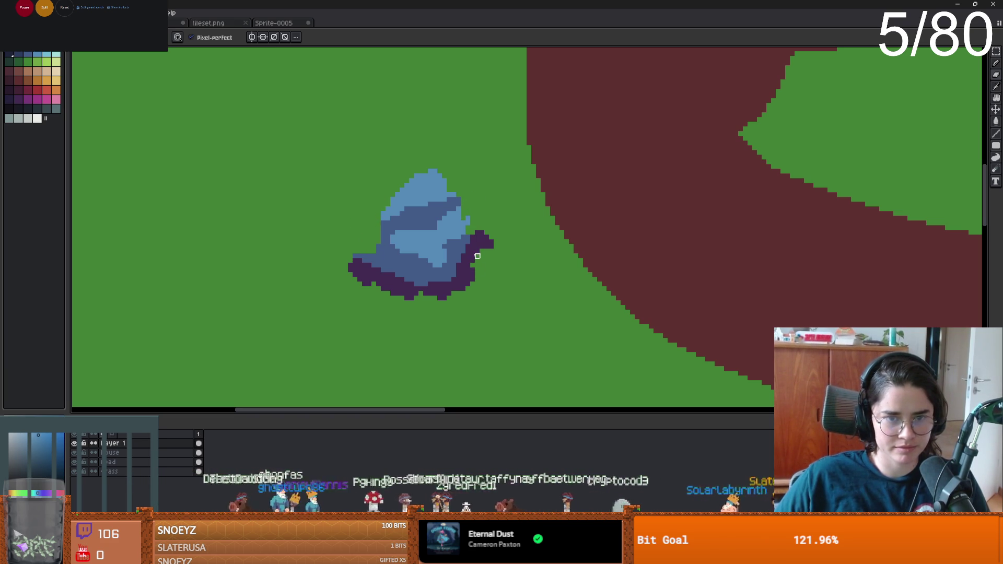
scroll(468, 289, "up", 4)
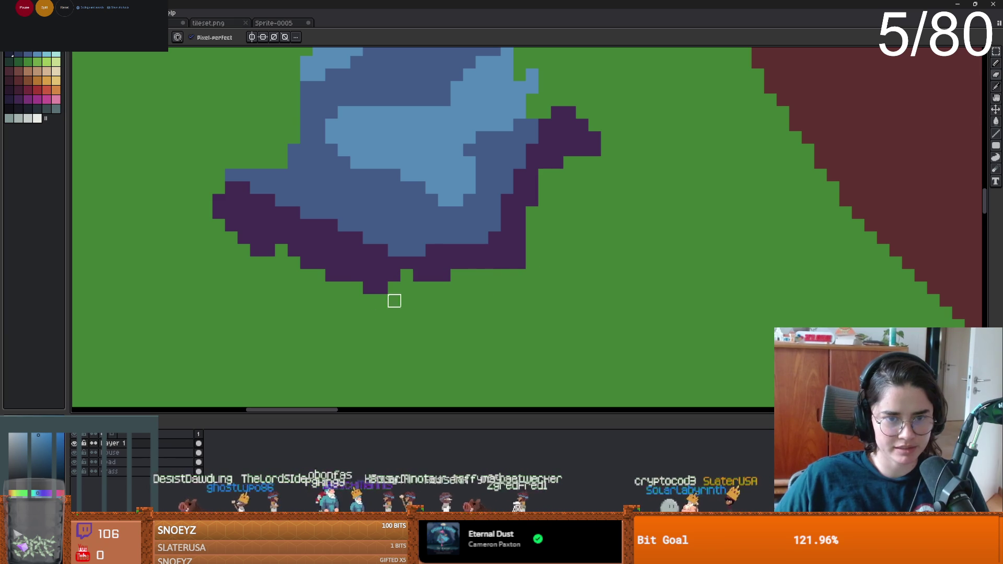
scroll(418, 271, "down", 1)
scroll(454, 277, "up", 1)
- Try extending the shadow in dark purple and dark navy, undoing both attempts
left_click(340, 264, "alt")
mouse_move(340, 251)
left_mouse_down()
mouse_move(336, 239)
mouse_move(378, 211)
mouse_move(376, 244)
mouse_move(437, 202)
mouse_move(314, 134)
mouse_move(394, 192)
left_mouse_up()
key("ctrl+z")
left_click(430, 214, "alt")
scroll(486, 251, "down", 3)
scroll(485, 251, "up", 2)
scroll(481, 235, "down", 1)
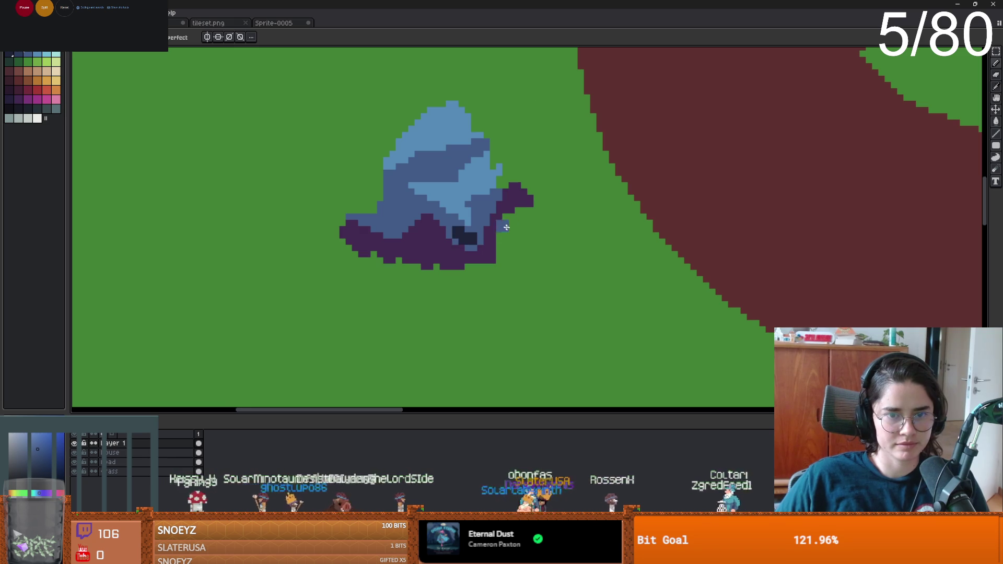
key("ctrl+z")
scroll(523, 240, "down", 2)
scroll(522, 240, "up", 2)
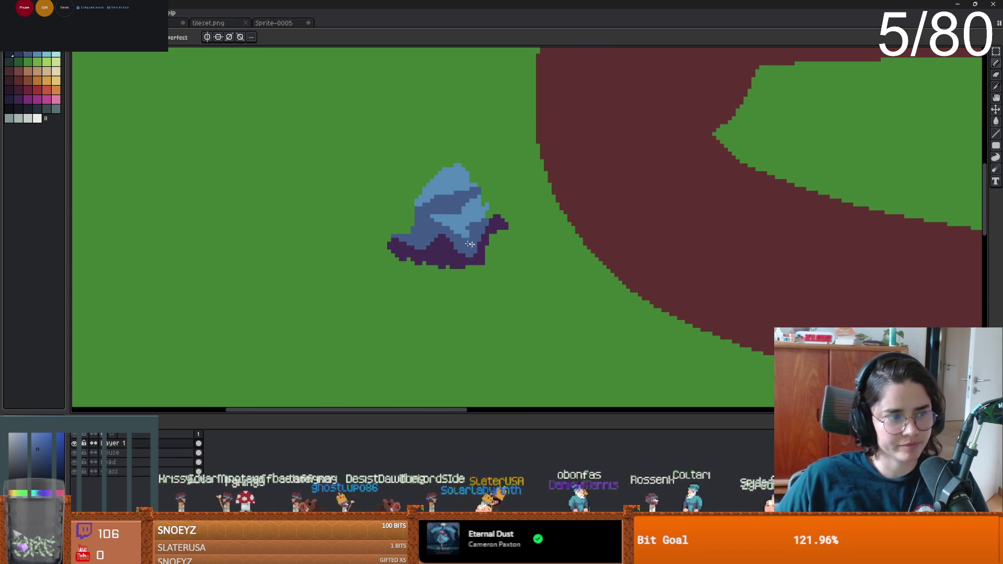
scroll(451, 238, "down", 1)
scroll(430, 234, "up", 2)
- Bucket-fill the rock's top and light-blue areas with pink as a test
left_click(44, 98)
key("g")
left_click(478, 126)
left_click(478, 135)
scroll(606, 251, "down", 2)
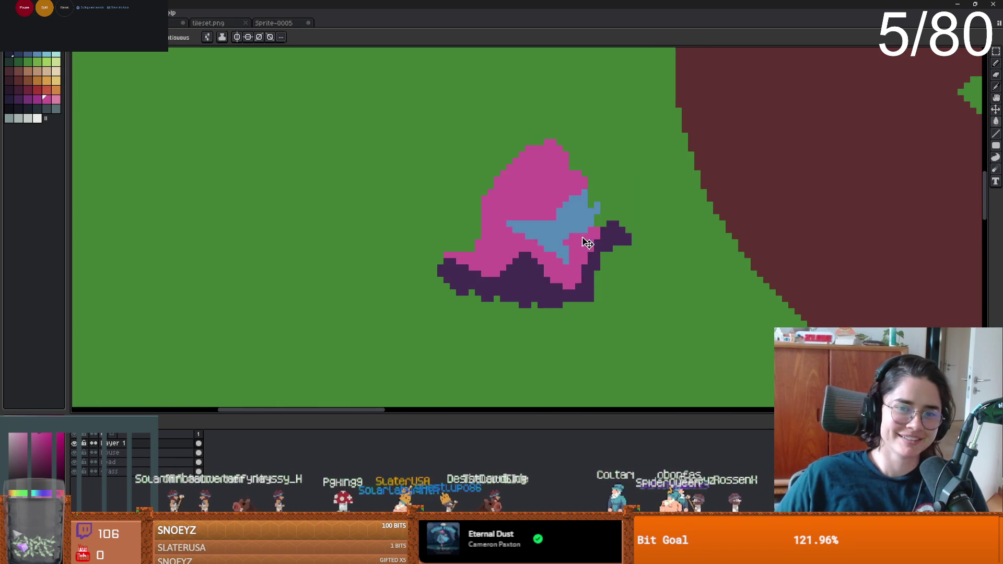
key("ctrl+z")
left_click(553, 225)
scroll(601, 310, "down", 2)
scroll(600, 309, "down", 1)
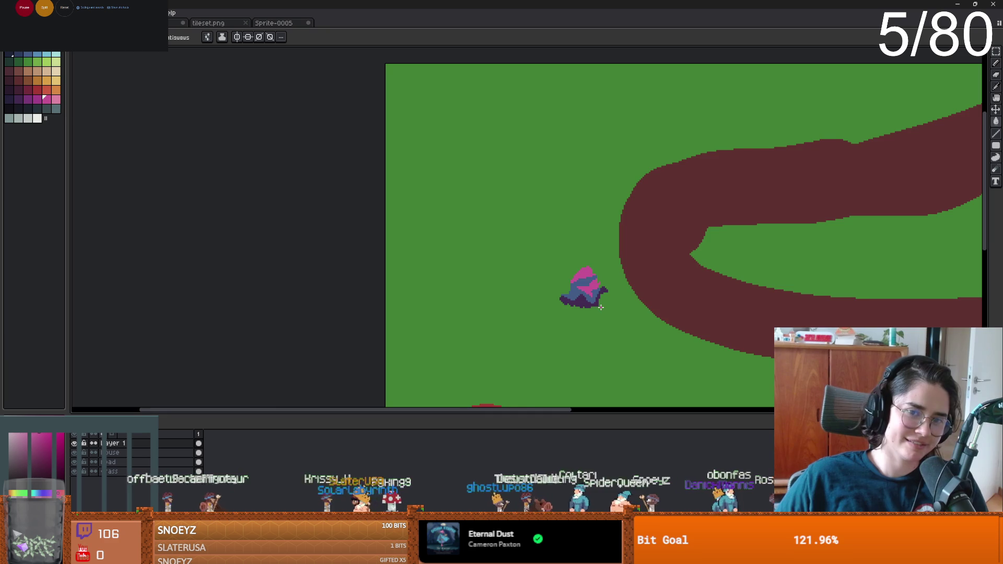
scroll(683, 300, "up", 1)
scroll(345, 282, "up", 3)
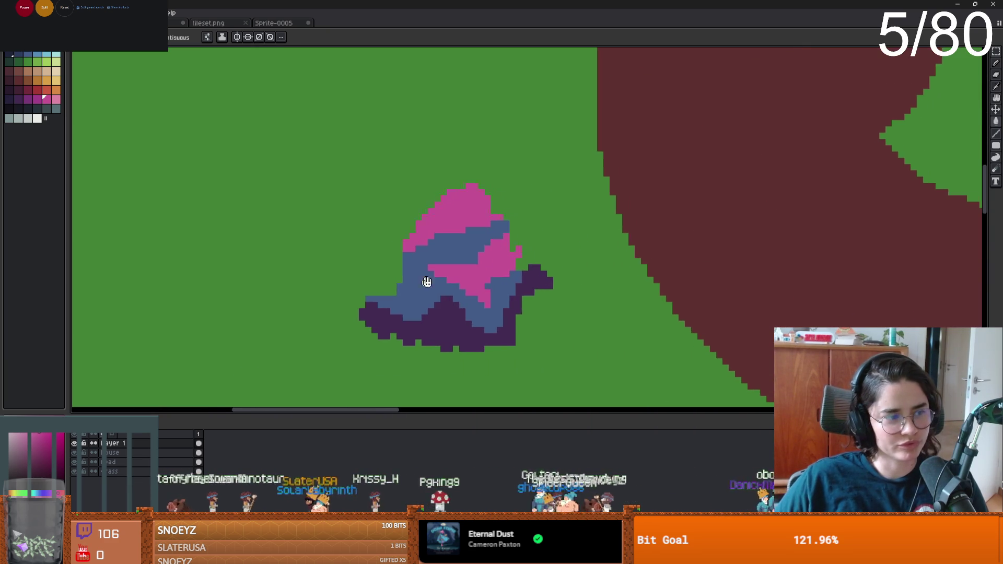
- Try blue pencil strokes in the pink patch and a near-black shadow fill, undoing both
key("b")
left_click(573, 303, "alt")
mouse_move(572, 301)
left_mouse_down()
mouse_move(553, 274)
mouse_move(561, 289)
left_mouse_up()
key("ctrl+z")
key("g")
left_click(16, 106)
left_click(554, 336)
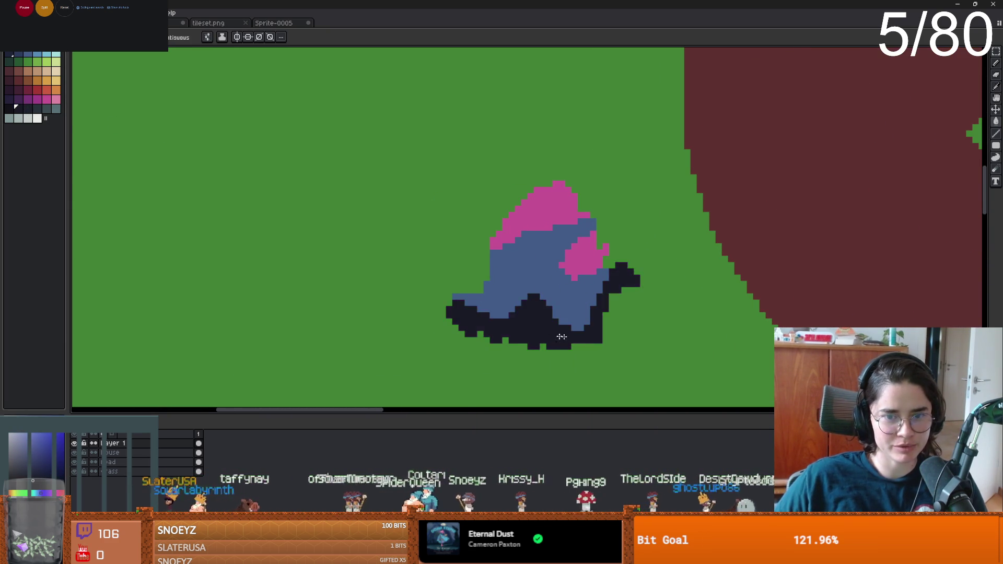
scroll(587, 340, "up", 1)
scroll(467, 240, "down", 1)
scroll(515, 246, "up", 1)
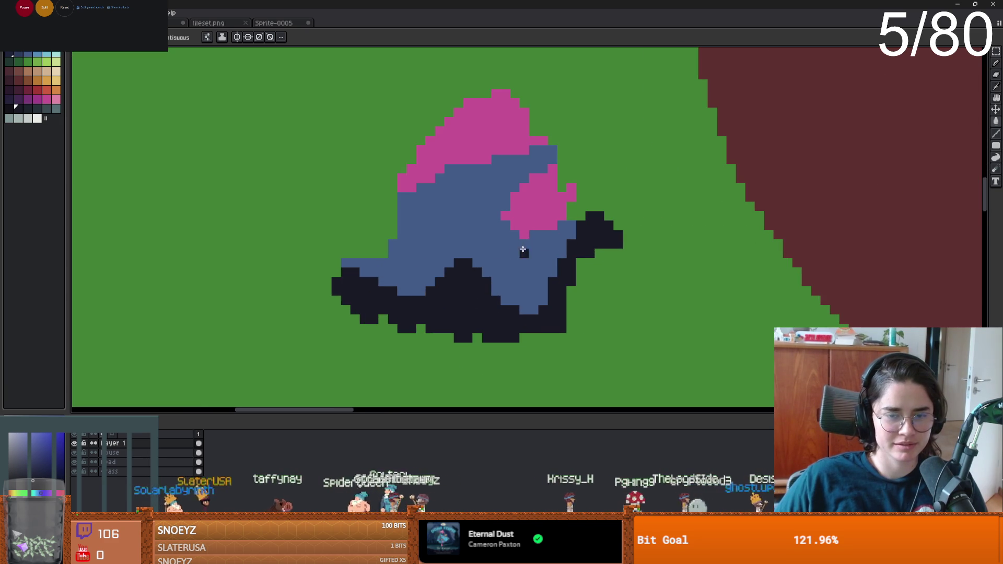
key("ctrl+z")
- Test a darkest-colour shadow fill, undo it, and refill the pink areas light blue
left_click(16, 55)
left_click(457, 299)
left_click(30, 55)
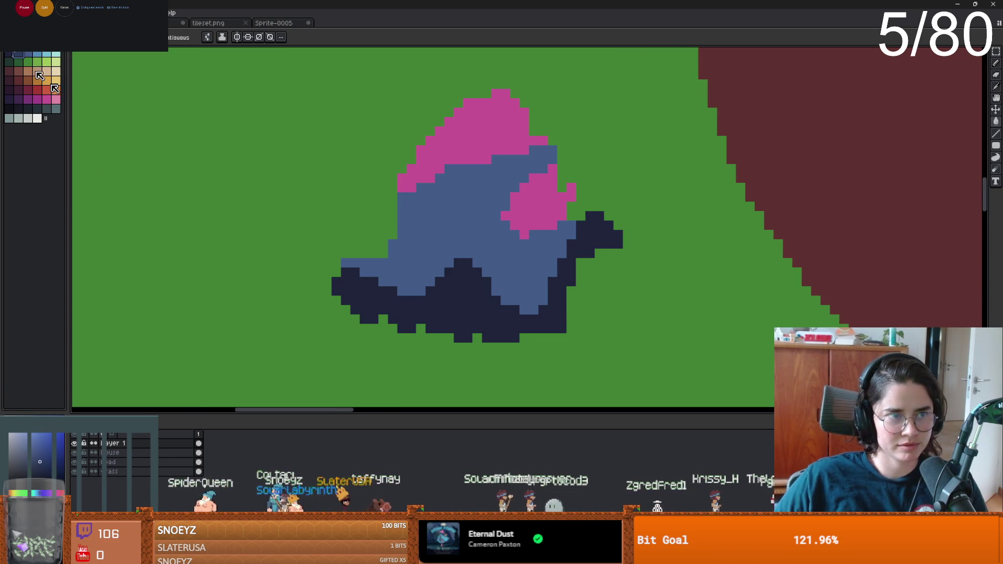
key("ctrl+z")
left_click(43, 54)
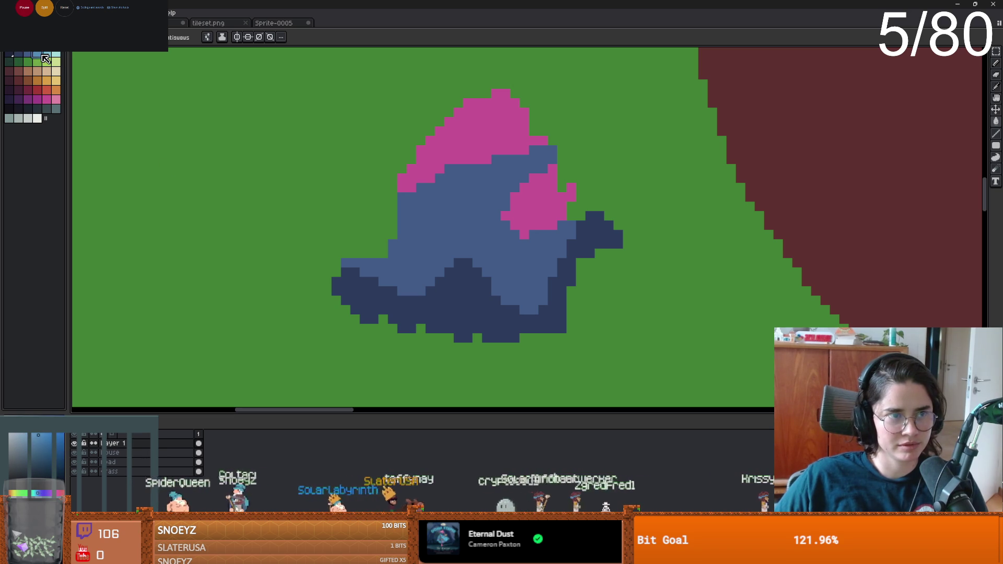
left_click(523, 149)
left_click(538, 204)
scroll(645, 301, "down", 3)
- Clear the selection and marquee-select a rectangle around the rock
key("ctrl+a")
key("ctrl+d")
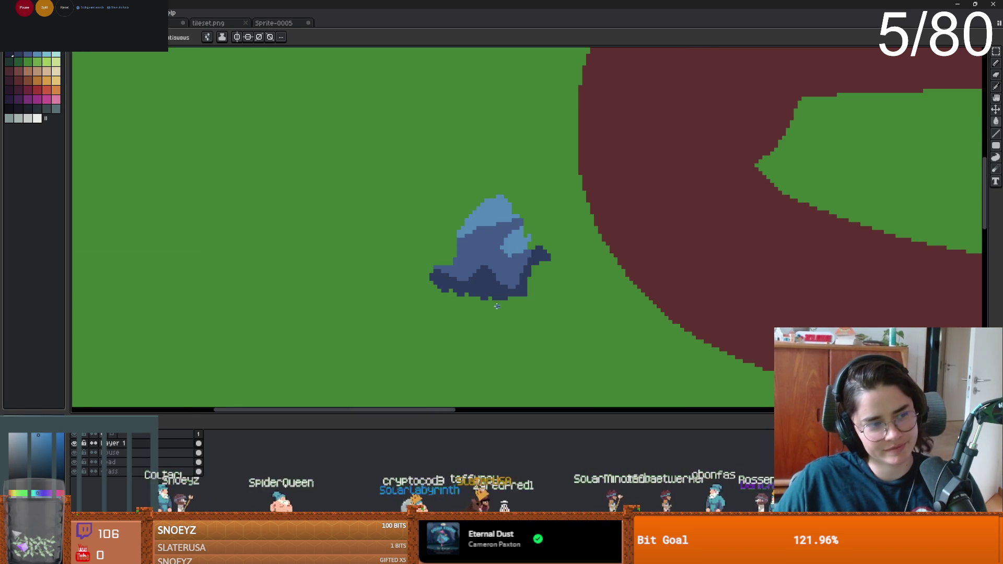
key("m")
mouse_move(381, 168)
left_mouse_down()
mouse_move(414, 224)
mouse_move(551, 314)
mouse_move(564, 311)
mouse_move(410, 206)
mouse_move(413, 192)
mouse_move(427, 192)
left_mouse_up()
key("ctrl+d")
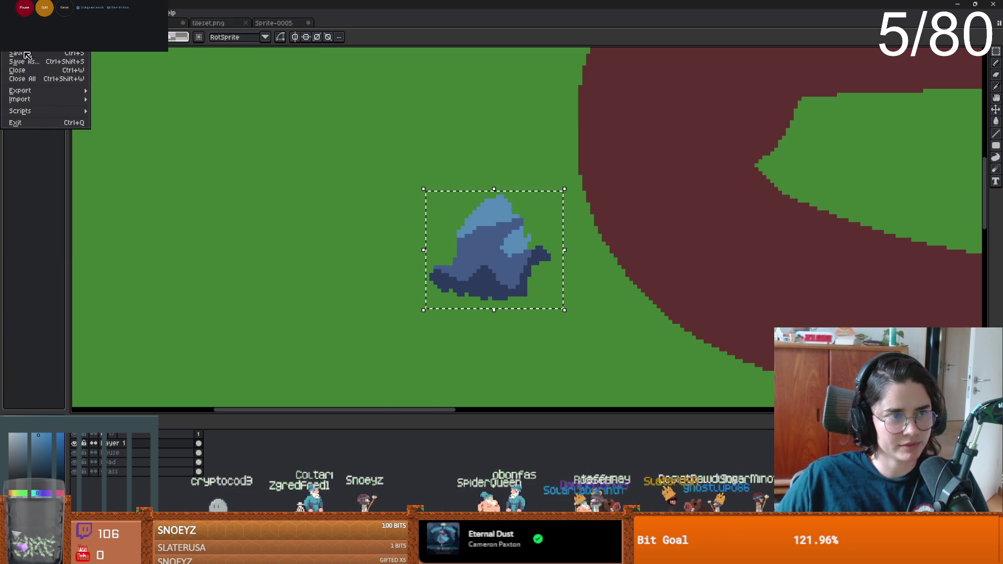
- Export the rock as a PNG named 'rock', accept the layers warning, and return to Godot
mouse_move(42, 91)
left_click(141, 98)
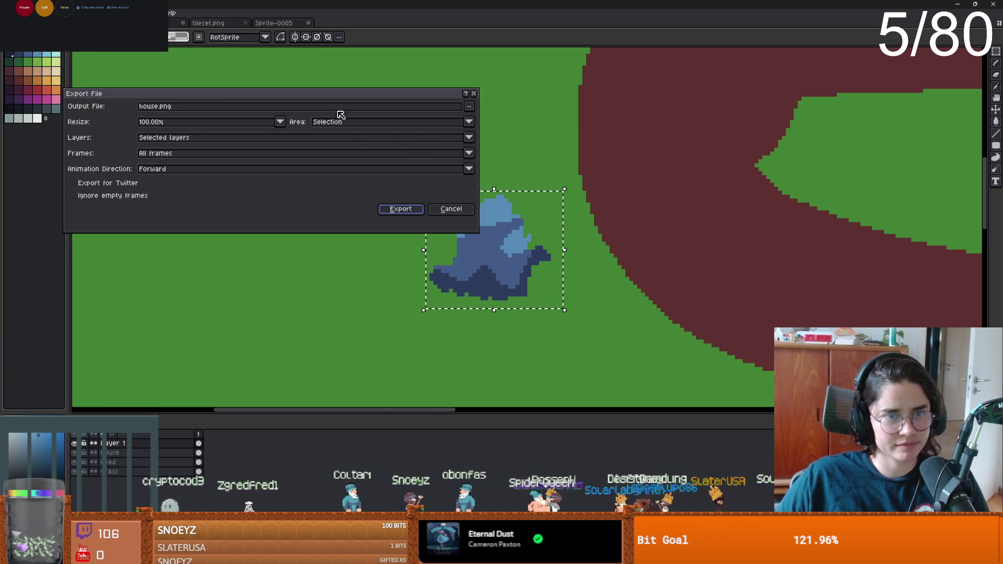
left_click(162, 108)
double_click(163, 108)
type("ck")
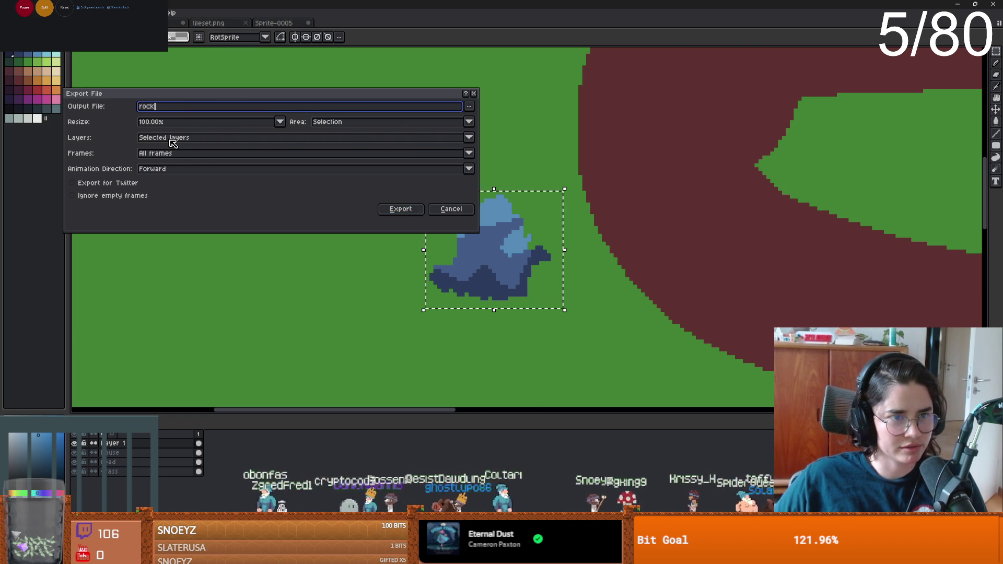
left_click(392, 210)
left_click(463, 323)
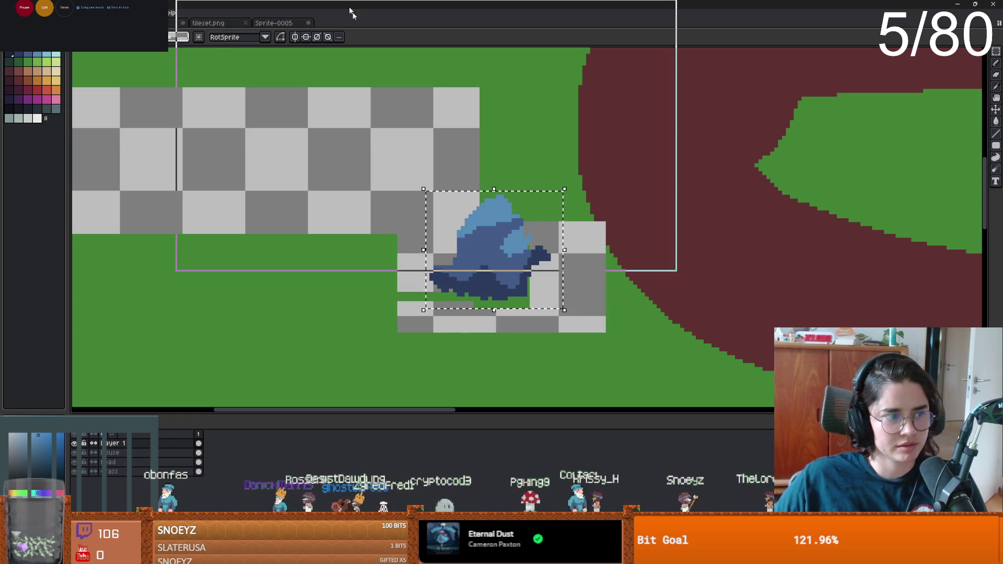
key("alt+Tab")
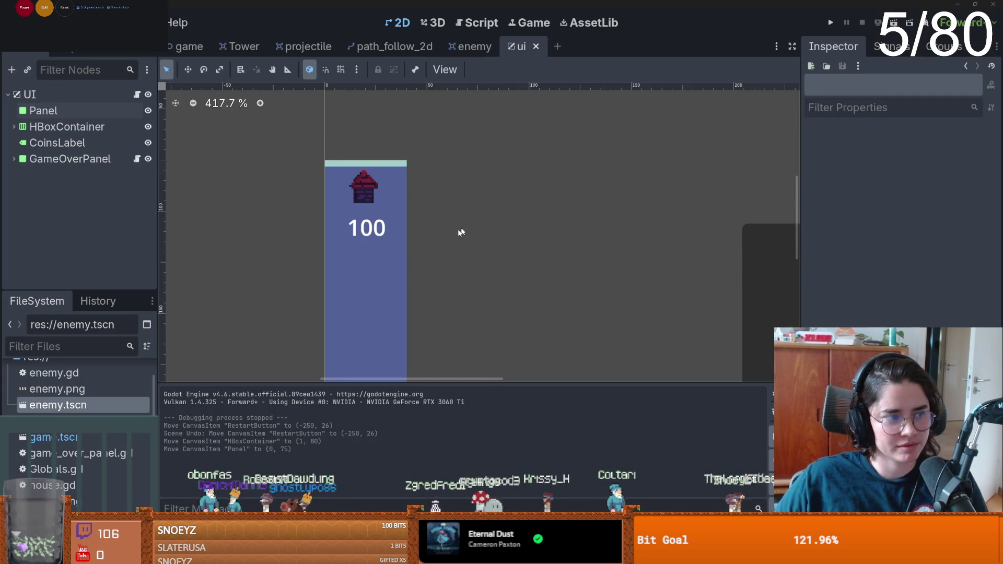
scroll(406, 257, "up", 1)
left_click_drag(470, 217, 398, 193)
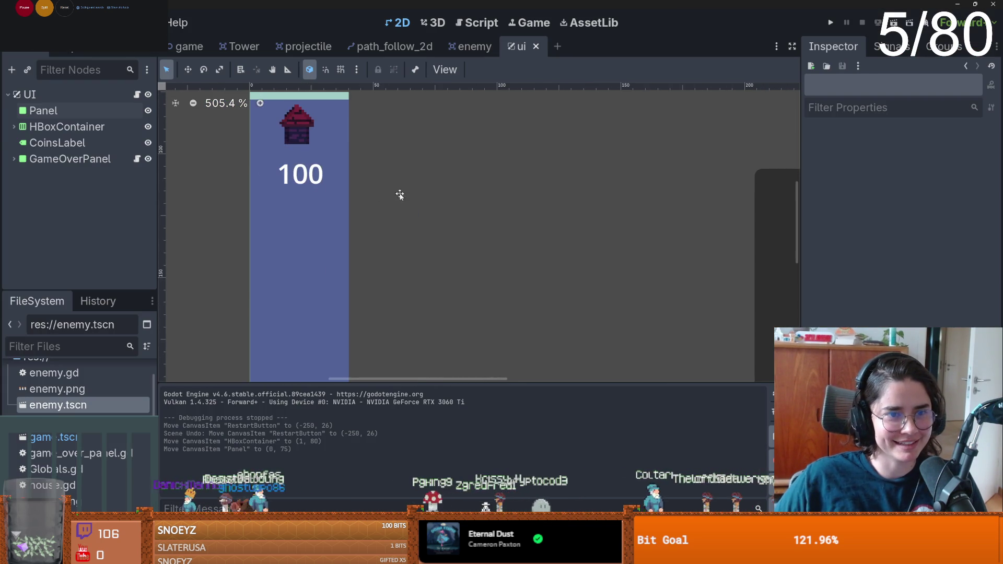
scroll(455, 230, "up", 1)
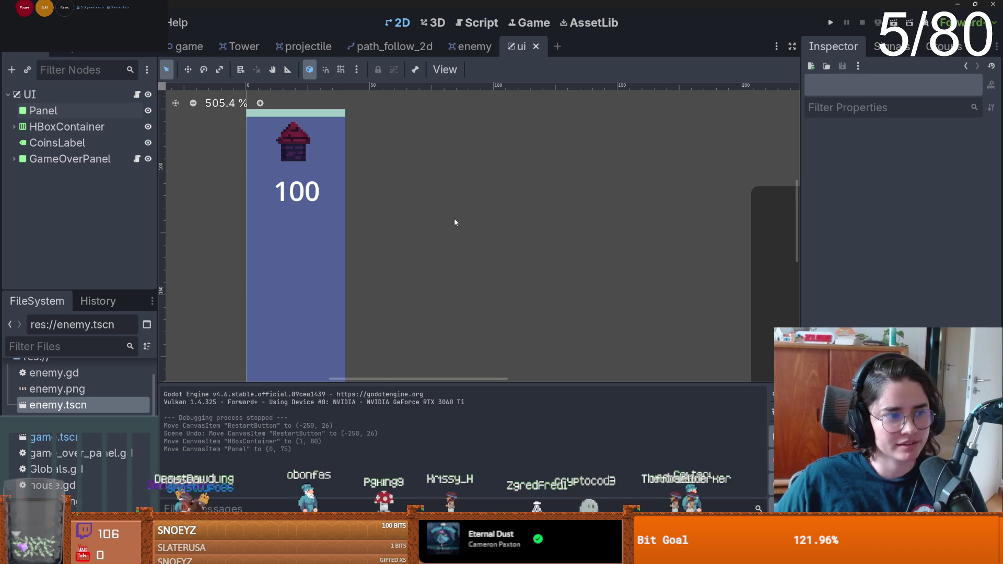
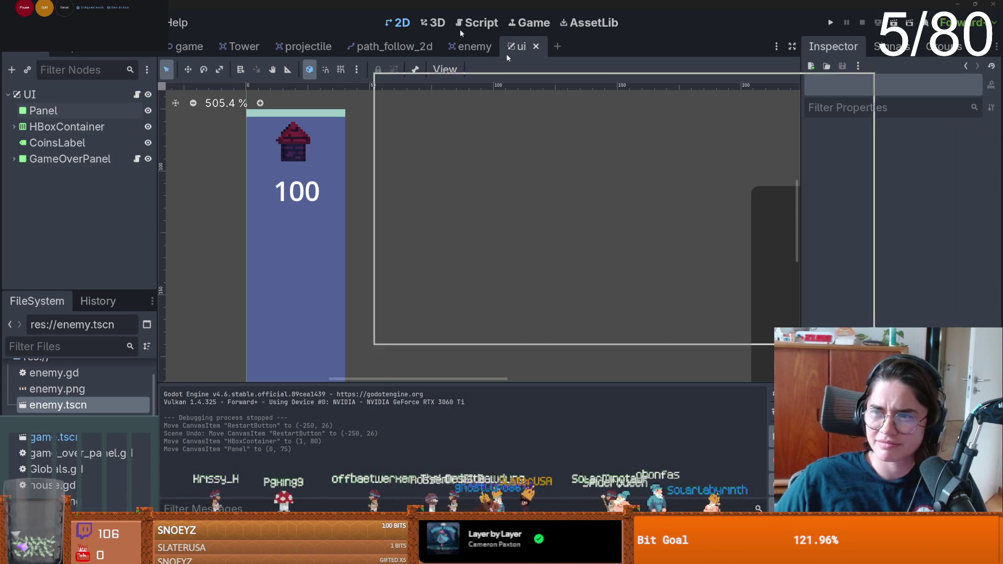
- Switch from Godot to the Aseprite window and bring up its recent files list
key("alt+Tab")
left_click(8, 12)
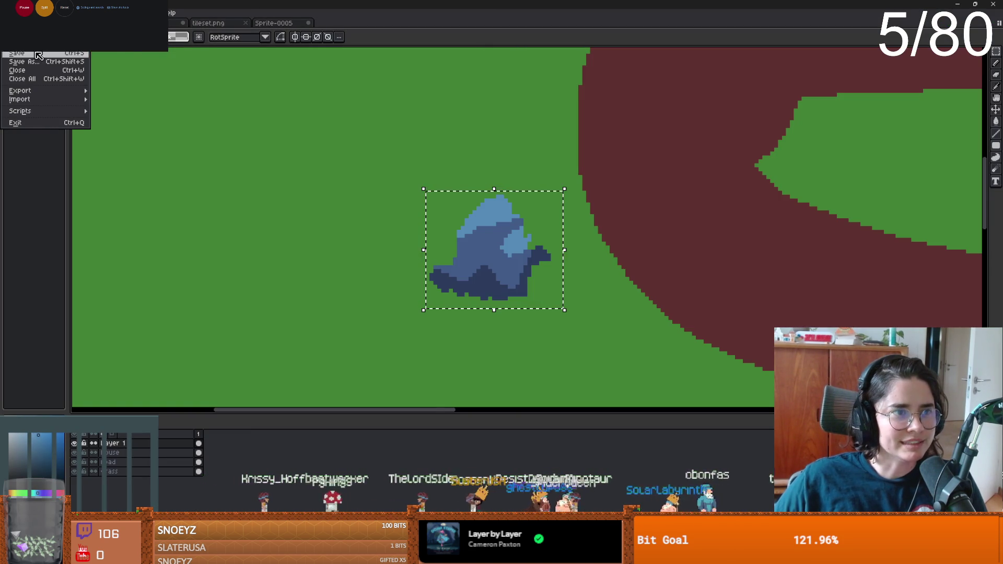
- Open main_char_sprite_bare.png and Crusader.aseprite from Aseprite's recent files
mouse_move(32, 44)
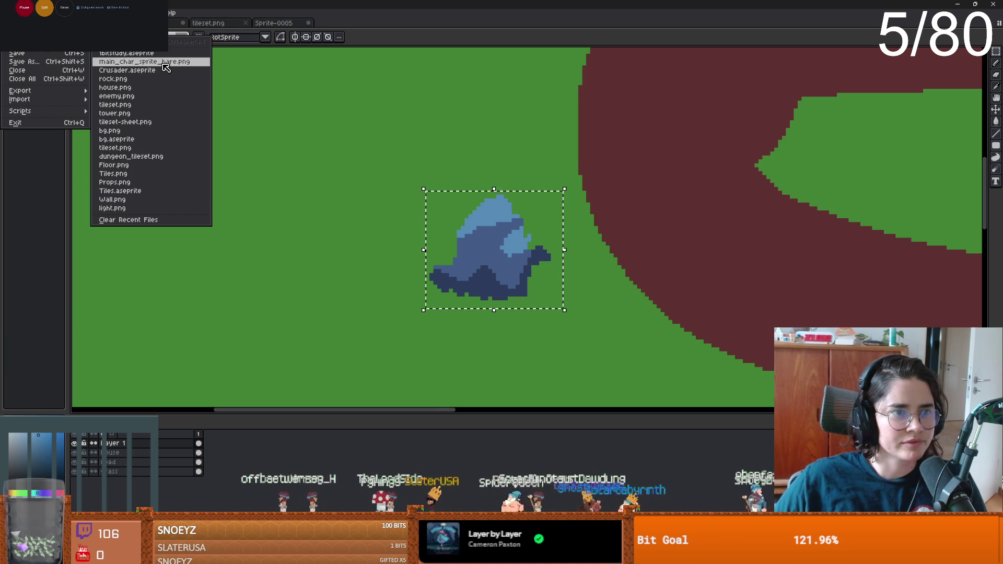
left_click(165, 63)
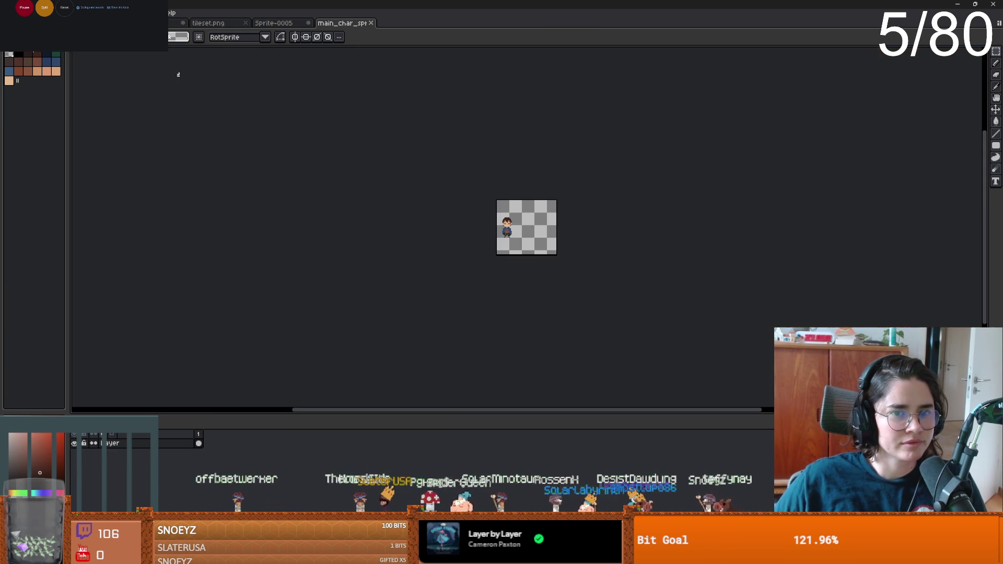
left_click(8, 13)
mouse_move(31, 43)
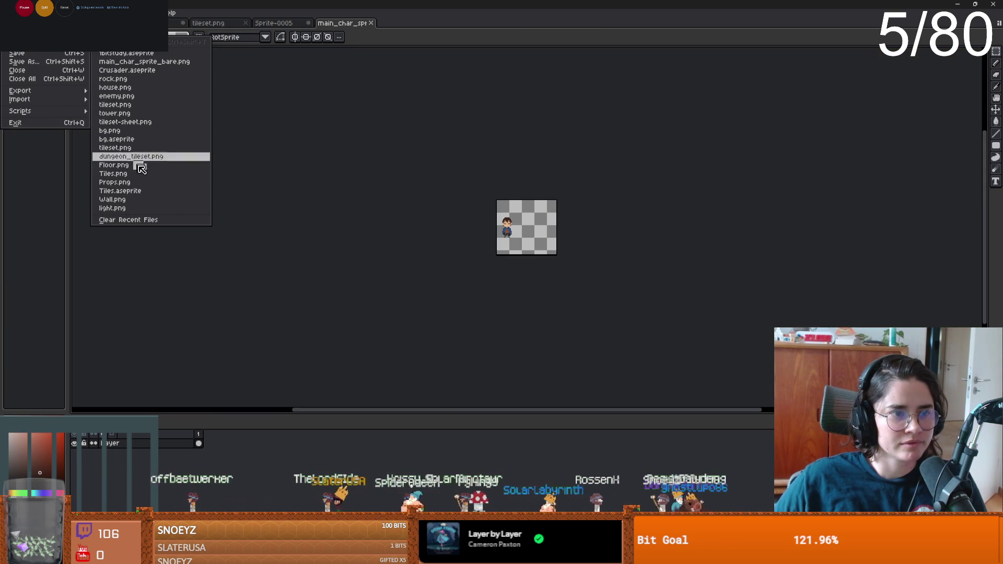
left_click(152, 70)
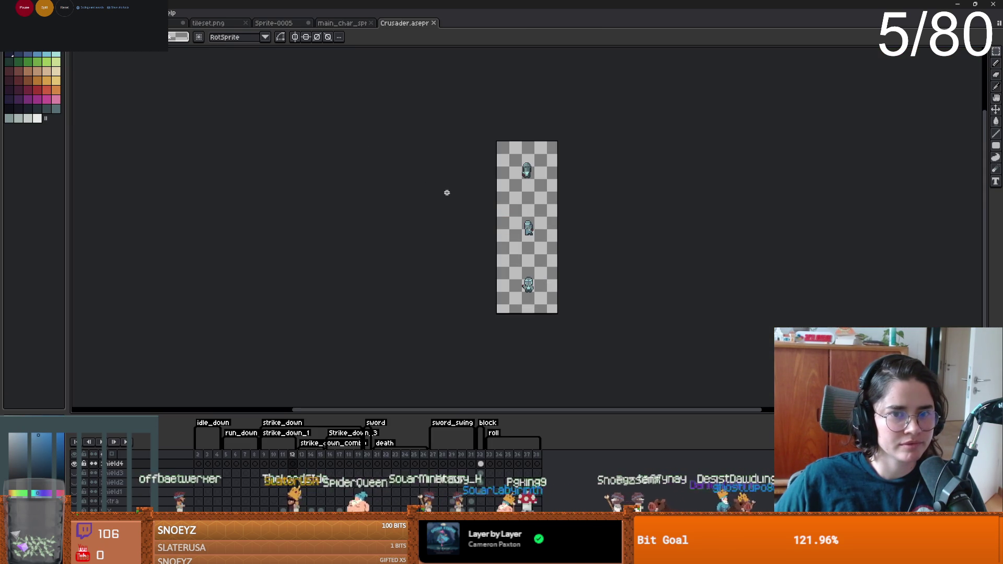
- Close the Crusader and main character sprite tabs and return to Godot
left_click(433, 23)
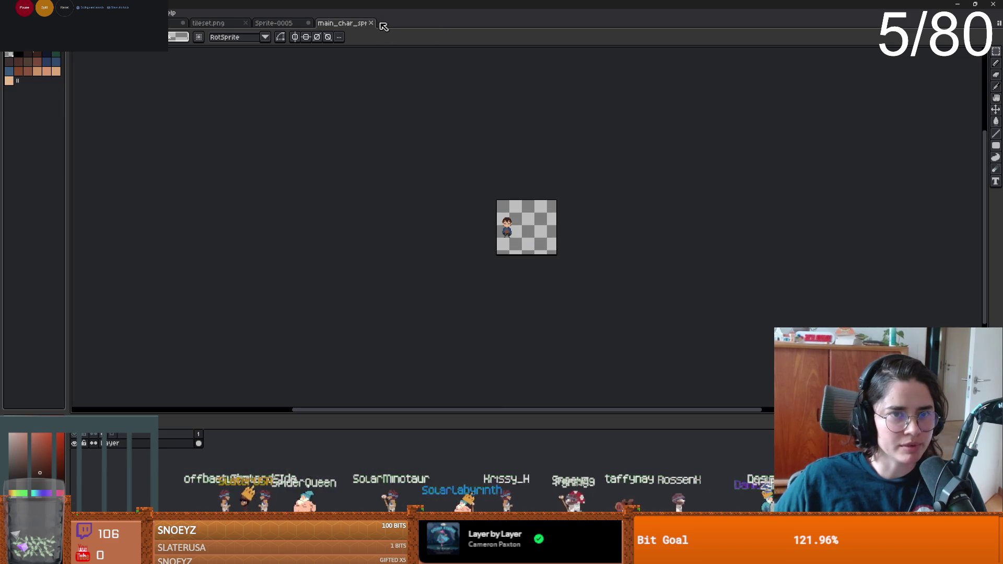
left_click(371, 23)
scroll(489, 228, "up", 1)
key("alt+Tab")
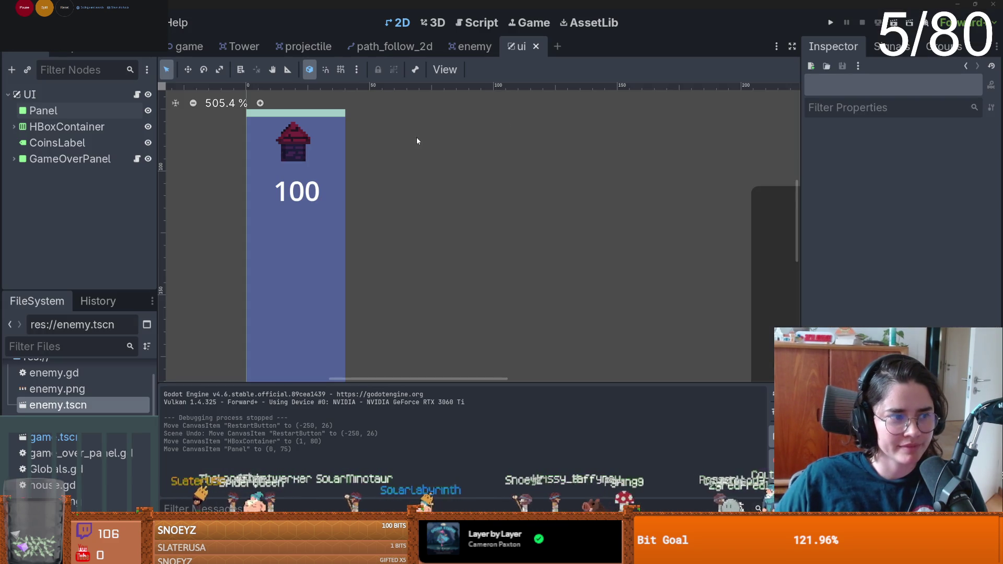
- Save the current scene, expand GameOverPanel, and bring up the game scene
scroll(435, 147, "up", 2)
key("ctrl+s")
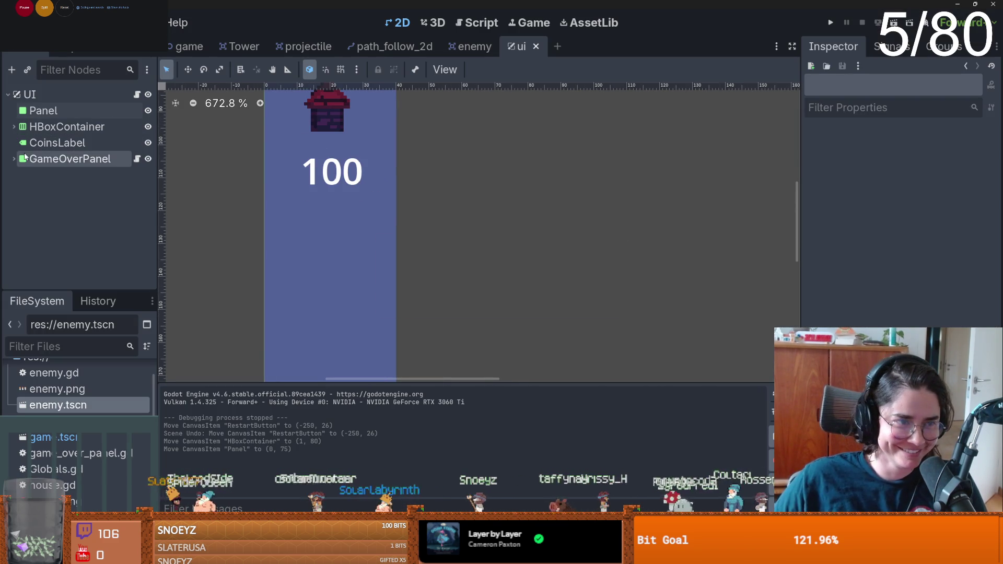
left_click(14, 159)
left_click(185, 46)
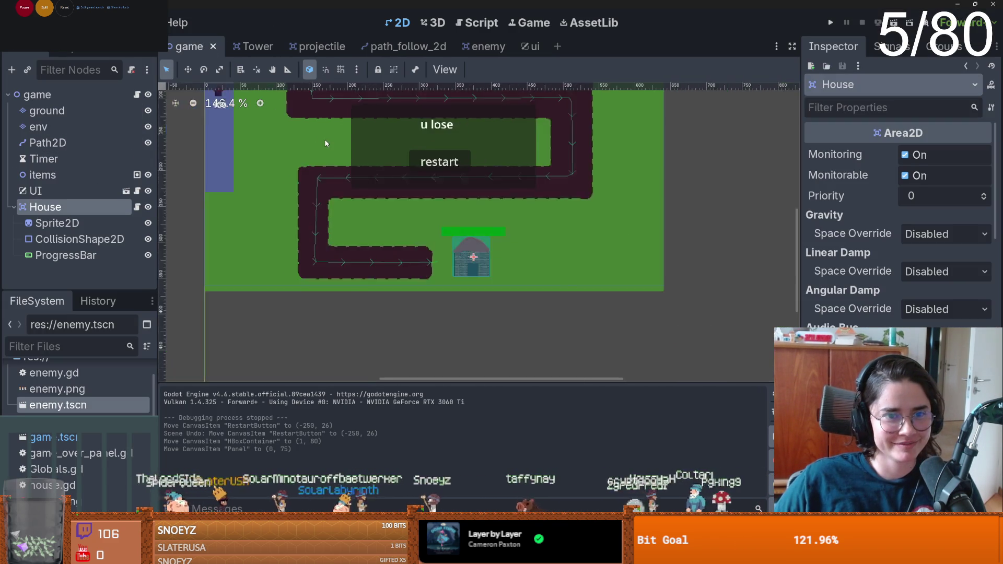
- Select the env tile layer, duplicate it with Ctrl+D, undo the duplicate, then go to Aseprite
scroll(325, 145, "down", 4)
scroll(351, 177, "up", 3)
scroll(357, 199, "up", 2)
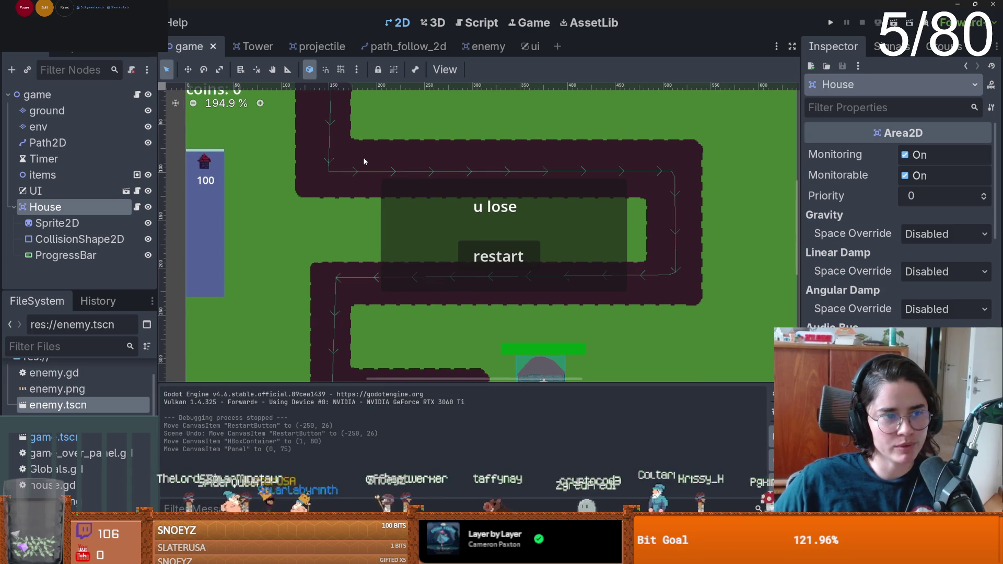
scroll(365, 162, "up", 1)
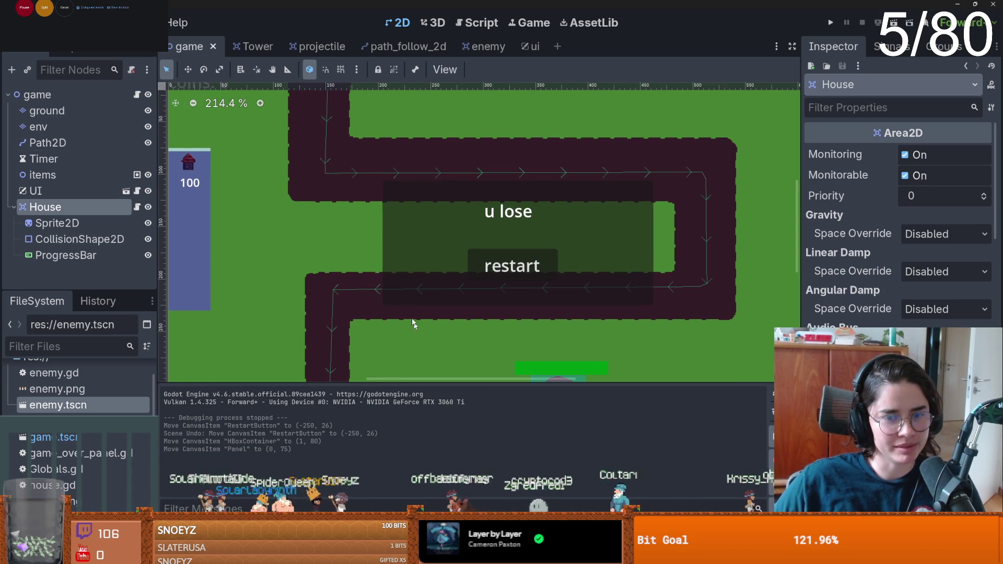
left_click(82, 129)
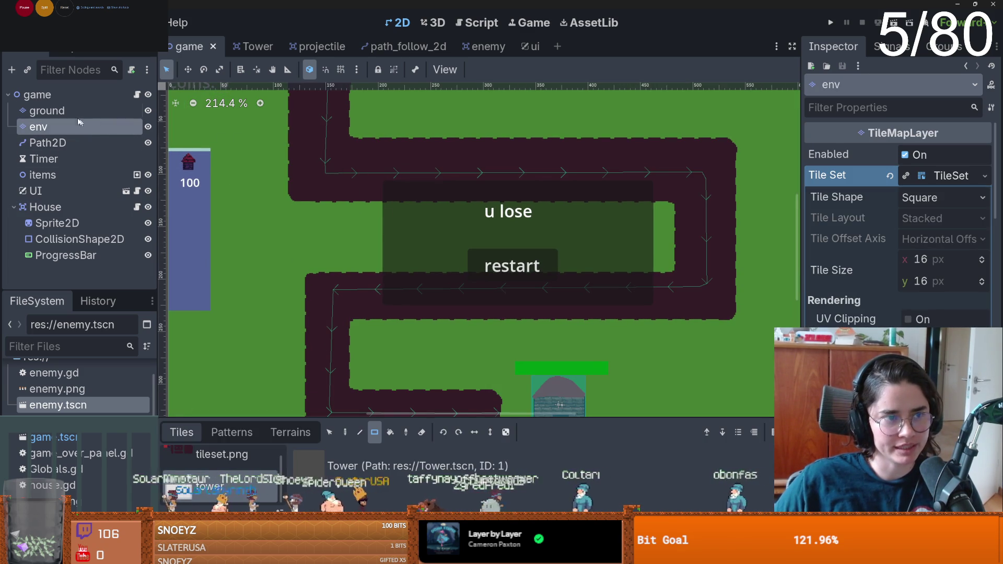
key("ctrl+d")
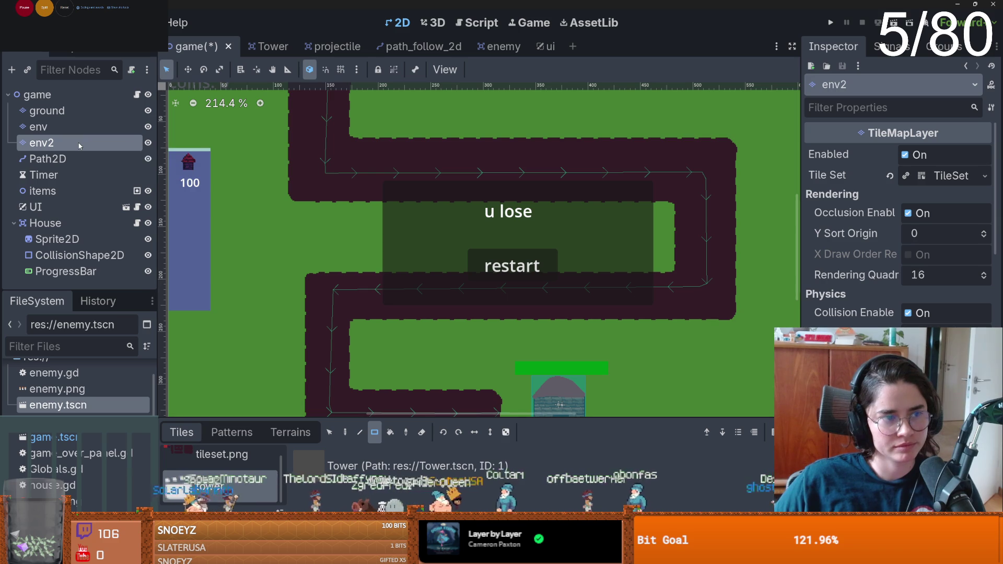
key("ctrl+z")
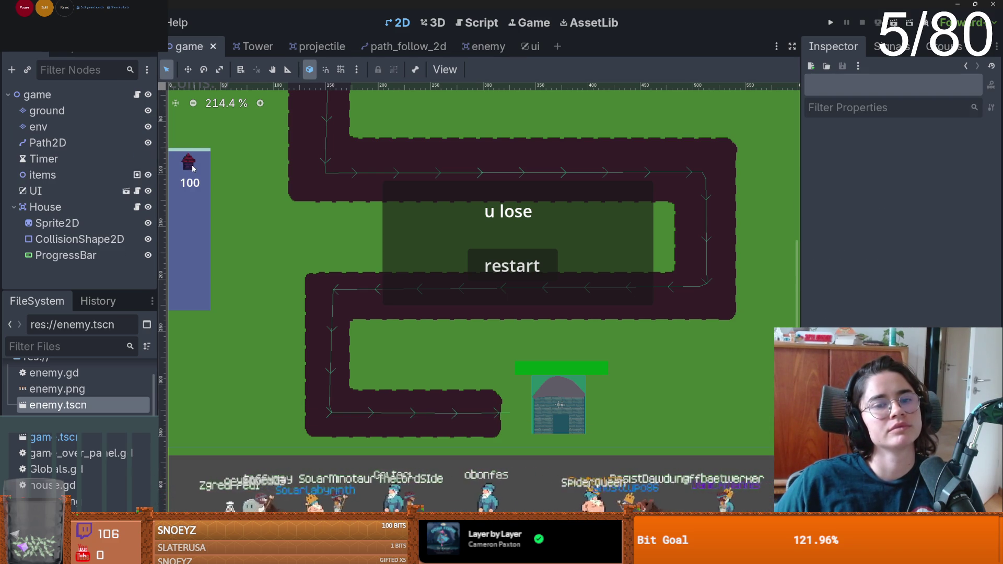
key("alt+Tab")
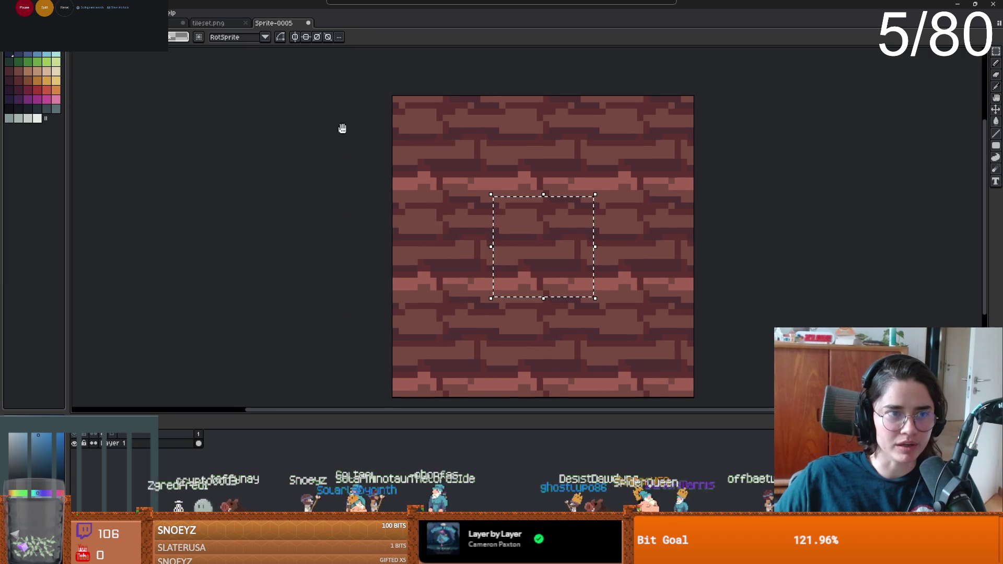
- Flip between tileset.png and the grass map with the rock to compare them
key("ctrl+Tab")
left_click(206, 25)
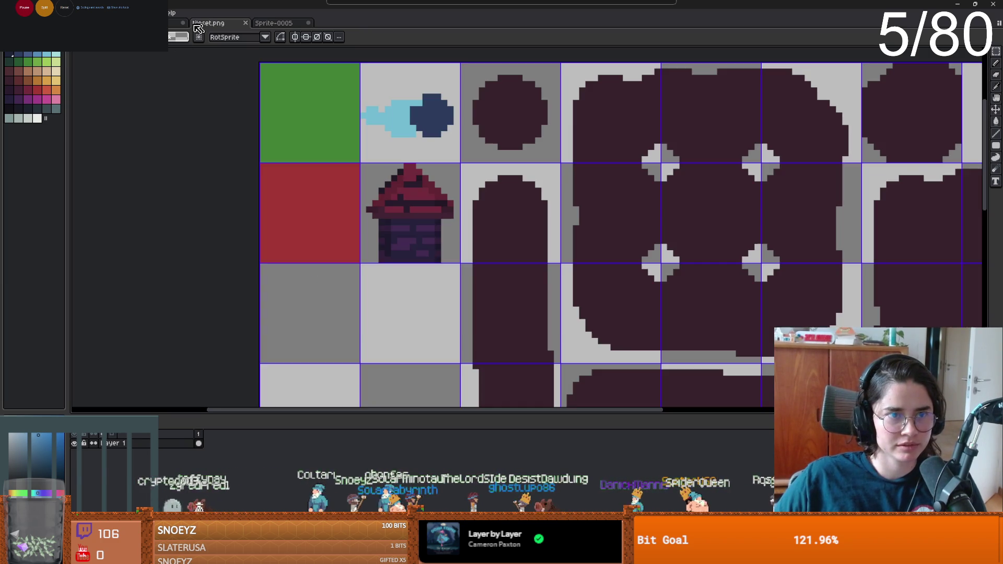
key("ctrl+shift+Tab")
scroll(372, 233, "up", 2)
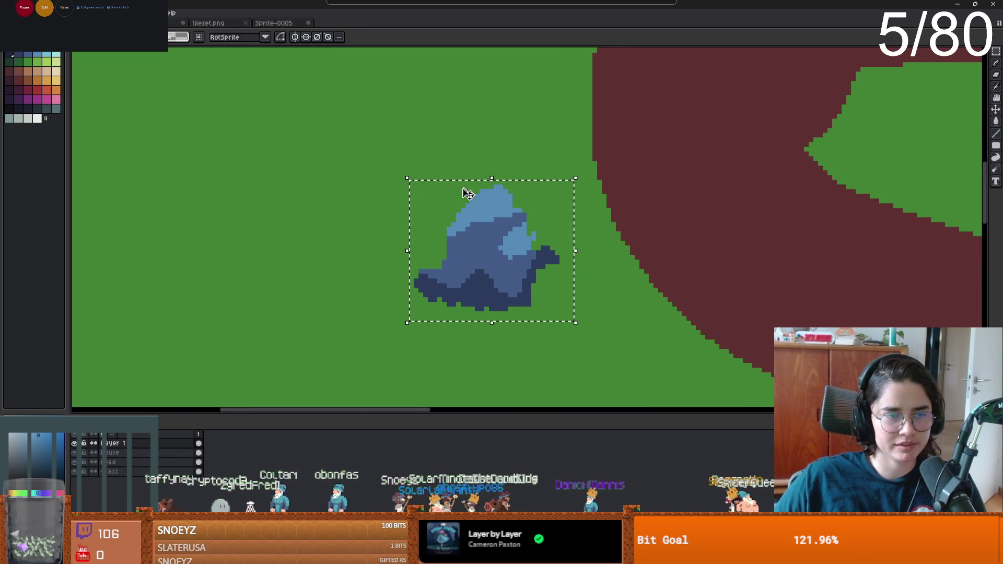
left_click(176, 24)
left_click(207, 26)
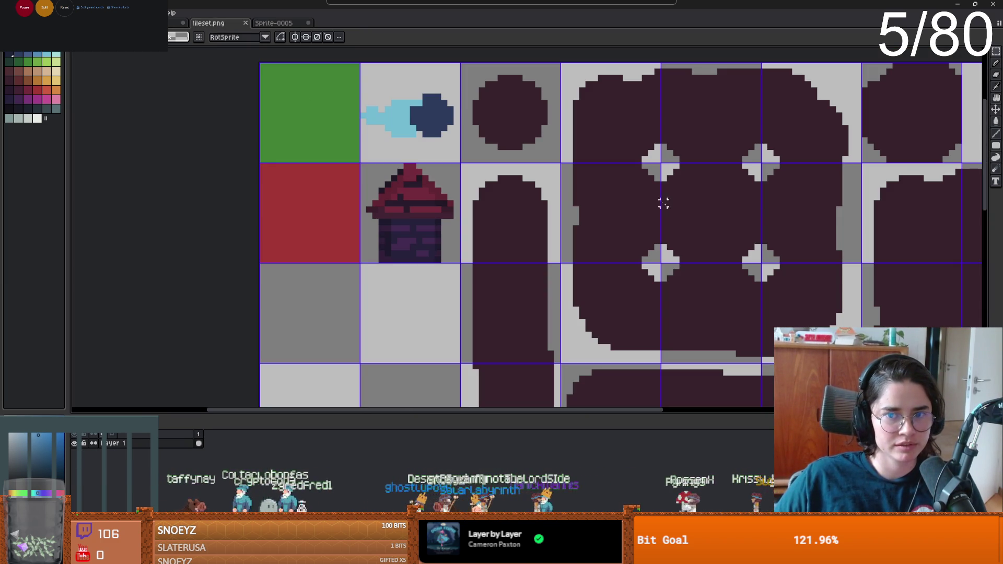
key("ctrl+shift+Tab")
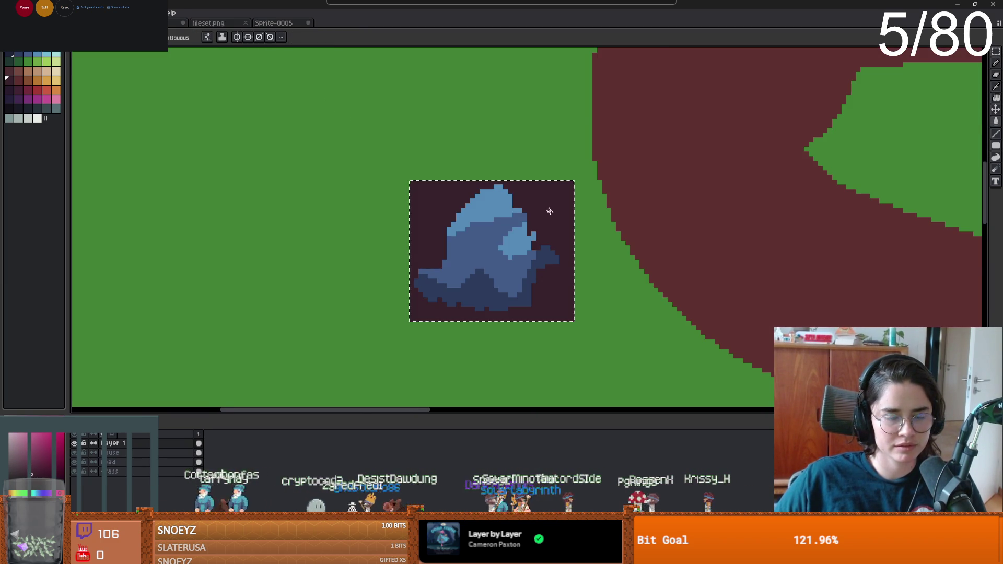
- Dismiss the alert, return to Godot, and select the ground tile layer
scroll(547, 208, "down", 1)
left_click(523, 235)
left_click(476, 320)
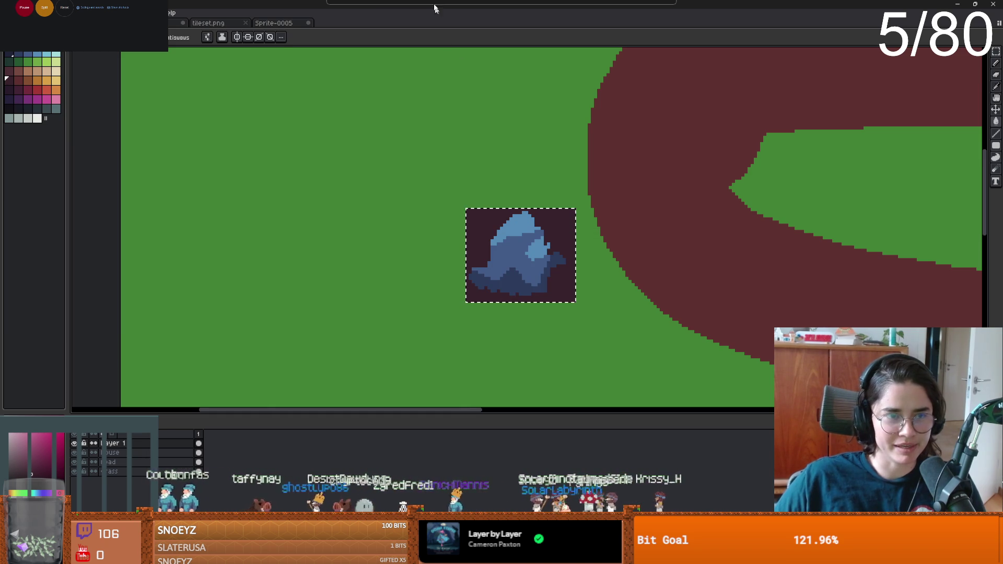
key("alt+Tab")
left_click(377, 221)
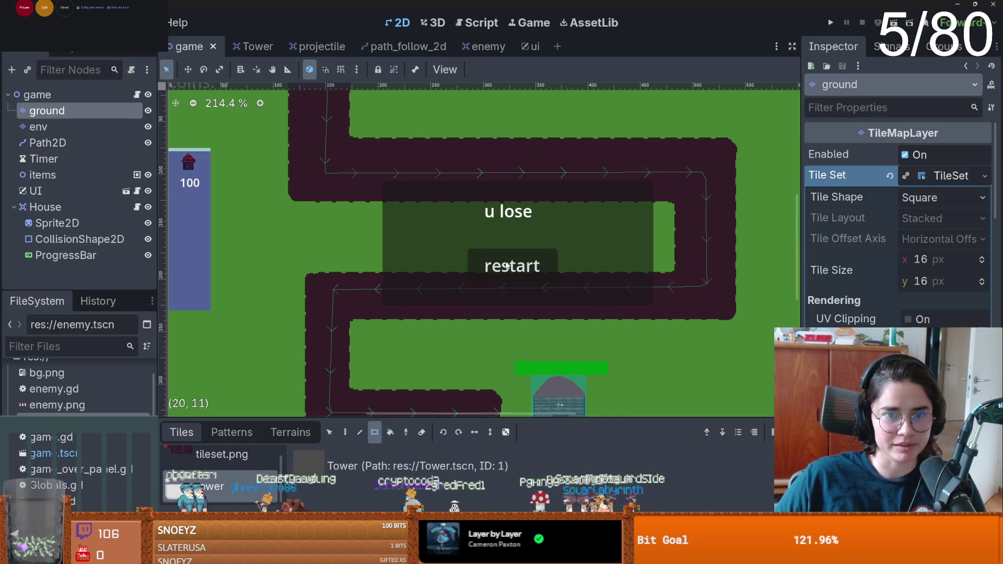
- Save the game scene and bring up game.gd with its tower-placement code
scroll(477, 229, "up", 1)
key("ctrl+s")
scroll(431, 237, "up", 2)
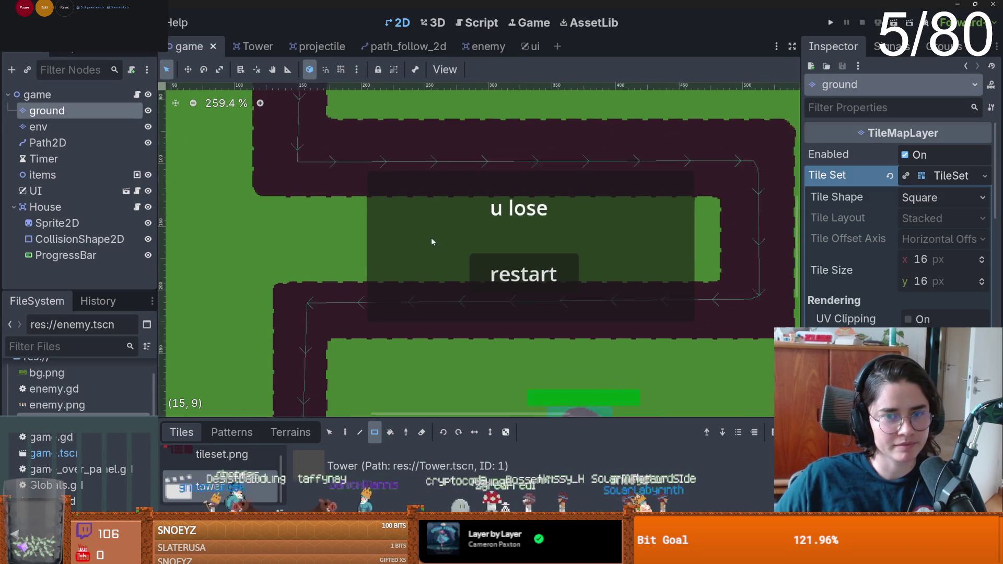
scroll(416, 237, "down", 4)
scroll(347, 161, "up", 1)
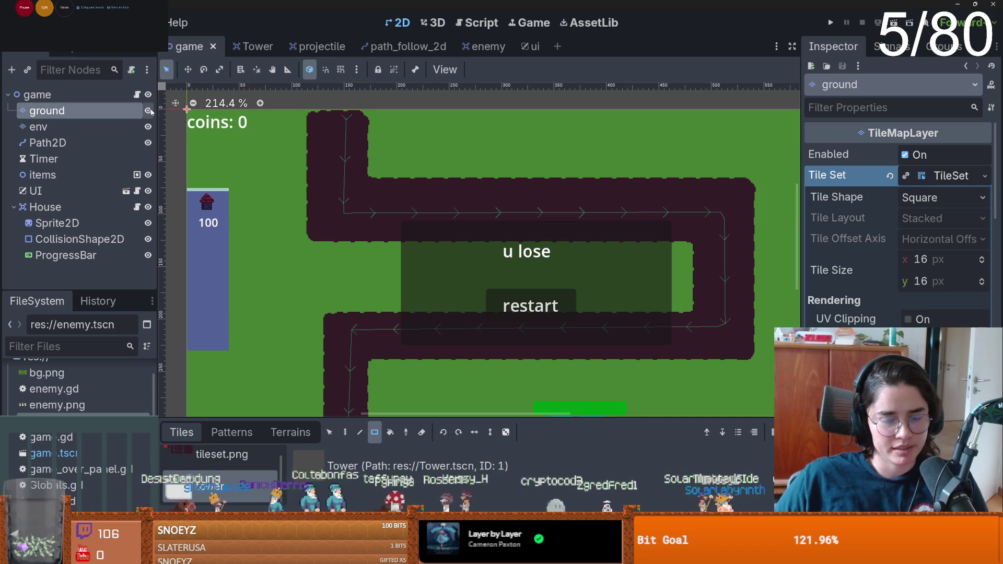
left_click(137, 95)
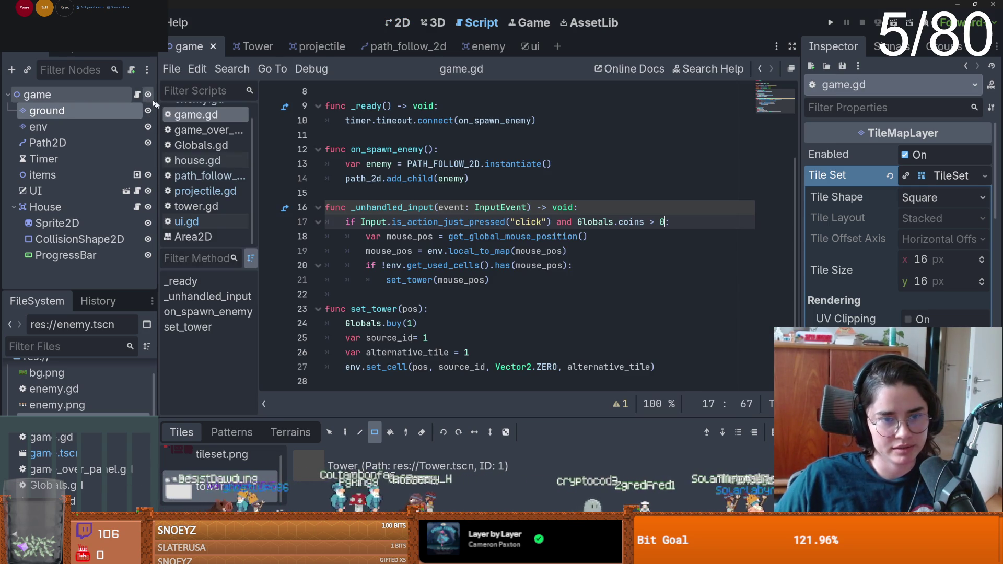
- Review game.gd's mouse-position line and the click check on line 17
left_click(533, 238)
scroll(441, 247, "up", 1)
scroll(433, 249, "down", 1)
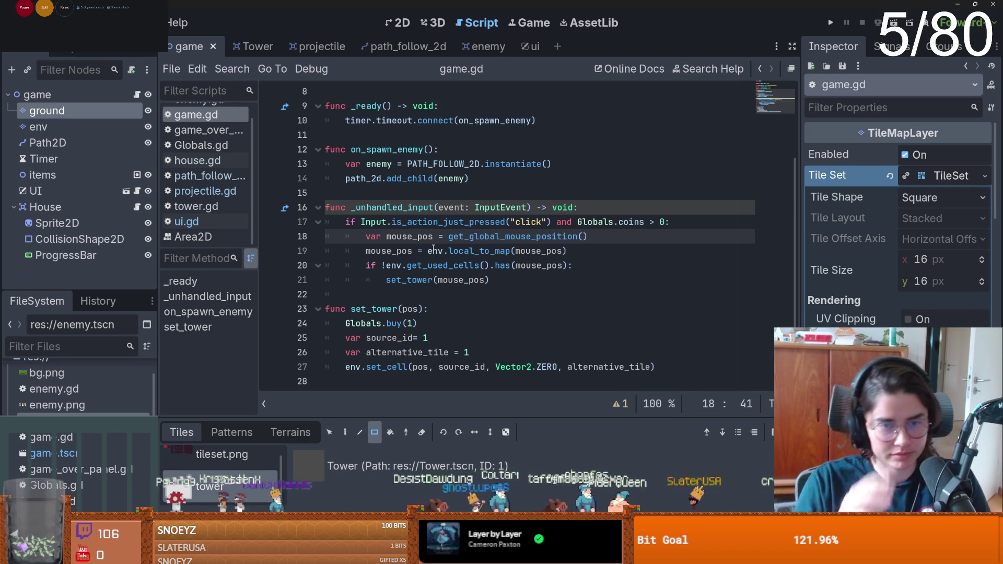
mouse_move(459, 235)
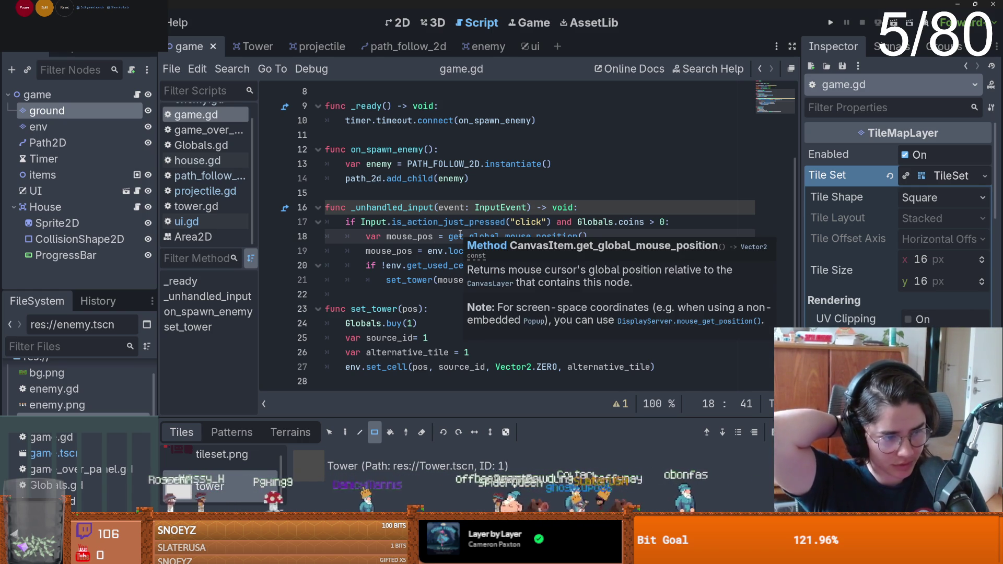
left_click(465, 221)
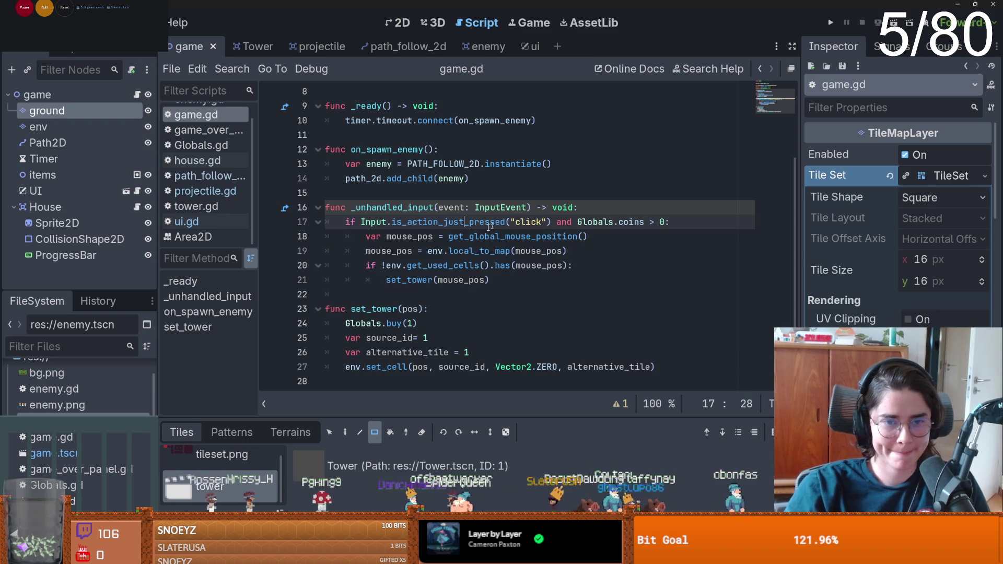
mouse_move(480, 251)
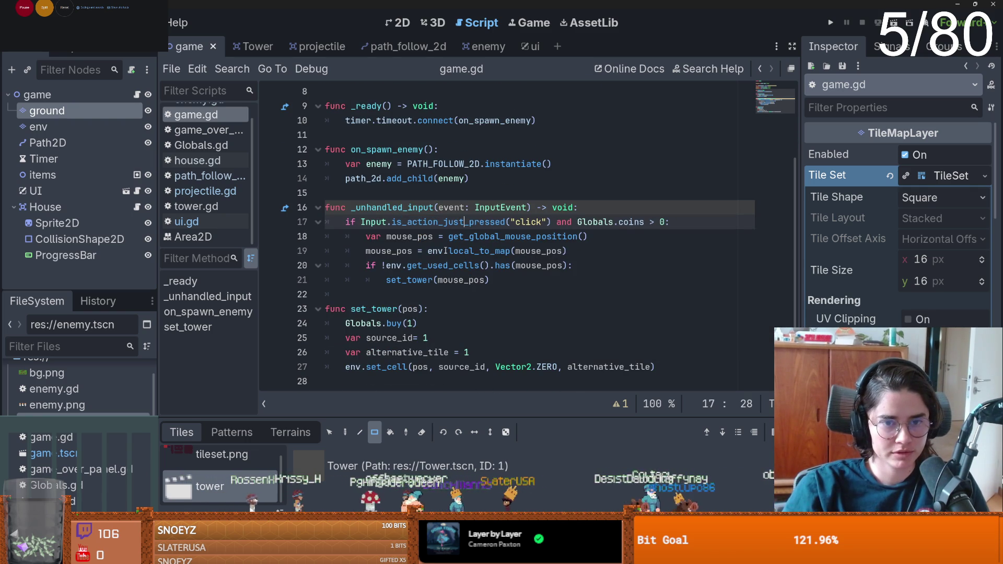
mouse_move(446, 251)
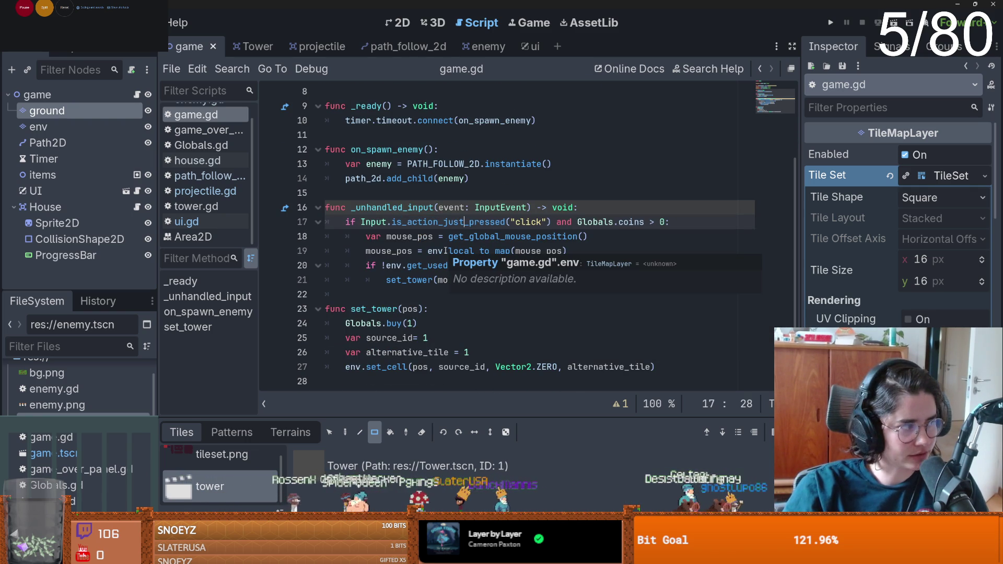
scroll(445, 251, "up", 1)
- Save, widen the code area, and place the cursor on blank lines 15 and after the input handler
key("ctrl+s")
left_click(398, 238)
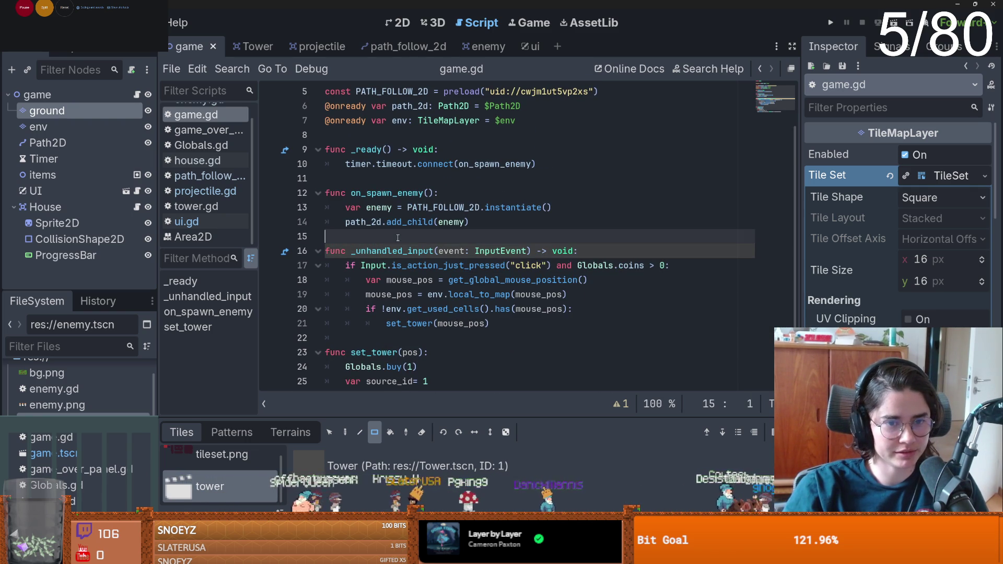
left_click_drag(799, 250, 827, 249)
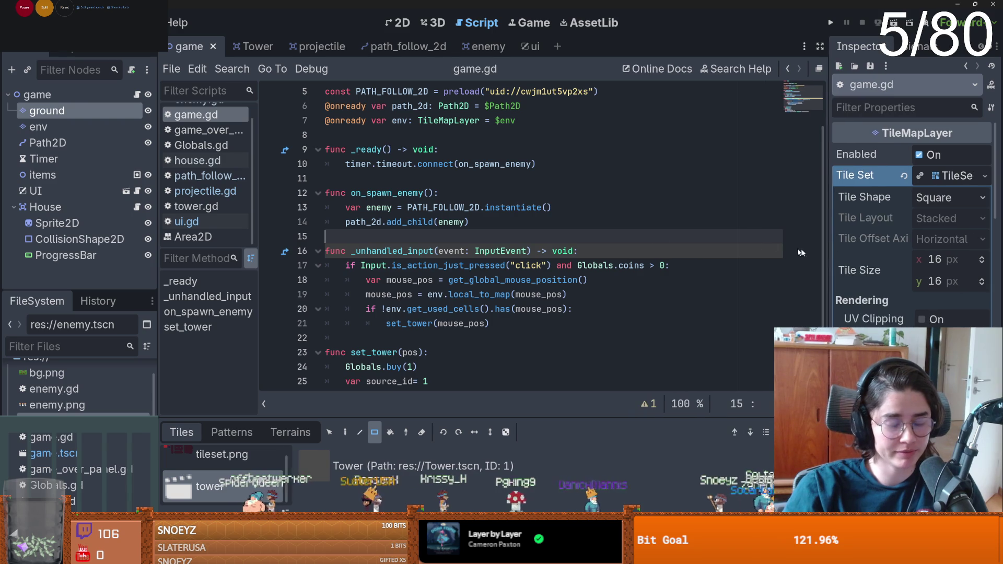
left_click(405, 338)
scroll(491, 313, "up", 2)
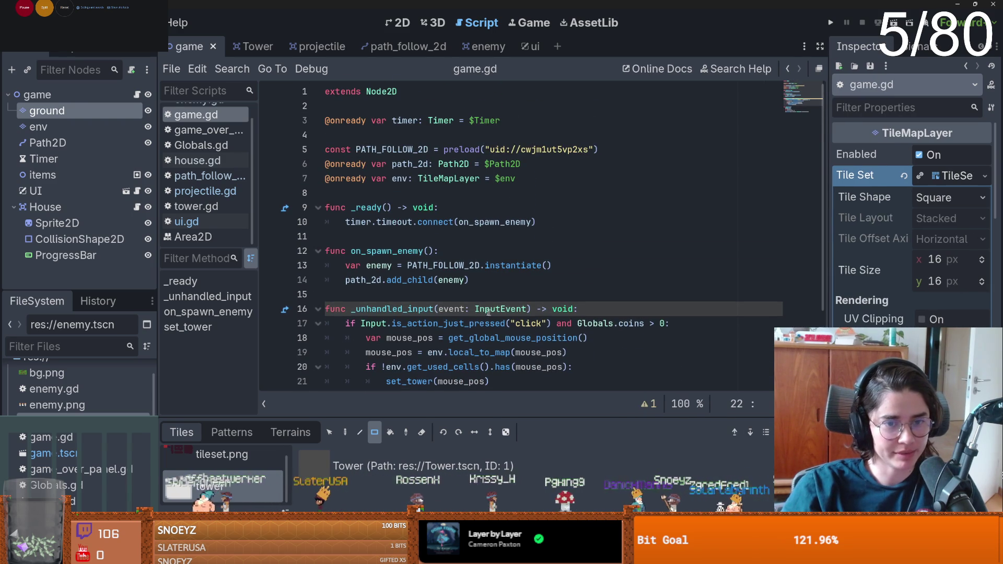
- Collapse the House node, glance at the game scene layout, and return to game.gd
left_click(13, 208)
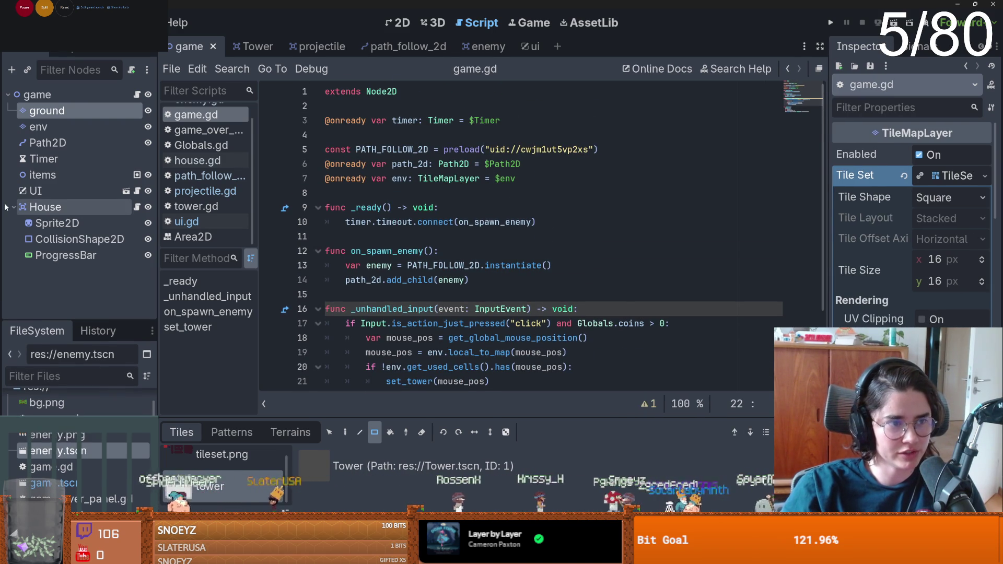
scroll(458, 269, "down", 2)
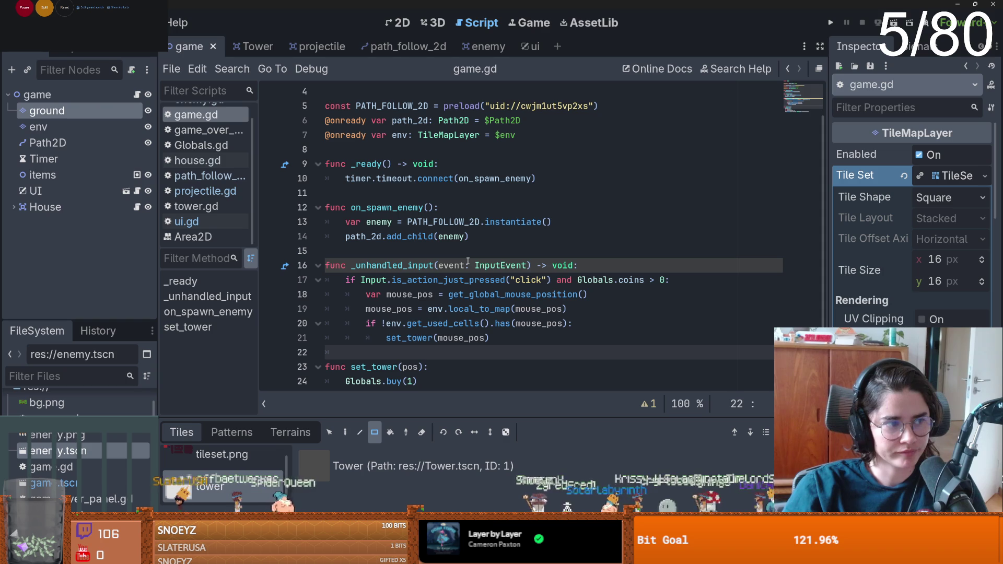
scroll(468, 261, "down", 2)
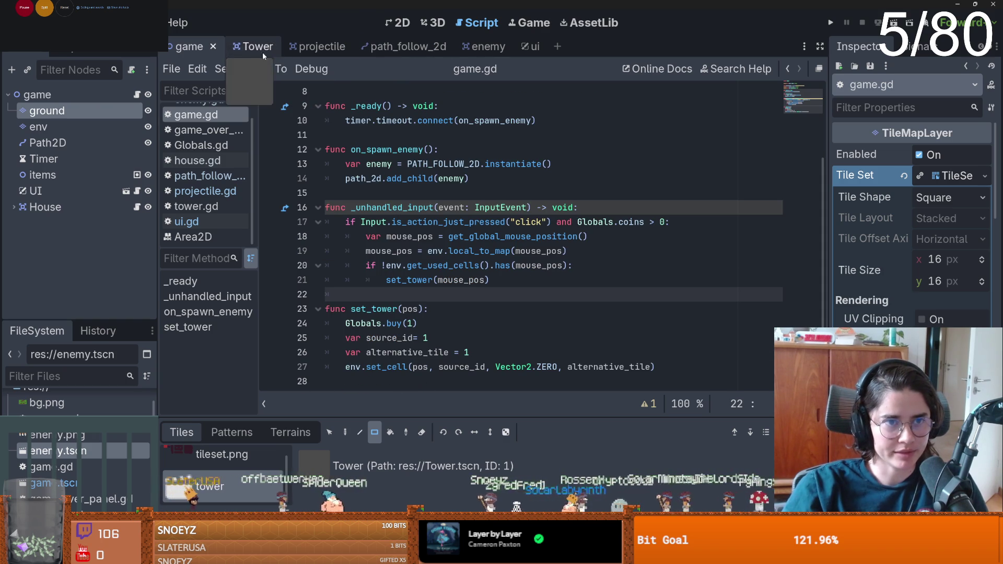
left_click(402, 23)
scroll(466, 201, "down", 1)
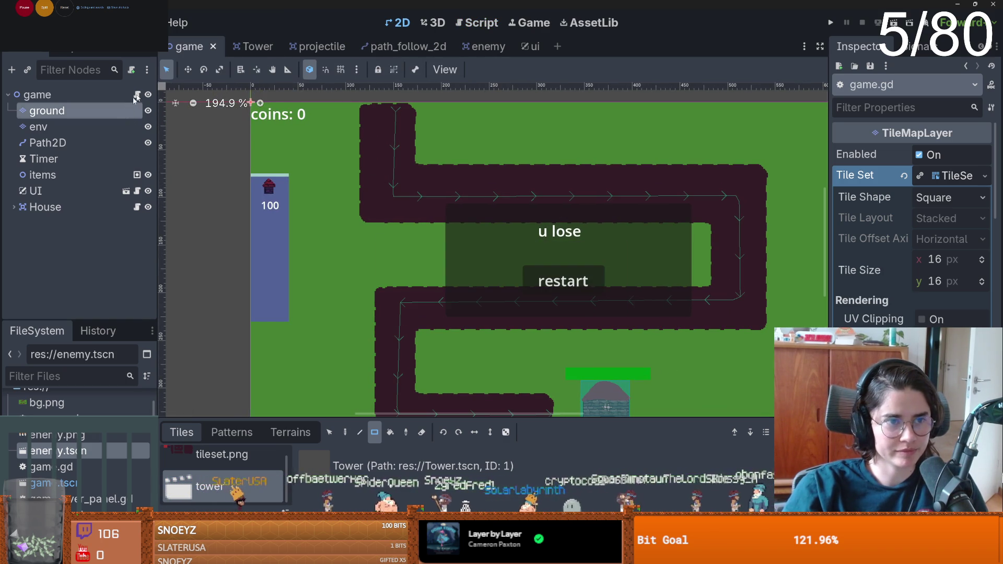
left_click(137, 94)
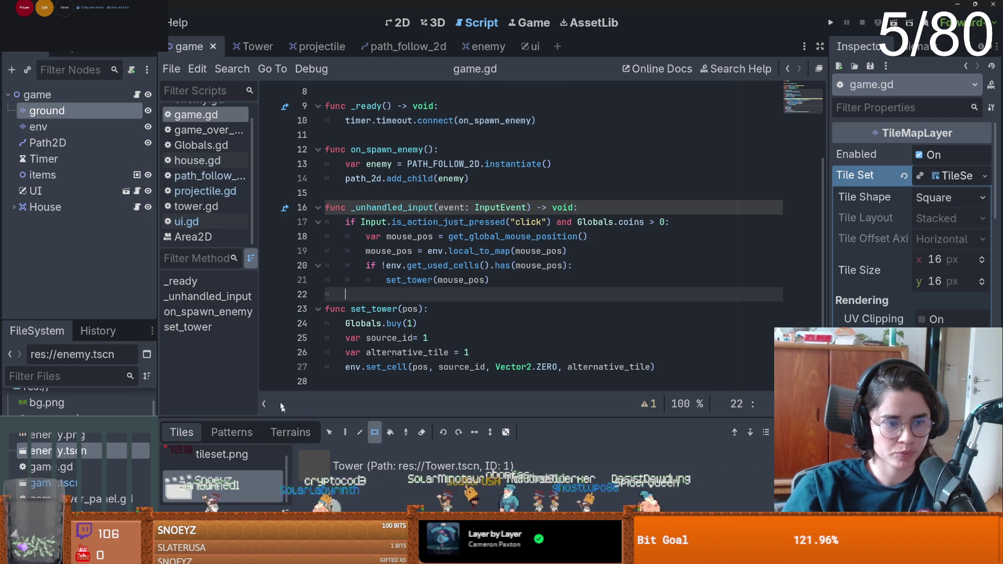
- Bring up the ui scene with its ui.gd script, then switch to Aseprite
left_click(535, 49)
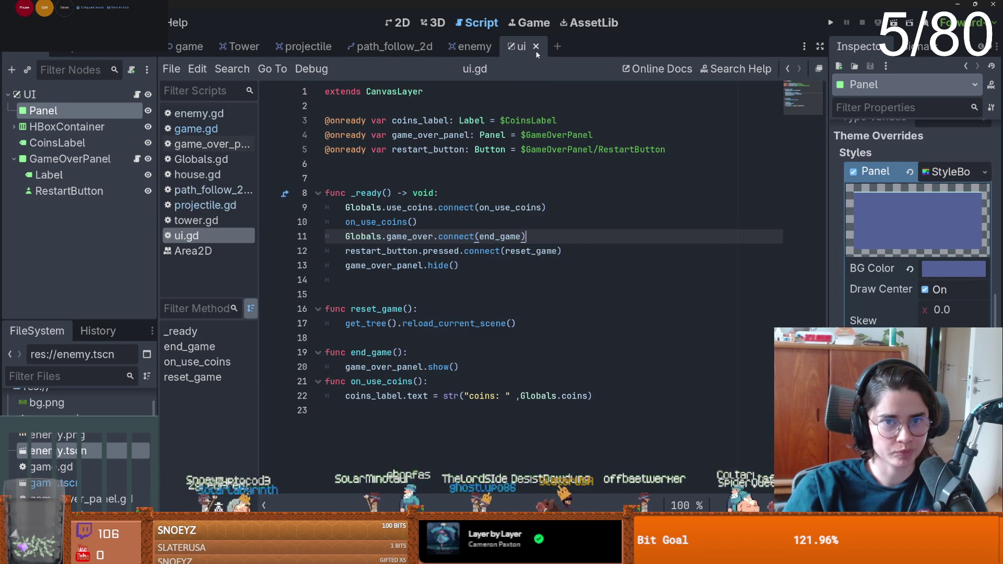
scroll(877, 286, "up", 15)
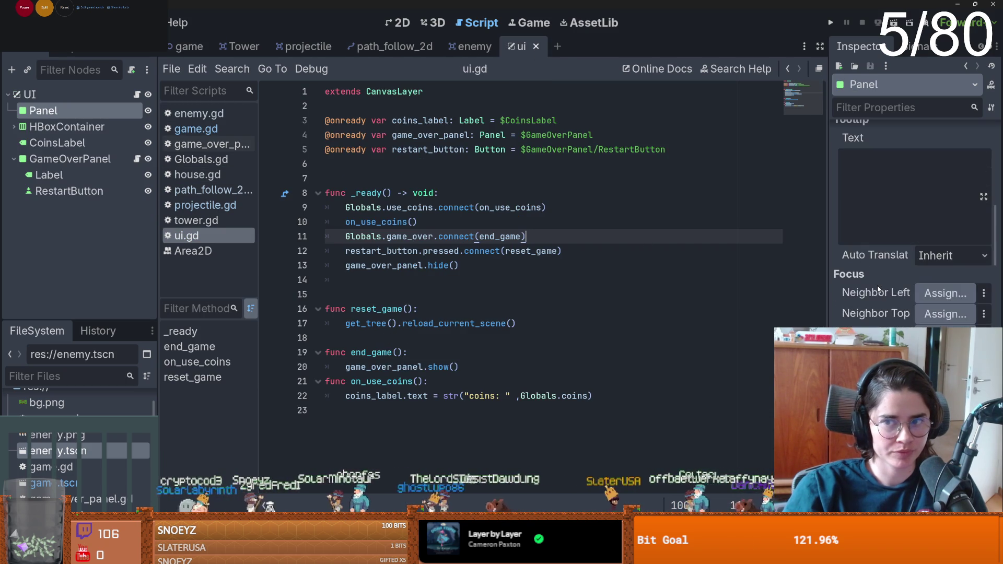
scroll(877, 288, "up", 5)
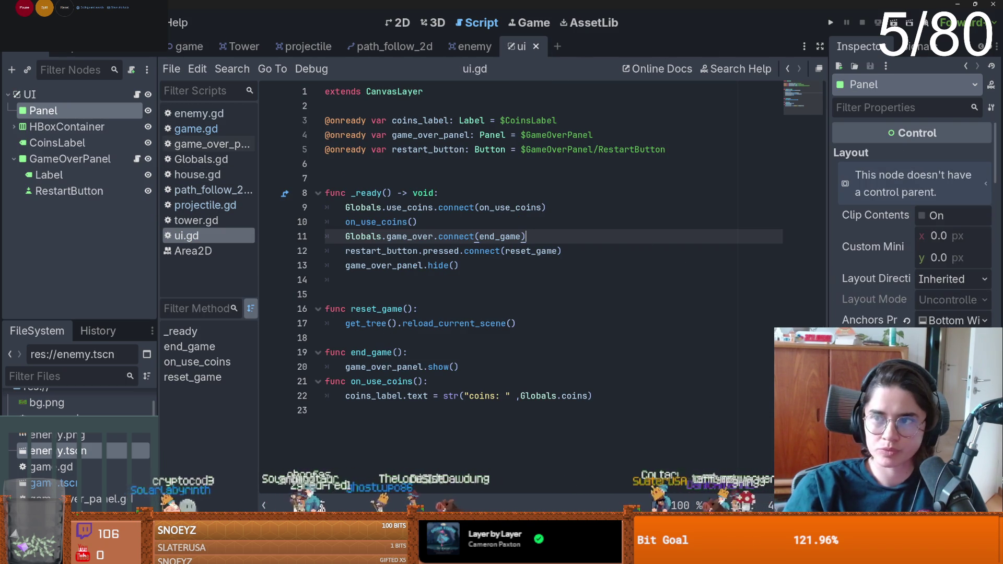
key("alt+Tab")
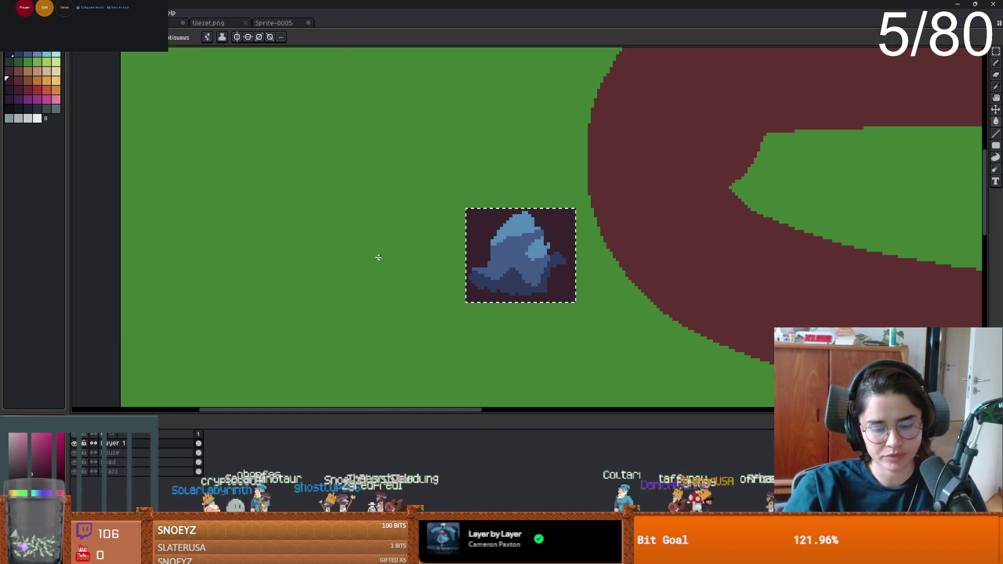
- Paste the blue sprite into tileset.png and move it onto the tile grid
left_click(564, 301)
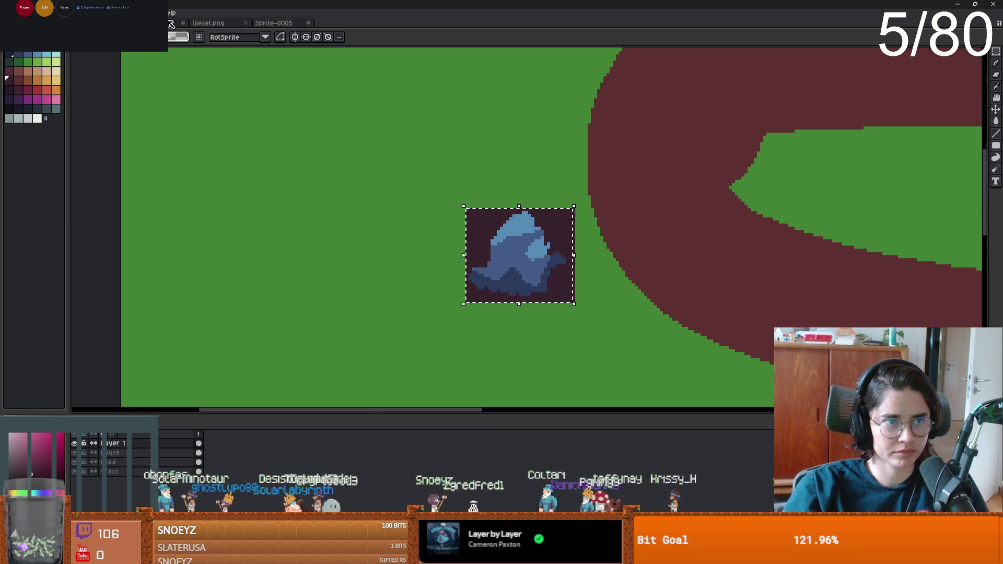
left_click(209, 23)
key("ctrl+v")
mouse_move(796, 210)
left_mouse_down()
mouse_move(411, 309)
mouse_move(477, 291)
mouse_move(402, 293)
mouse_move(457, 293)
left_mouse_up()
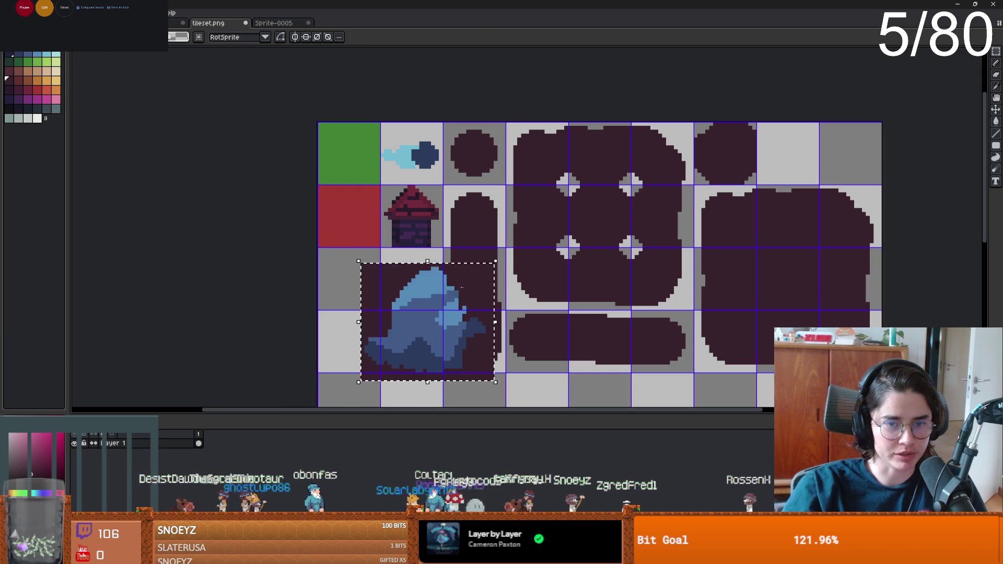
key("ctrl+z")
key("ctrl+z")
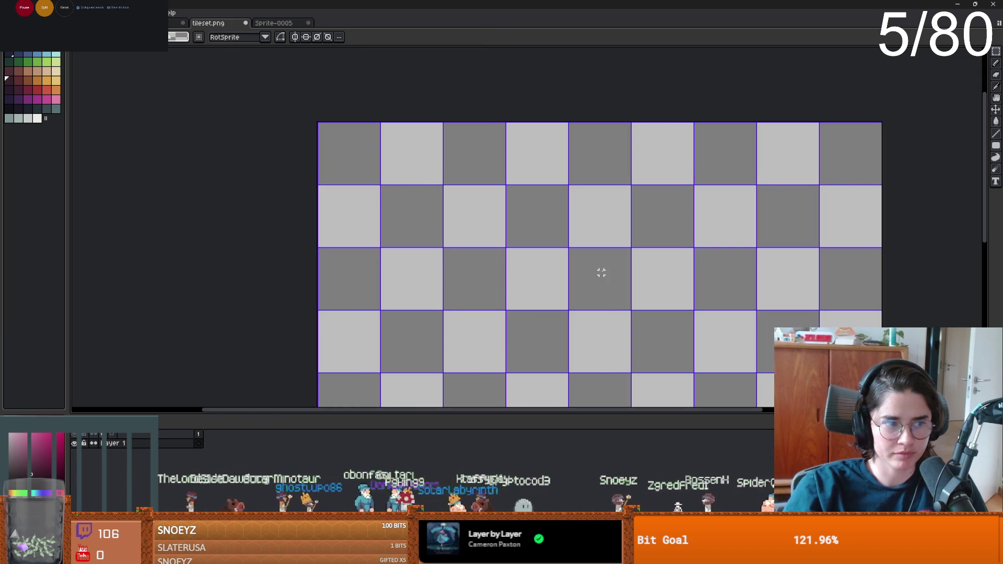
key("ctrl+y")
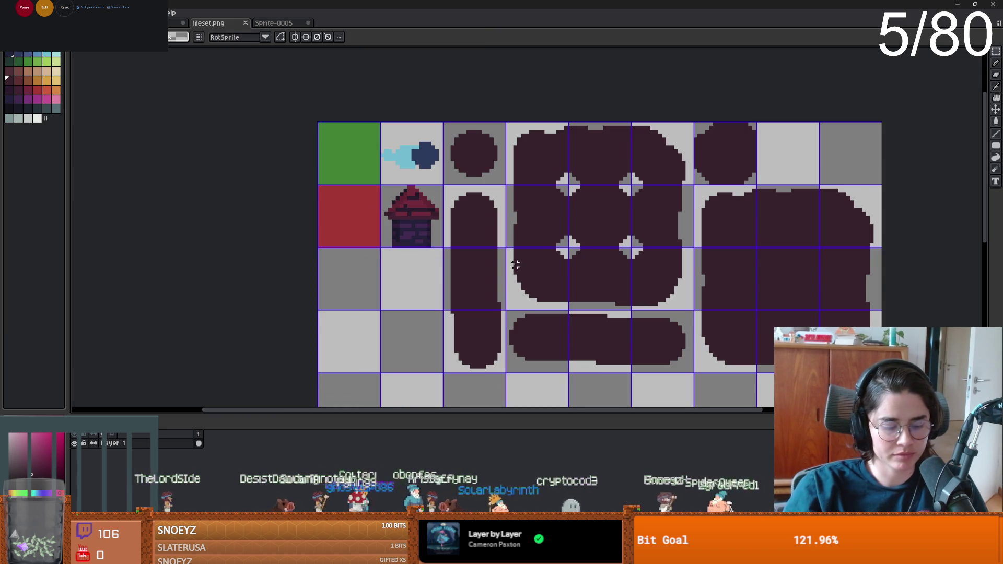
key("ctrl+v")
mouse_move(778, 197)
left_mouse_down()
mouse_move(419, 324)
mouse_move(448, 295)
mouse_move(438, 346)
left_mouse_up()
- Scale and nudge the sprite to fill the empty cell below the tower
mouse_move(504, 262)
left_mouse_down()
mouse_move(418, 338)
mouse_move(424, 343)
mouse_move(450, 150)
left_mouse_up()
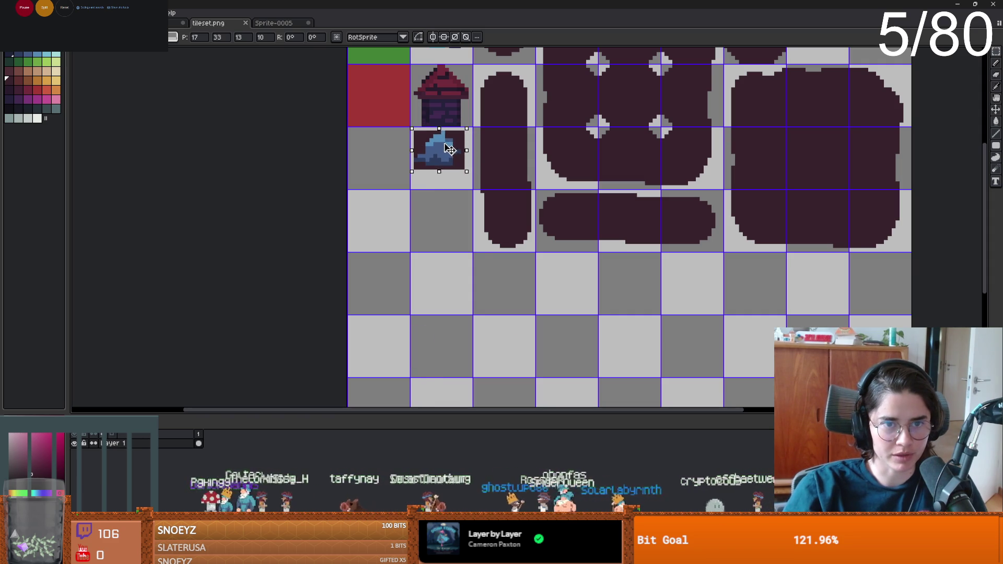
key("Left")
key("Up")
left_click_drag(461, 166, 478, 194)
left_click(498, 178)
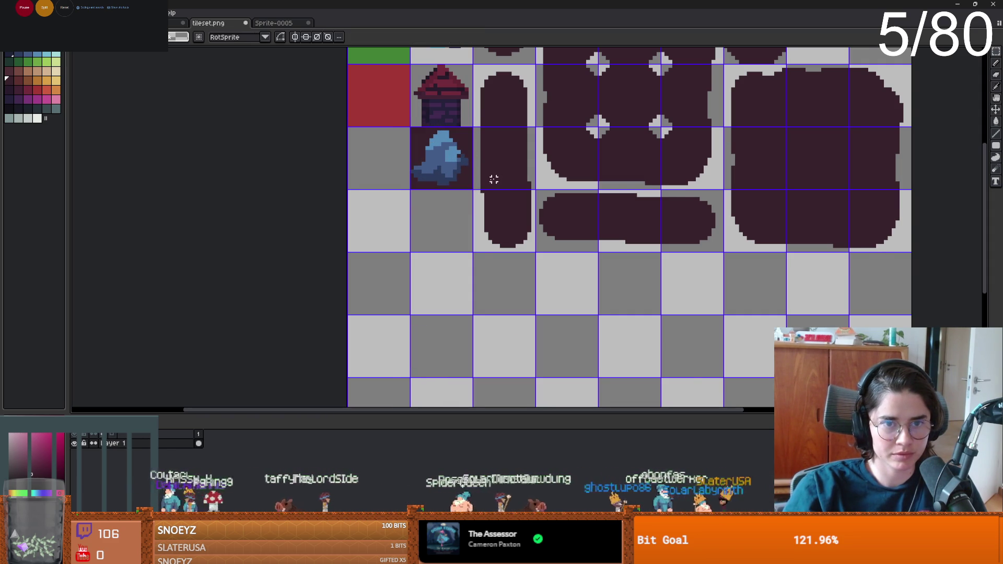
- Magic-wand the sprite's dark background and delete it, then return to Godot
scroll(498, 178, "up", 2)
key("w")
left_click(486, 130)
key("Delete")
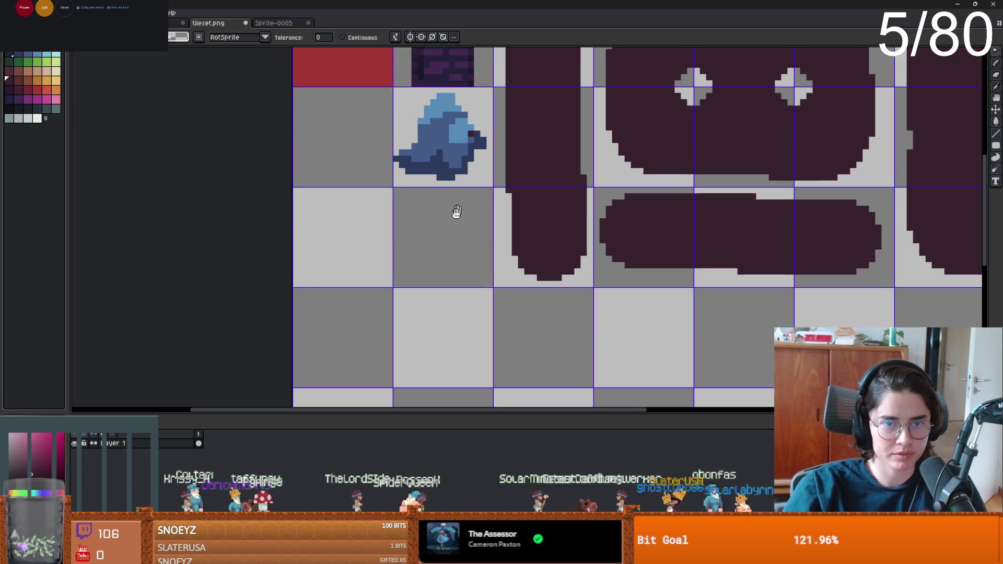
scroll(458, 206, "down", 1)
right_click(450, 224)
left_click(497, 278)
key("alt+Tab")
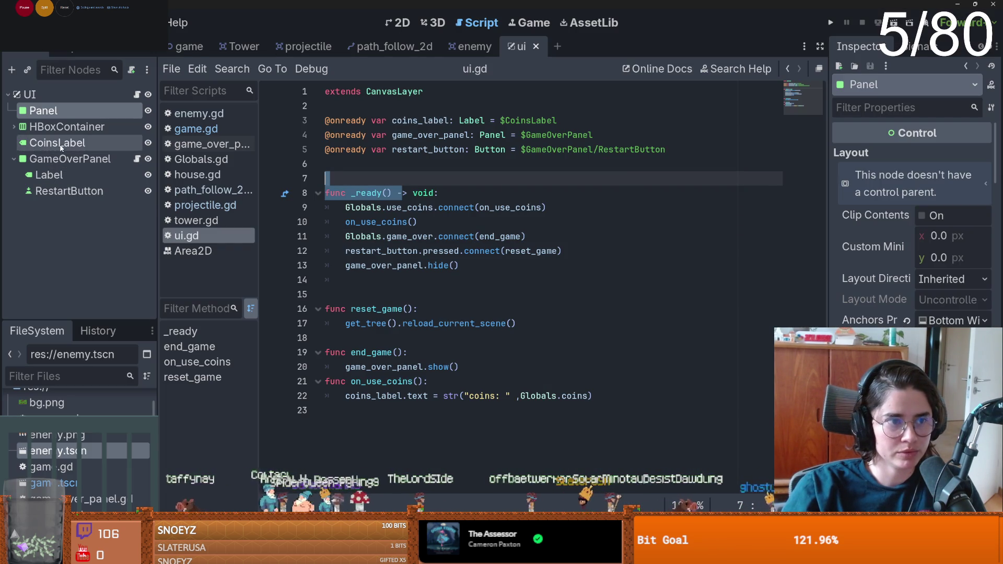
- Expand HBoxContainer and VBoxContainer and rename TextureButton to TowerButton
left_click(14, 127)
left_click(20, 143)
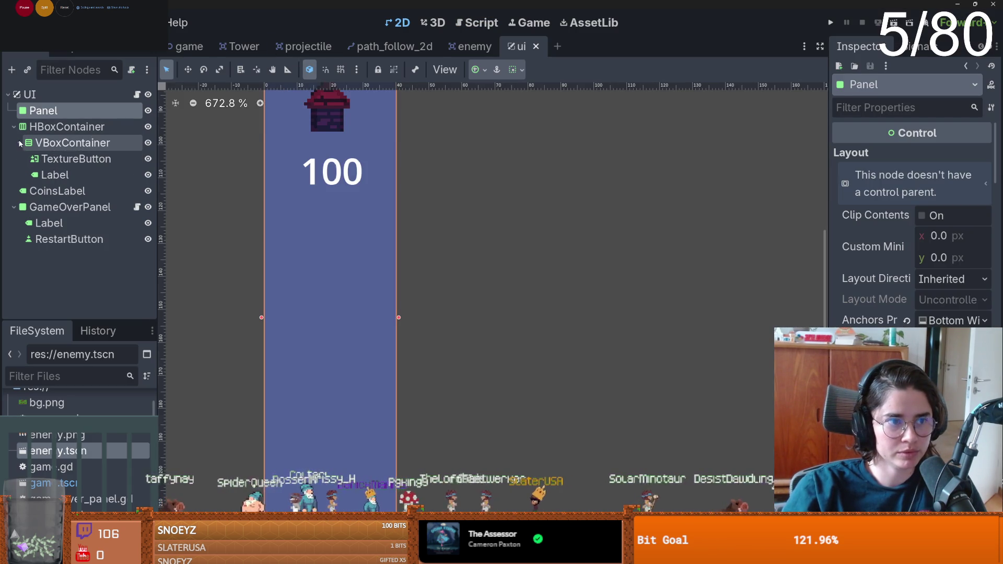
left_click(73, 144)
left_click(78, 158)
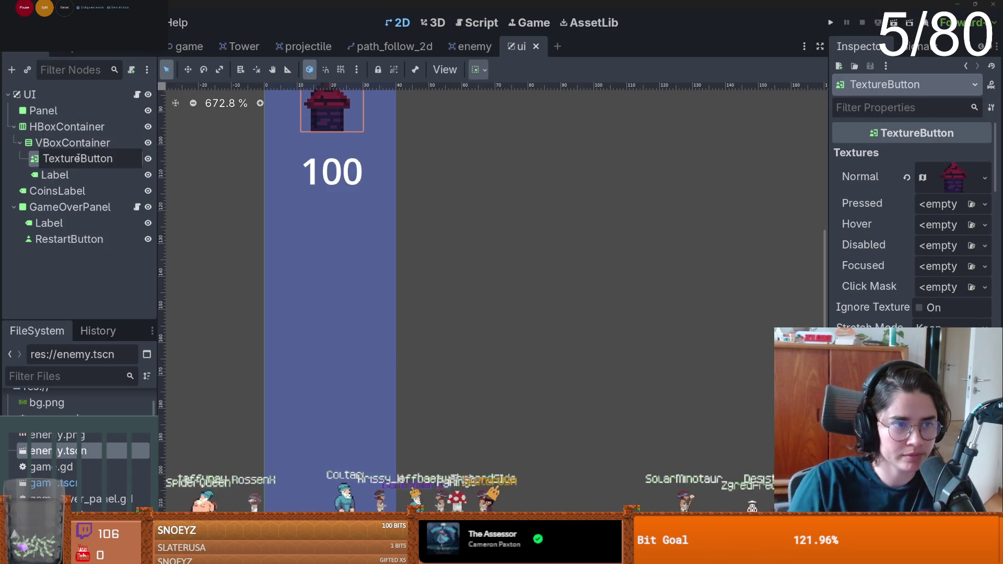
type("Tower")
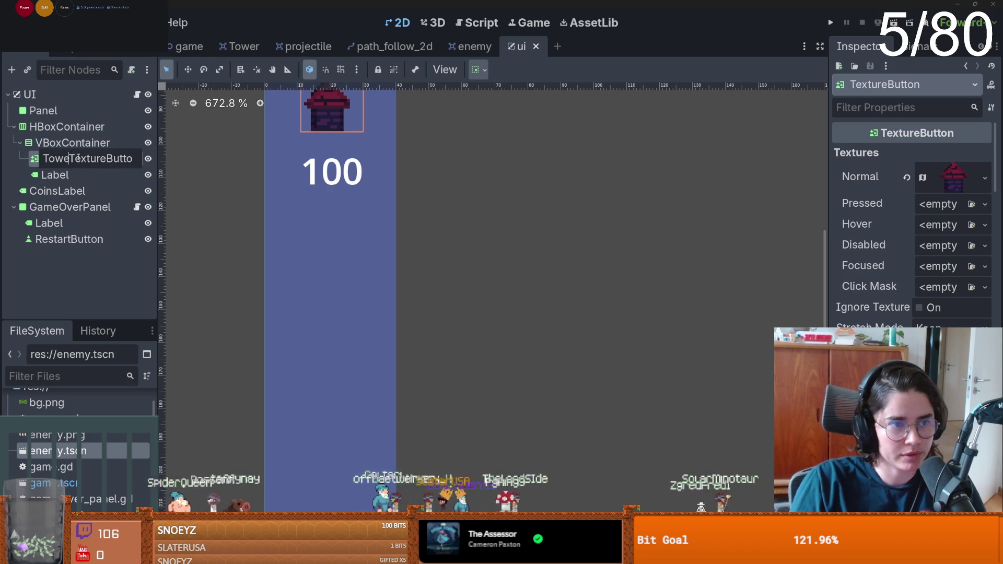
left_click_drag(89, 160, 73, 160)
key("BackSpace")
key("Return")
- Select VBoxContainer and collapse its children in the Scene dock
left_click(71, 144)
scroll(402, 183, "up", 5)
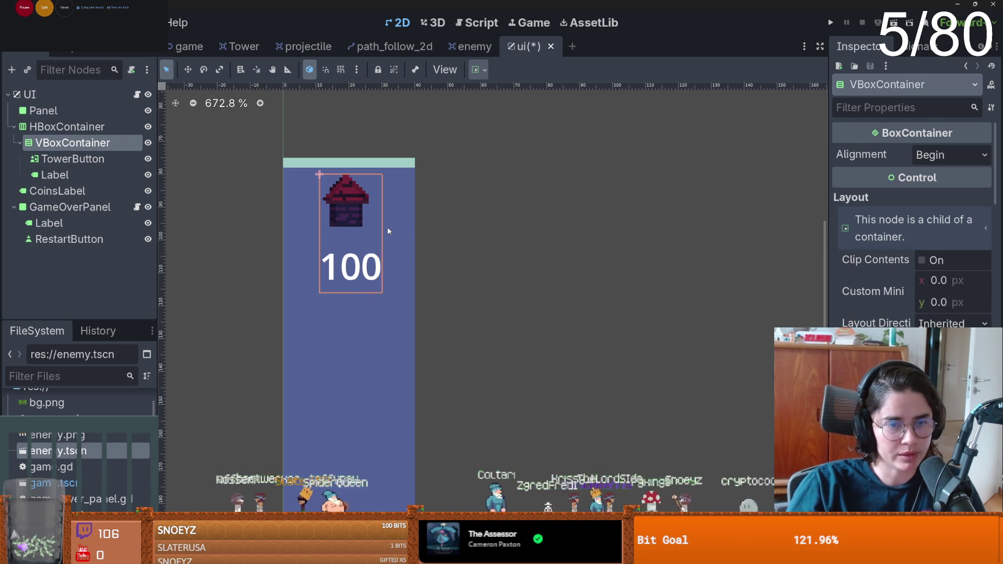
left_click(49, 148)
left_click(18, 143)
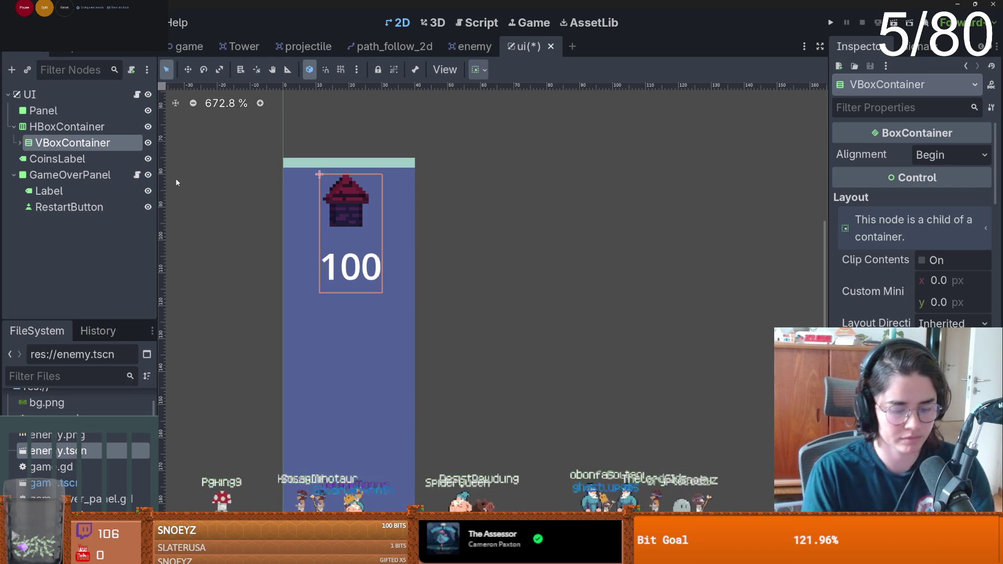
key("super")
key("Escape")
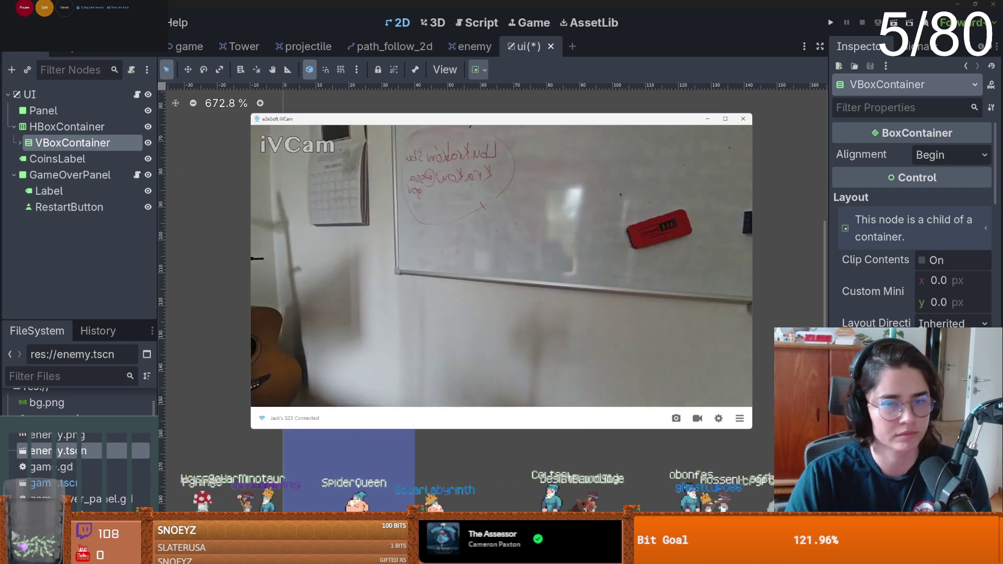
key("alt+Tab")
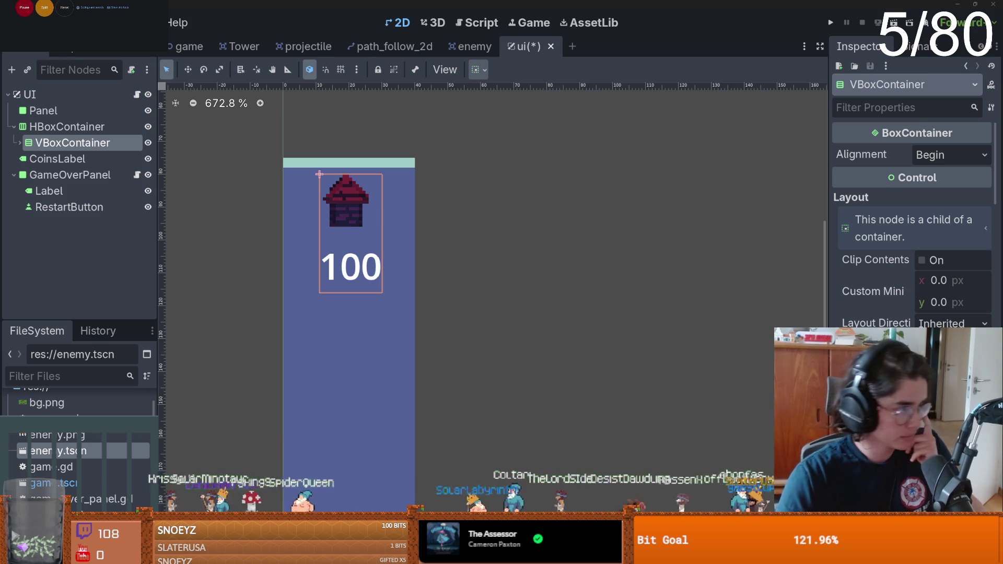